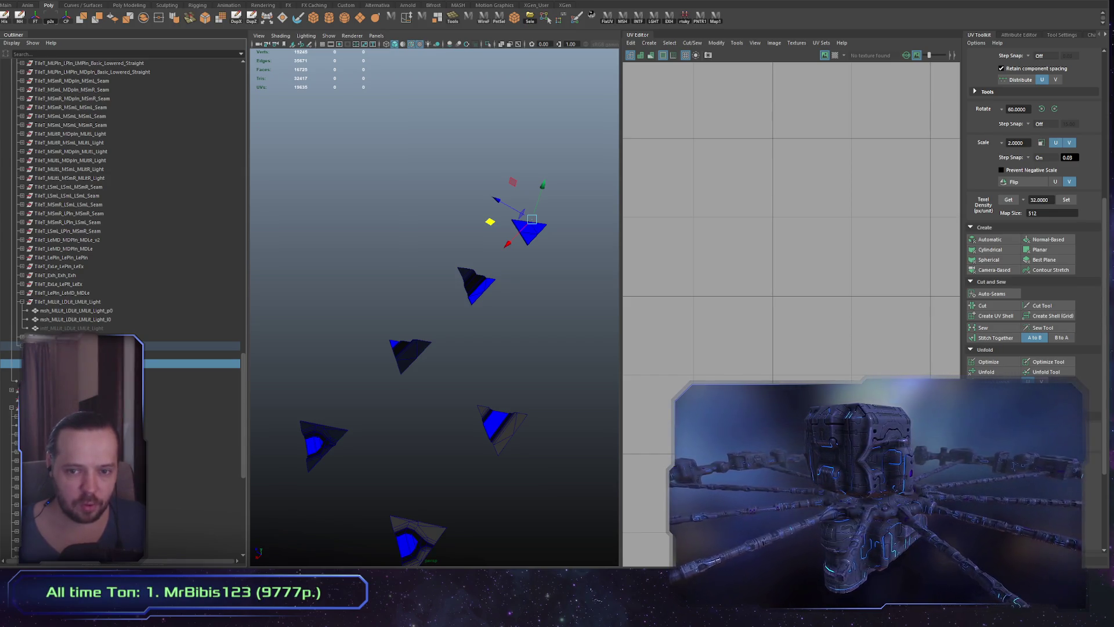
Select the topmost triangle light tile to check its poly counts in the HUD
left_click(192, 354)
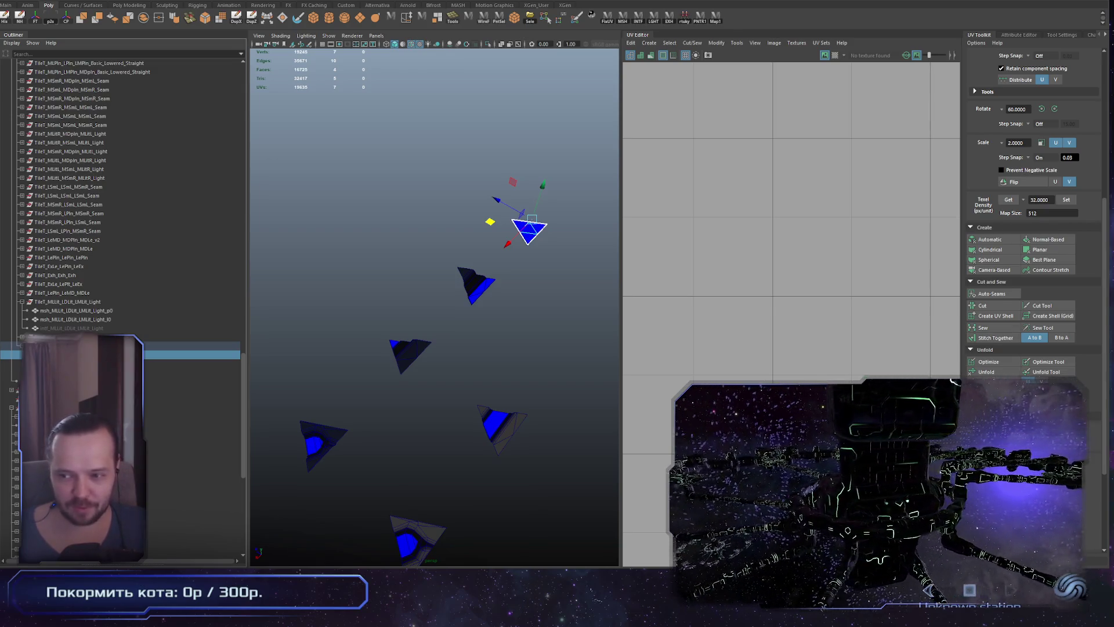
Select the TileT_MLLit_LDLit_LMLit_Light tile group and frame it in the viewport
scroll(366, 280, "down", 3)
left_click_drag(366, 281, 416, 315, "alt")
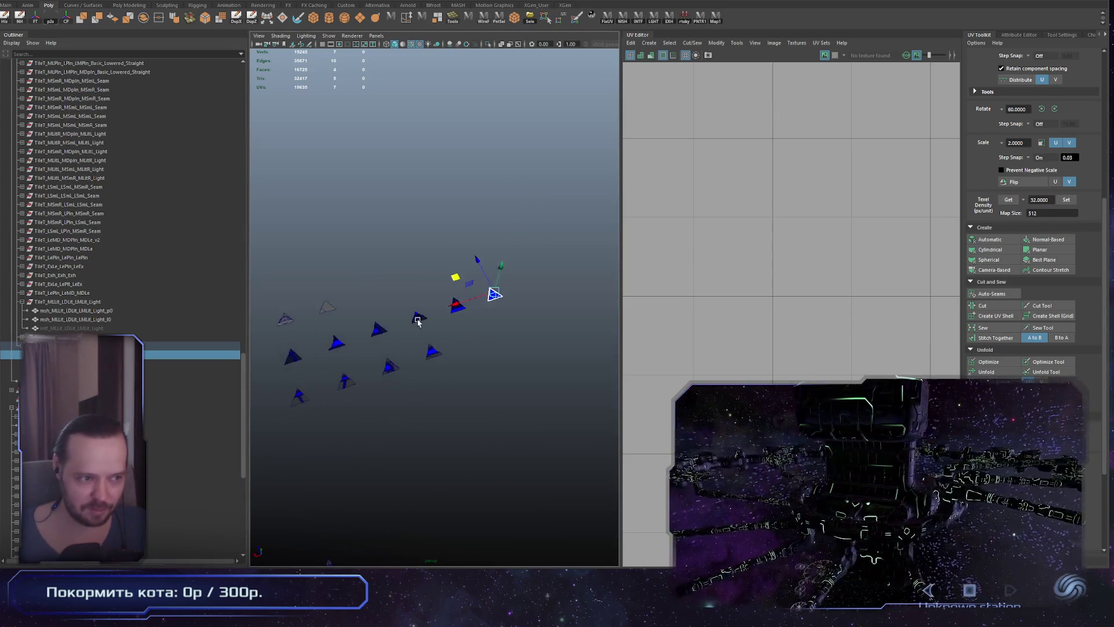
right_click_drag(415, 316, 580, 373, "alt")
mouse_move(580, 373)
left_mouse_down("alt")
mouse_move(451, 415)
mouse_move(525, 386)
mouse_move(460, 378)
left_mouse_up("alt")
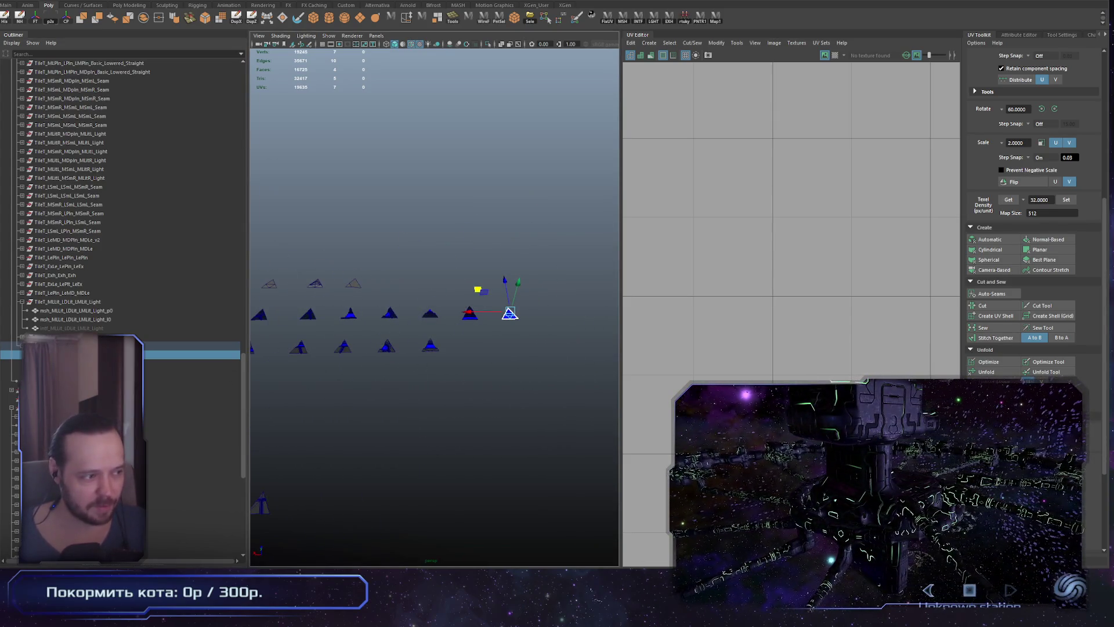
left_click(96, 302)
key("f")
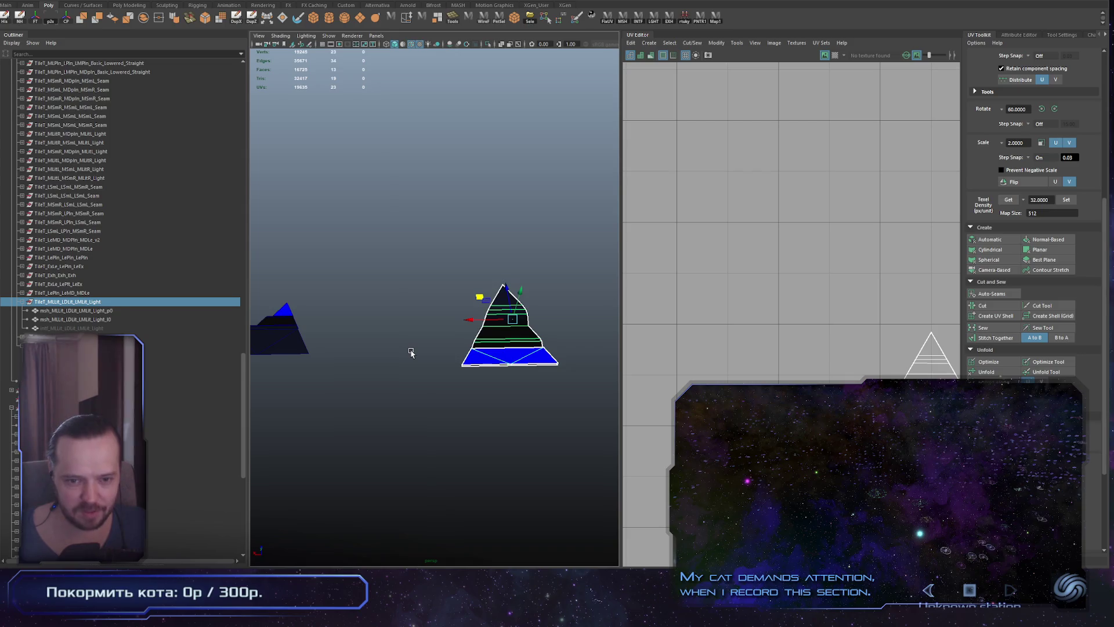
Check the group's two child meshes, reselect the parent group, then switch to Model.cs
scroll(411, 352, "down", 10)
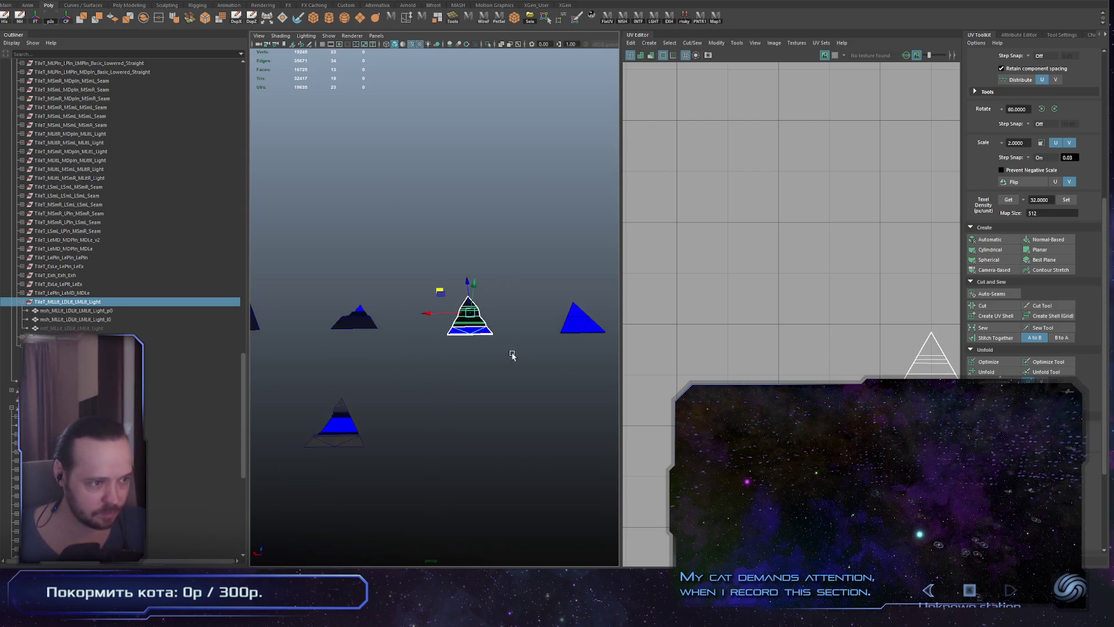
scroll(405, 378, "up", 5)
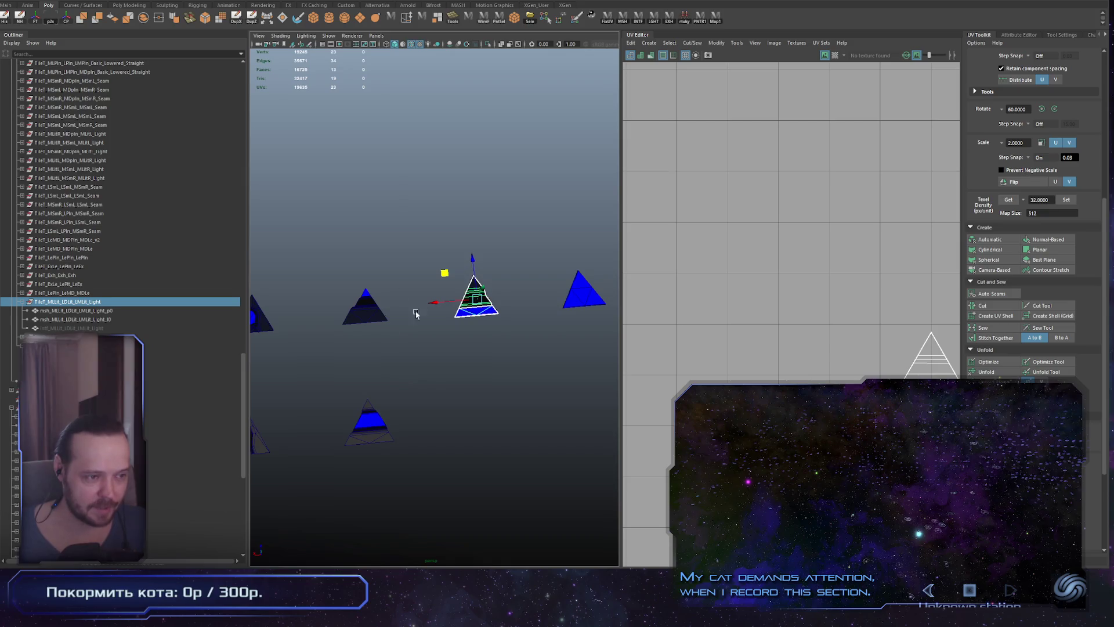
key("Down")
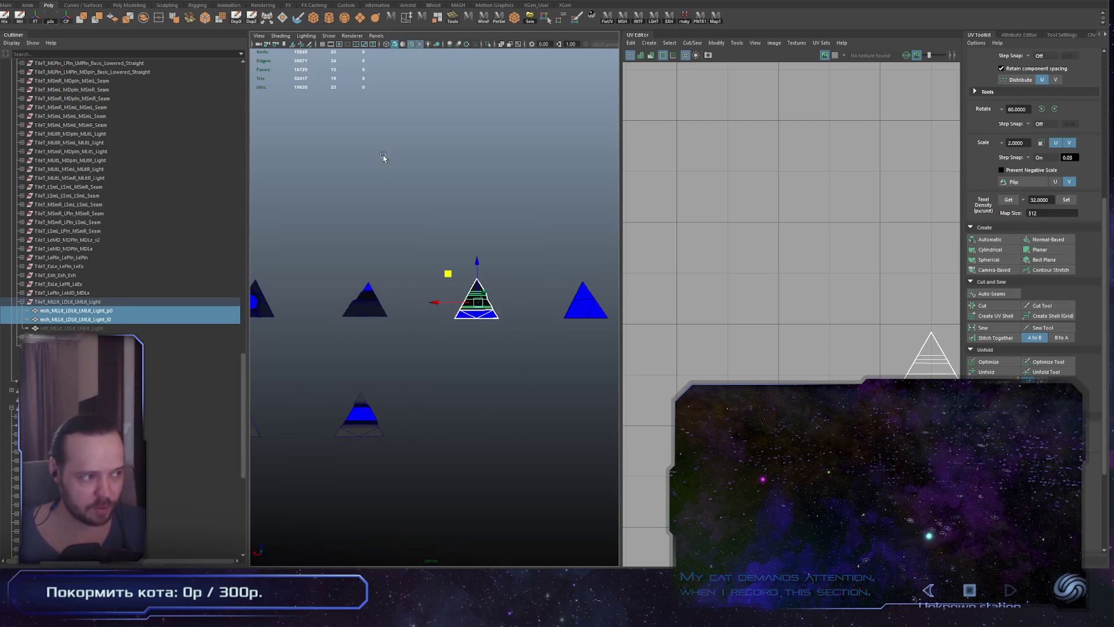
left_click(94, 302)
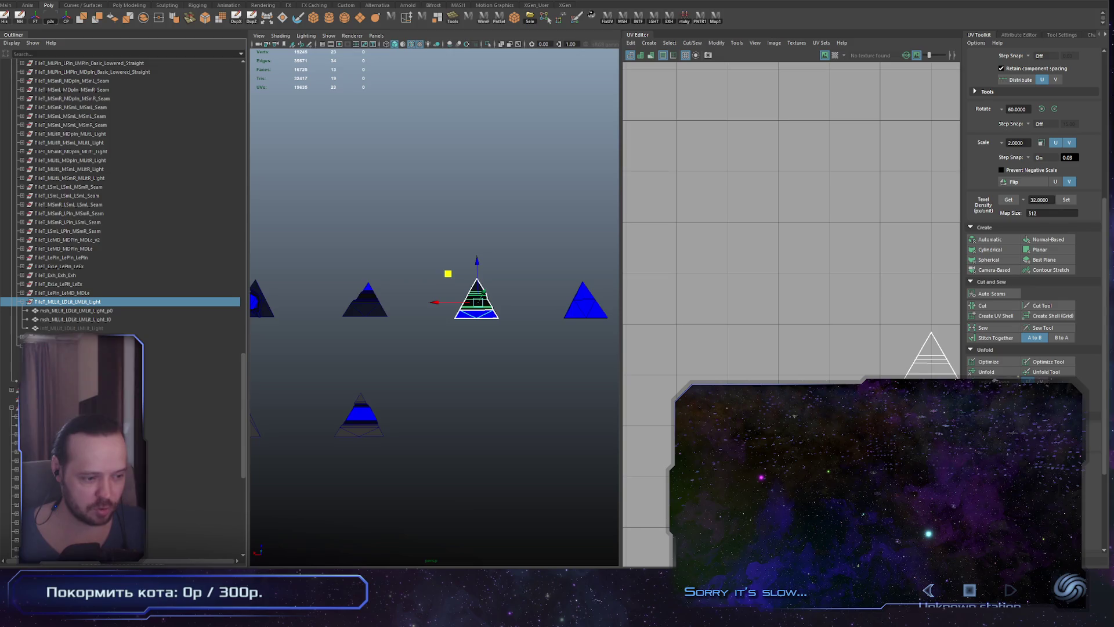
key("alt+Tab")
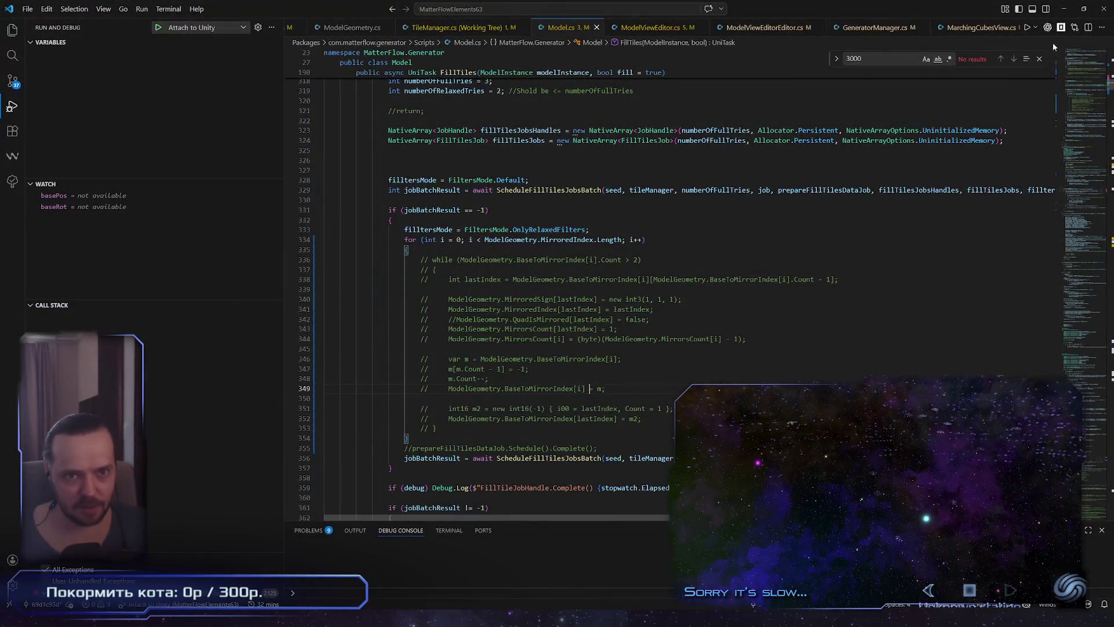
Try and close the opencode assistant and Codex sidebar beside Model.cs, then return to line 338
left_click(1061, 28)
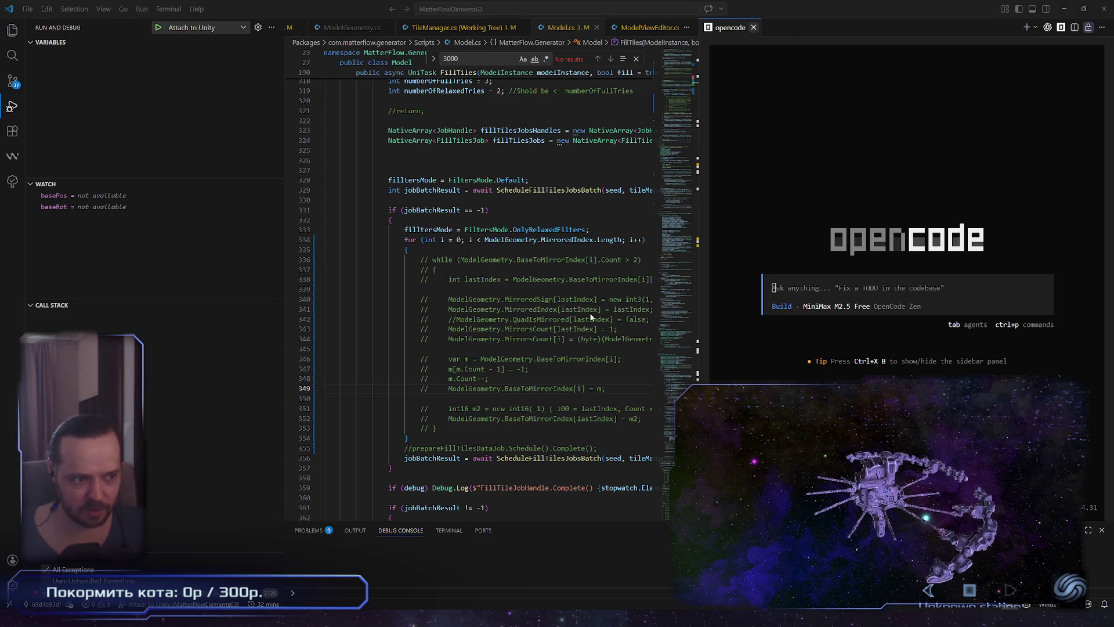
key("ctrl+w")
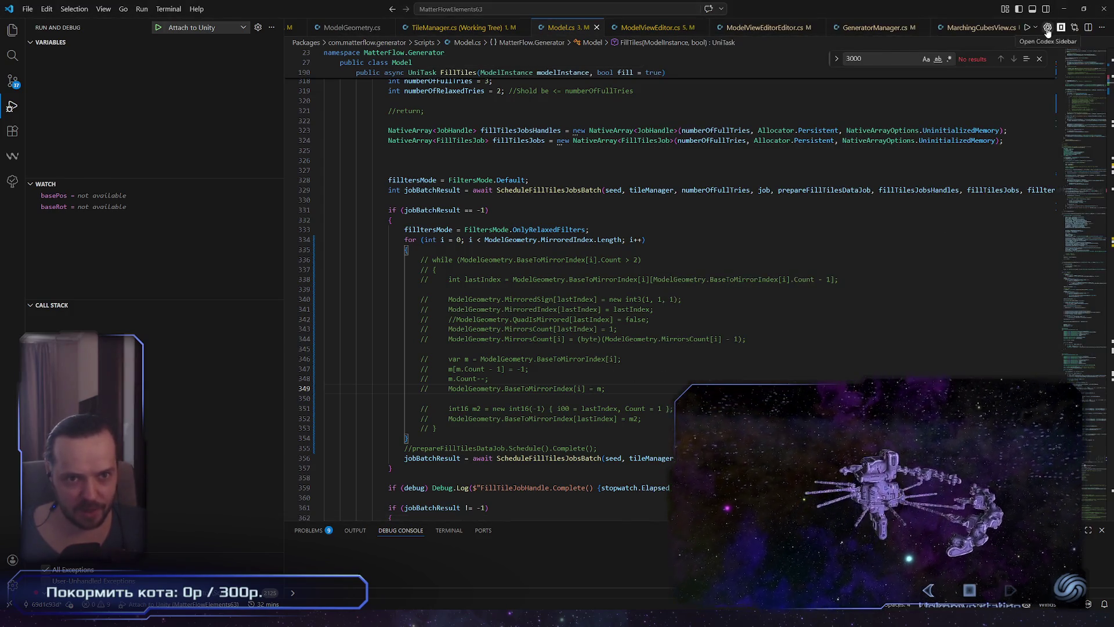
left_click(1060, 34)
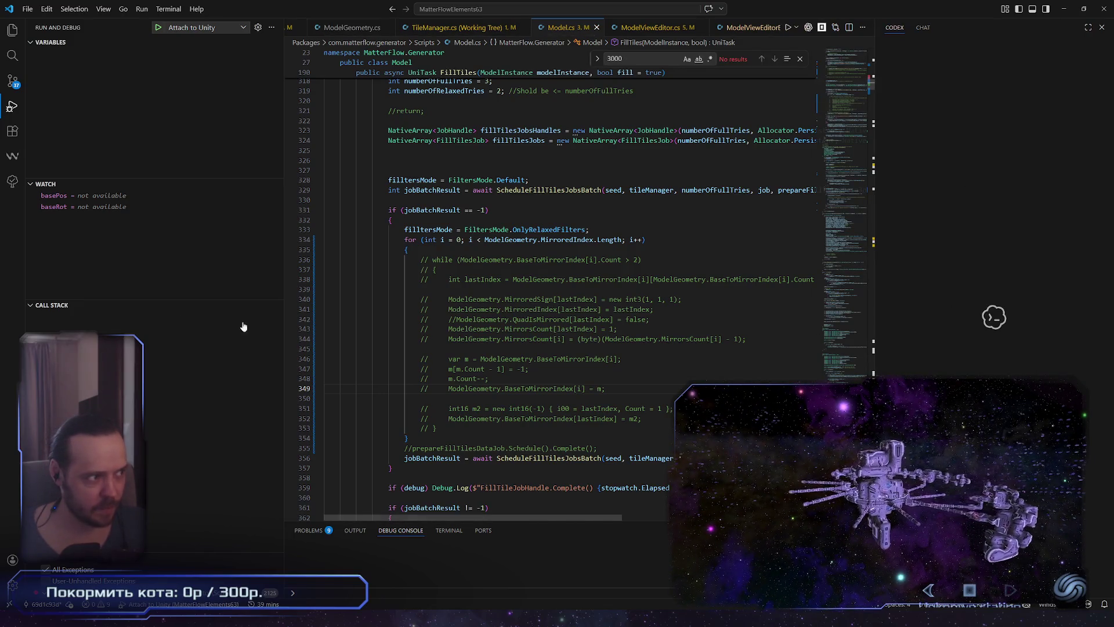
left_click(1102, 28)
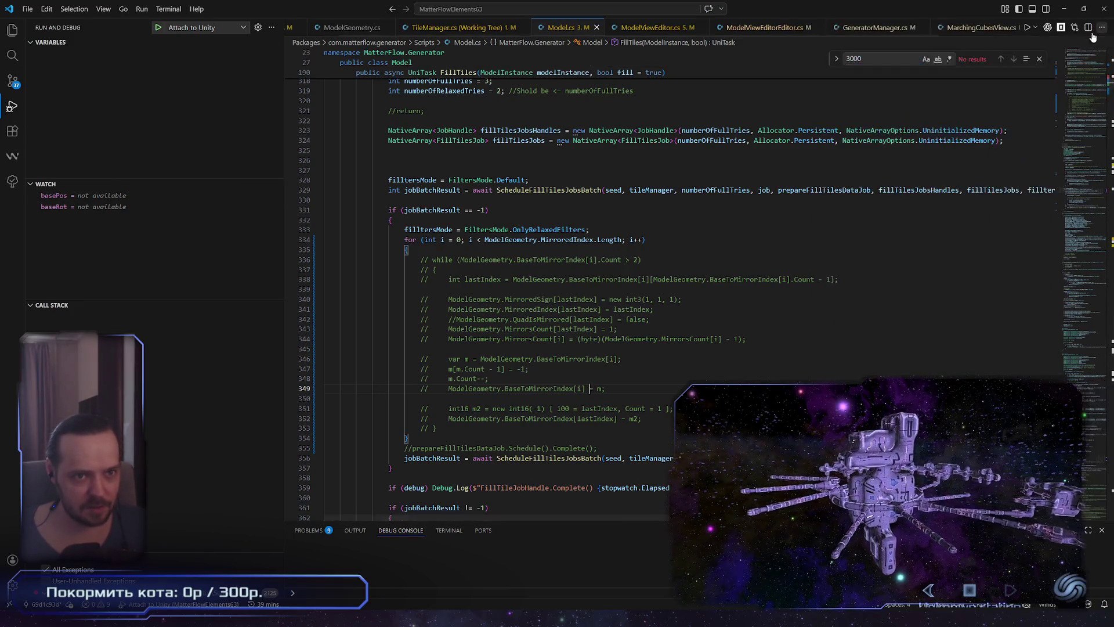
left_click(46, 8)
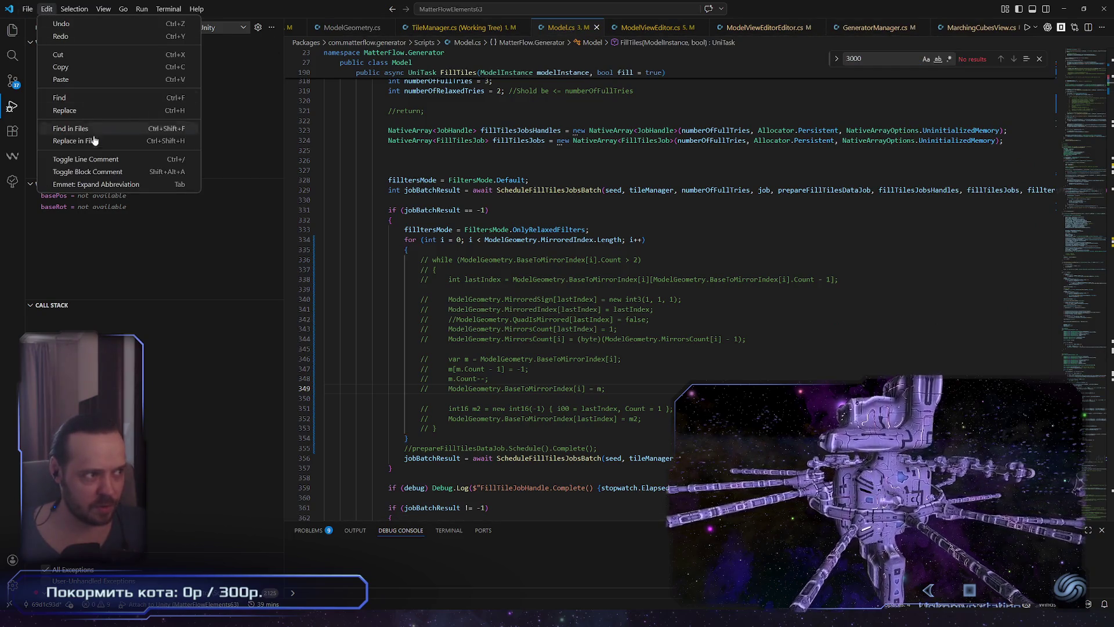
left_click(752, 280)
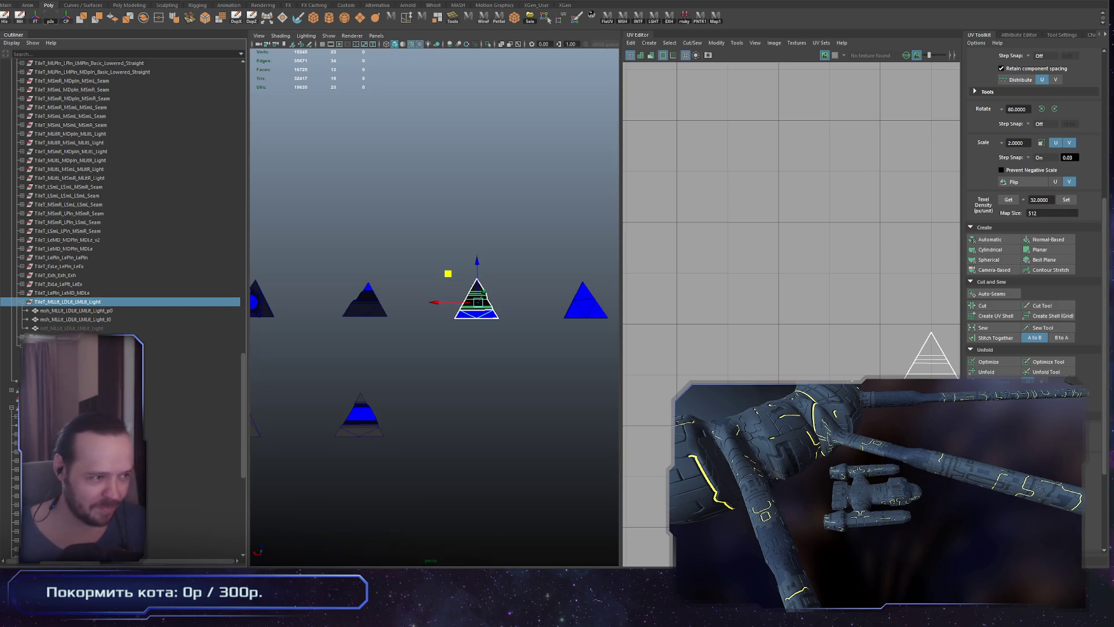
Check the UVs of TileT_LePln_LeMD_MDLe and several triangle light tiles, then select four together
scroll(498, 363, "up", 3)
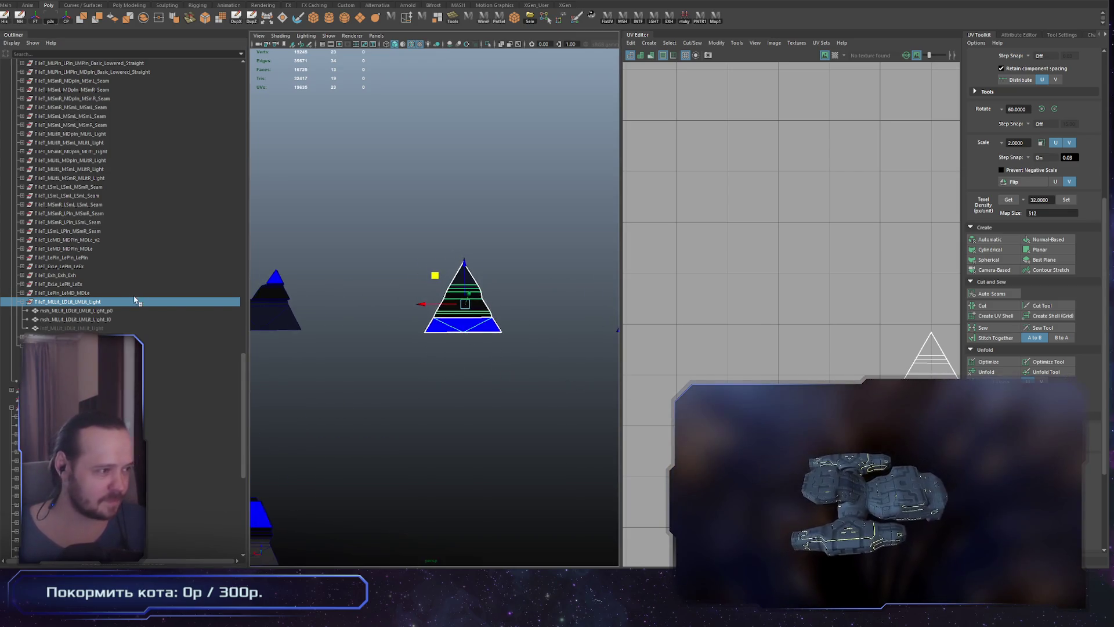
left_click(122, 293)
scroll(397, 285, "down", 5)
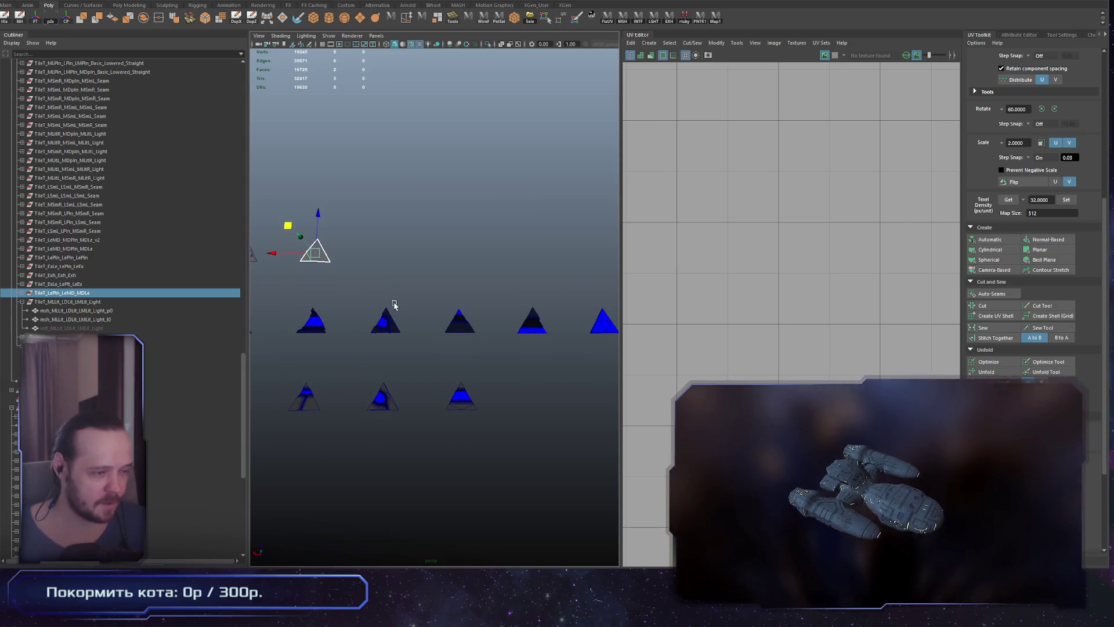
middle_click_drag(346, 296, 496, 327, "alt")
left_click(450, 336)
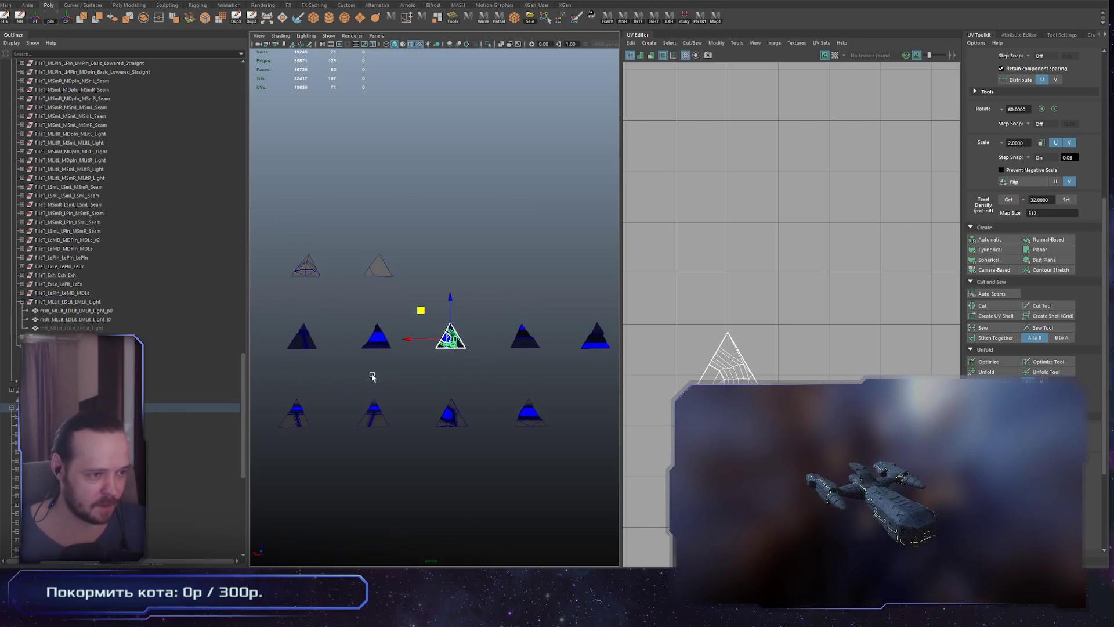
left_click(525, 336)
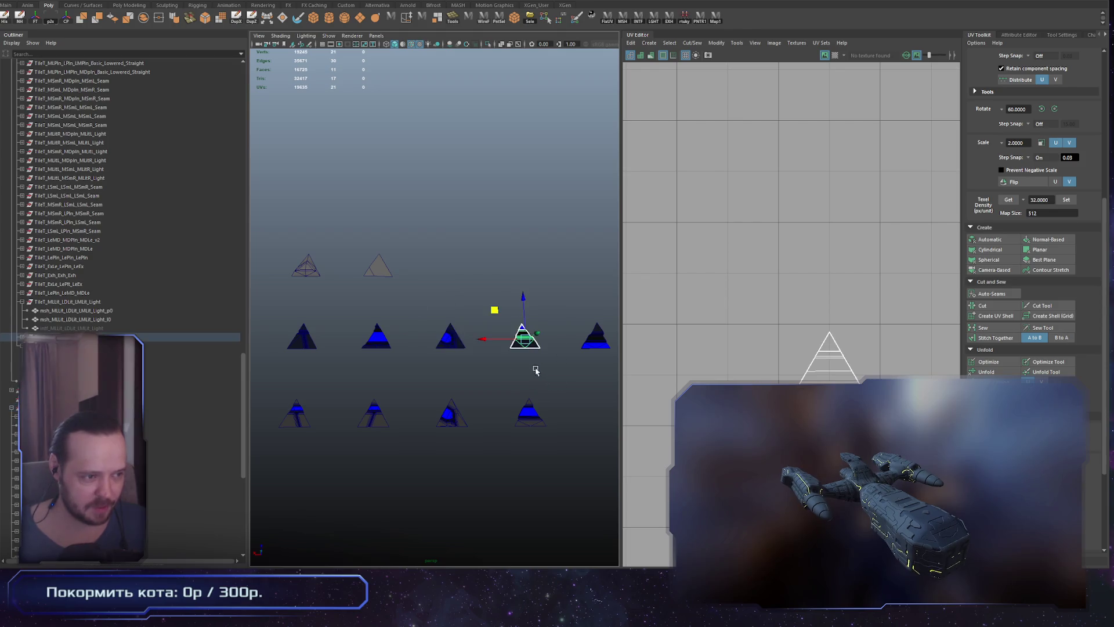
middle_click_drag(530, 368, 442, 372, "alt")
mouse_move(442, 372)
right_mouse_down("alt")
mouse_move(589, 405)
mouse_move(476, 401)
right_mouse_up("alt")
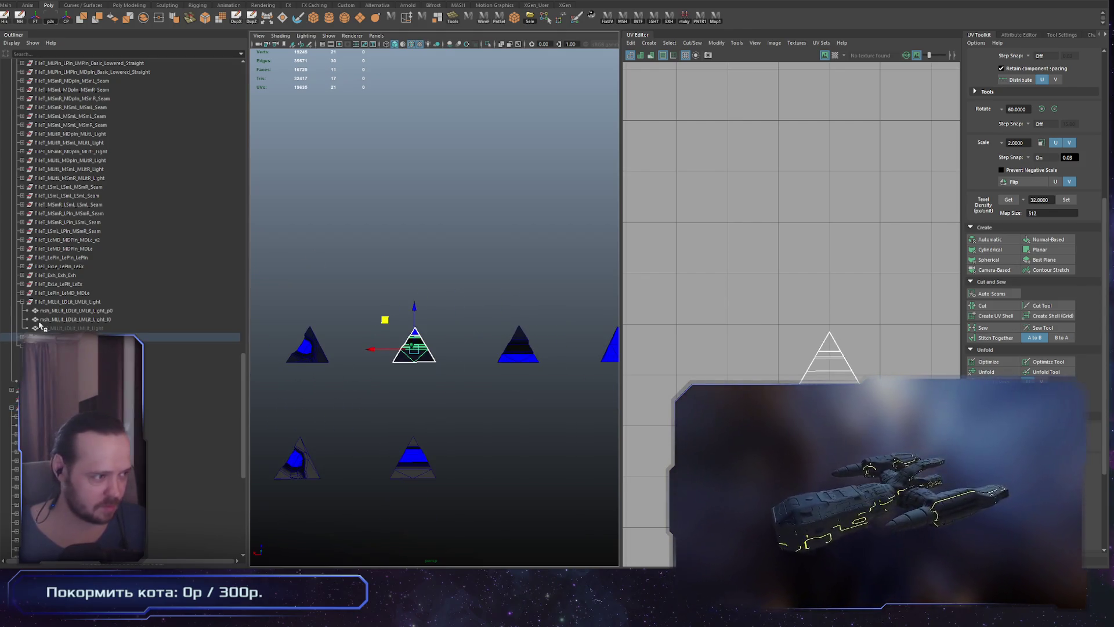
left_click(23, 302)
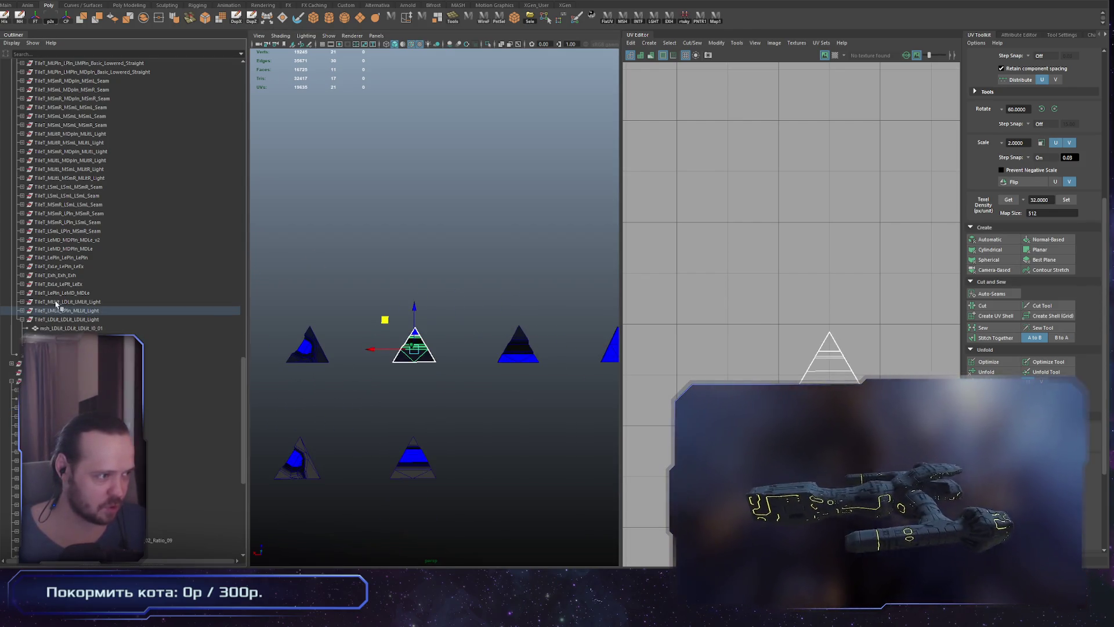
left_click(83, 320)
left_click_drag(85, 314, 89, 293)
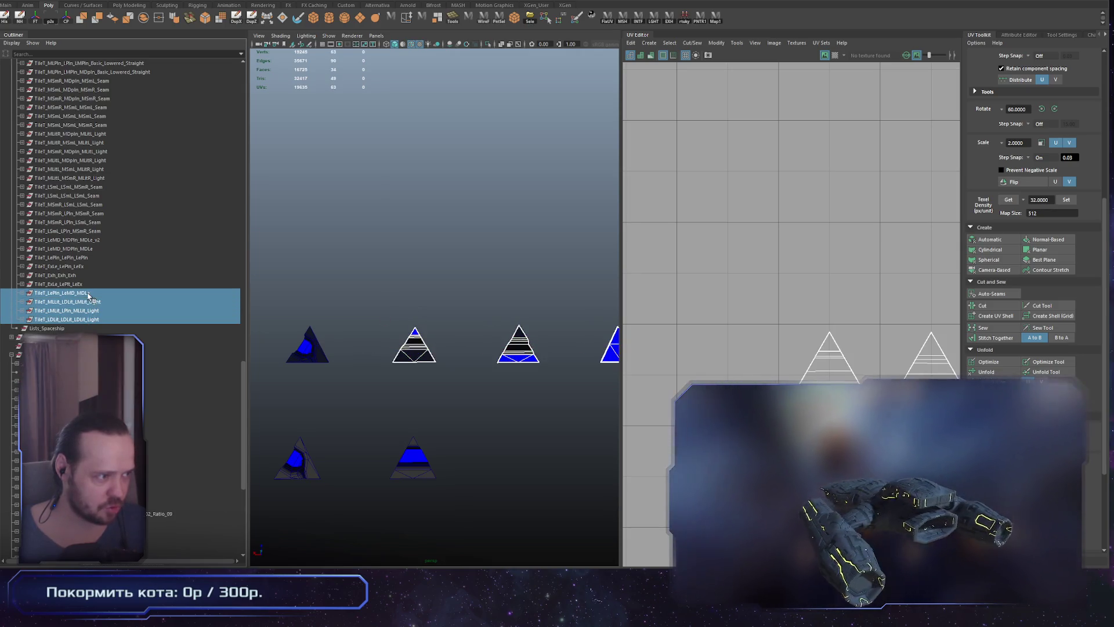
Marquee-select the two straight tiles and frame them, then keep only the left one
mouse_move(500, 319)
right_mouse_down("alt")
mouse_move(275, 313)
mouse_move(445, 386)
mouse_move(404, 296)
right_mouse_up("alt")
mouse_move(482, 465)
right_mouse_down("alt")
mouse_move(356, 309)
mouse_move(510, 351)
mouse_move(467, 427)
mouse_move(443, 381)
mouse_move(395, 343)
right_mouse_up("alt")
left_click_drag(423, 331, 514, 354)
key("f")
left_click_drag(269, 351, 354, 232)
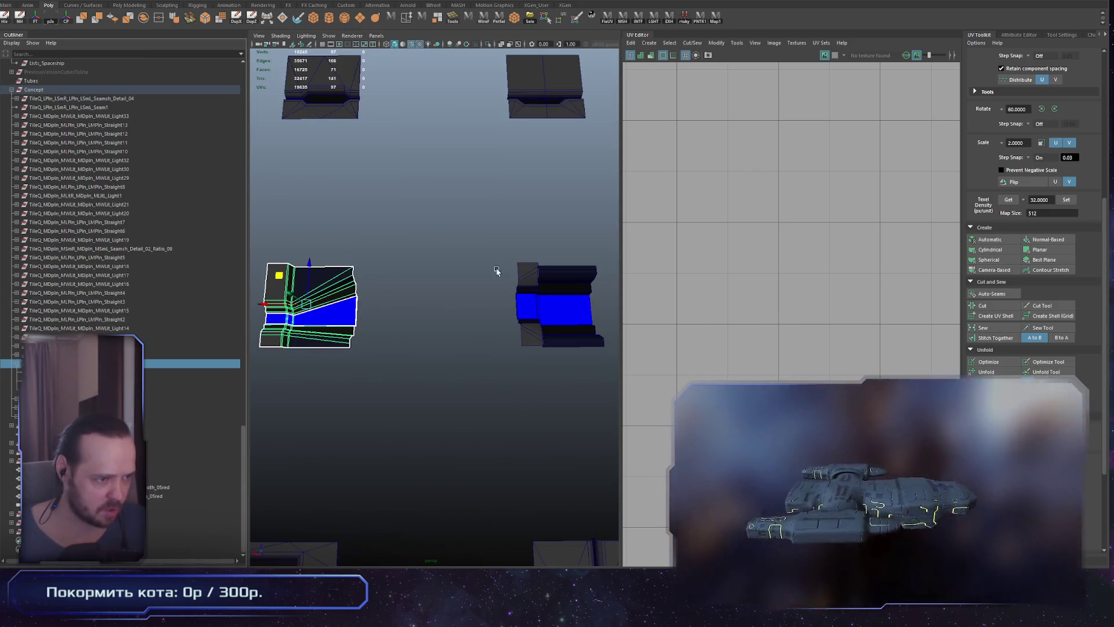
Switch between the straight tiles and select the left light tile mesh
left_click(557, 314)
scroll(644, 412, "down", 2)
scroll(767, 378, "down", 2)
left_click(767, 378)
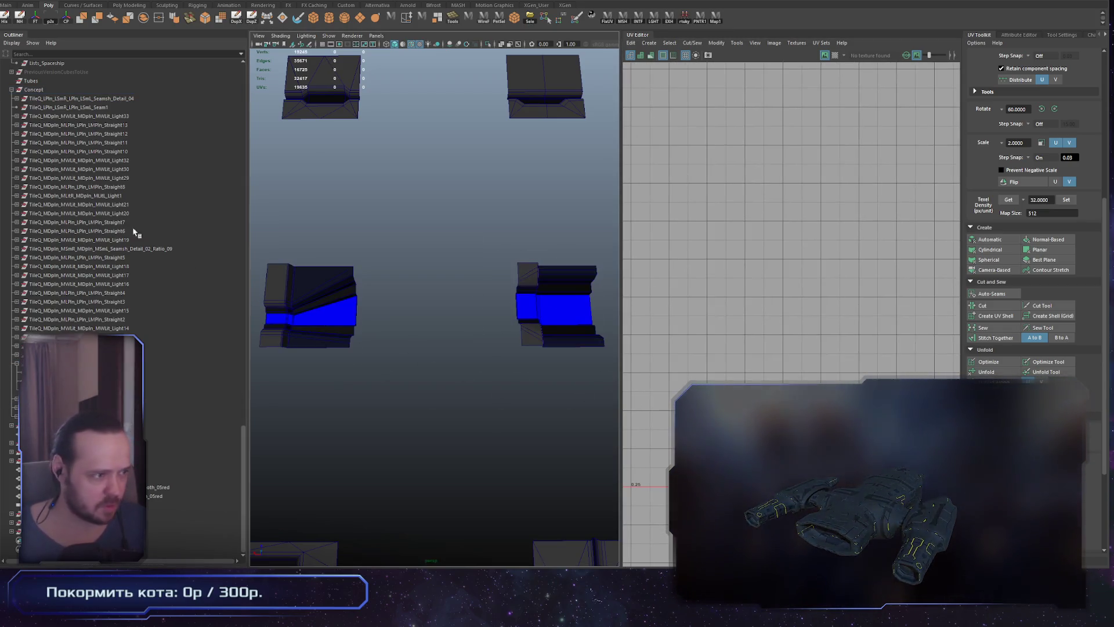
scroll(76, 128, "down", 5)
left_click_drag(348, 240, 302, 313)
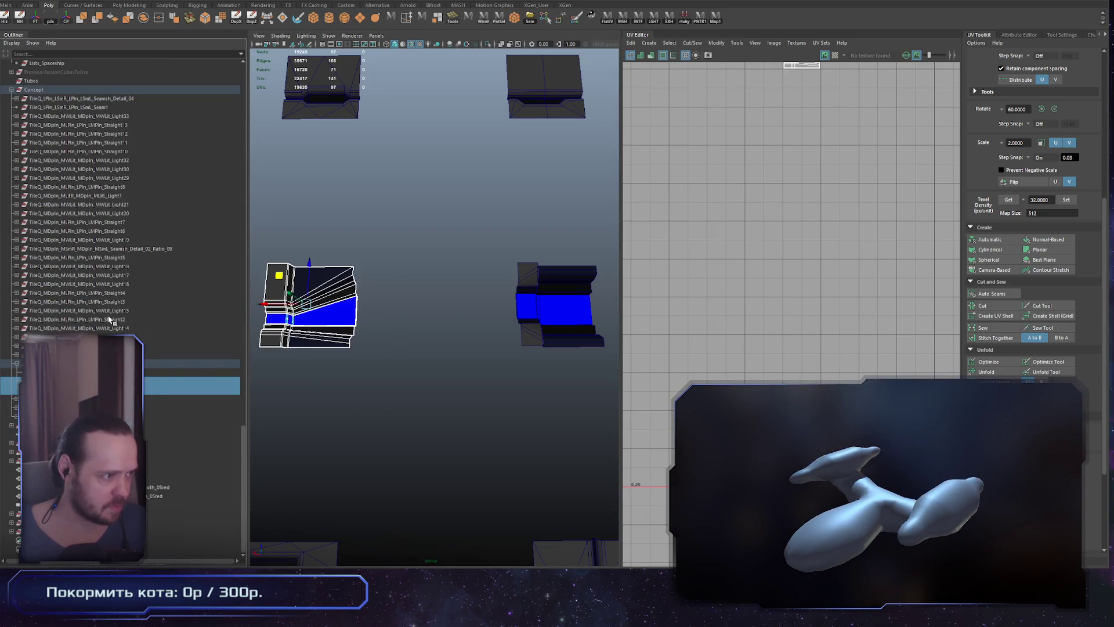
left_click(13, 364)
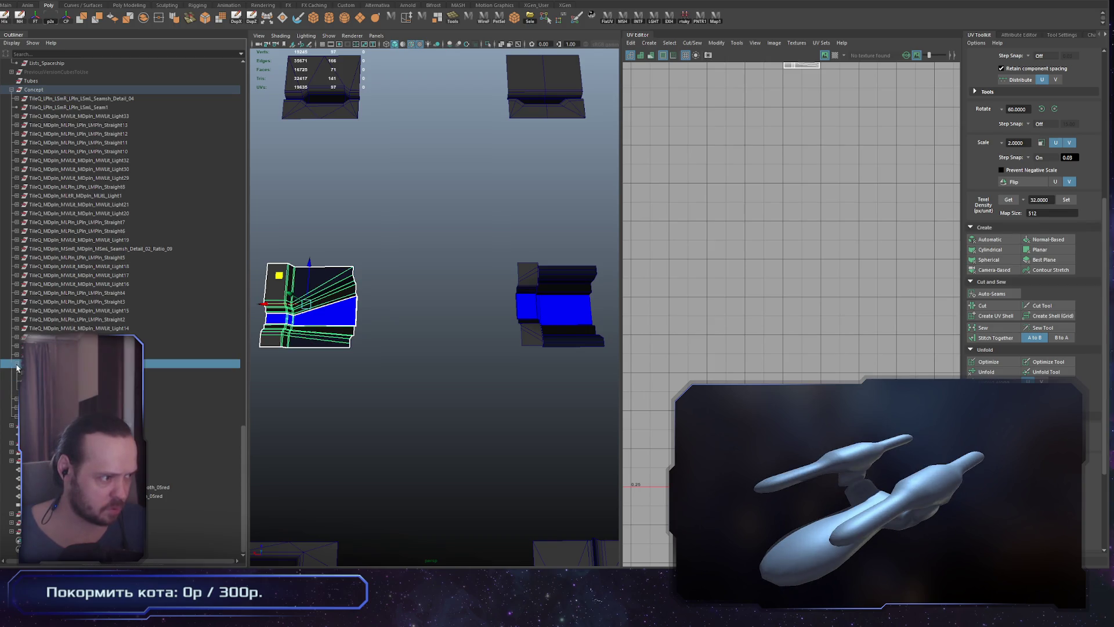
scroll(16, 367, "up", 1)
left_click_drag(580, 273, 498, 367, "shift")
scroll(110, 246, "up", 10)
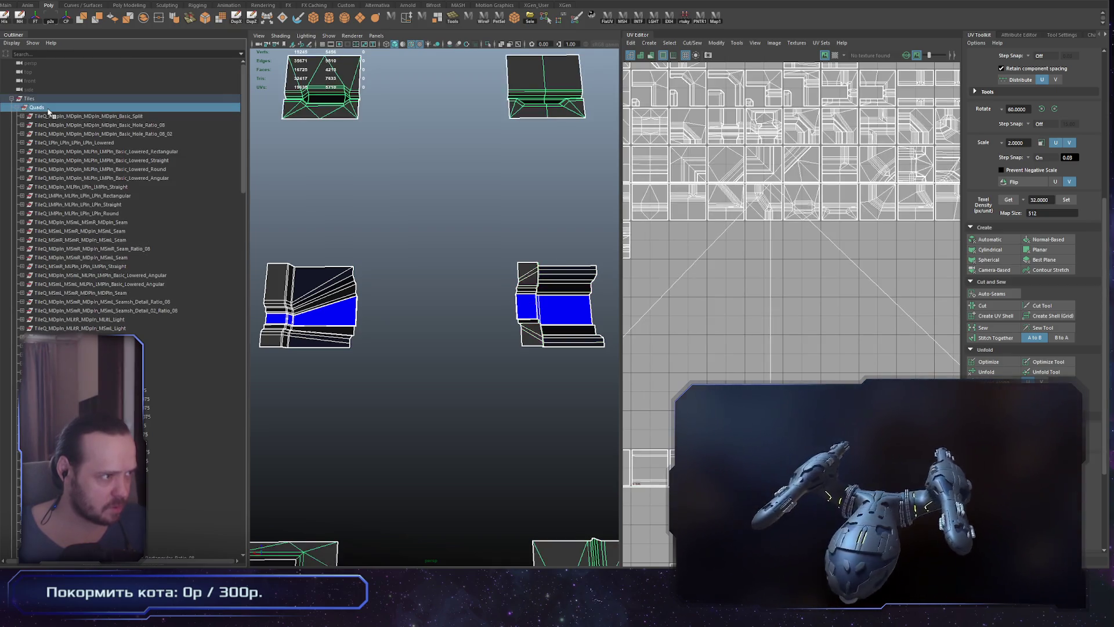
Frame the Quads group's tile UVs, then select the whole Tiles group including triangles
left_click(29, 99)
key("ctrl+z")
left_click(36, 108)
key("f")
scroll(433, 365, "up", 3)
scroll(122, 192, "down", 10)
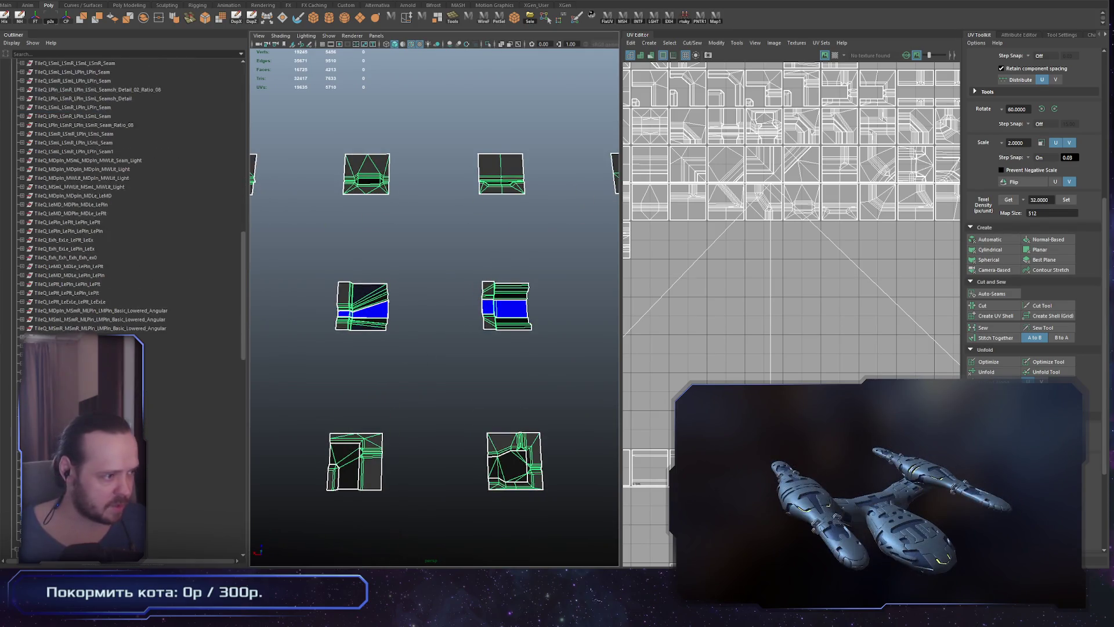
scroll(101, 333, "down", 10)
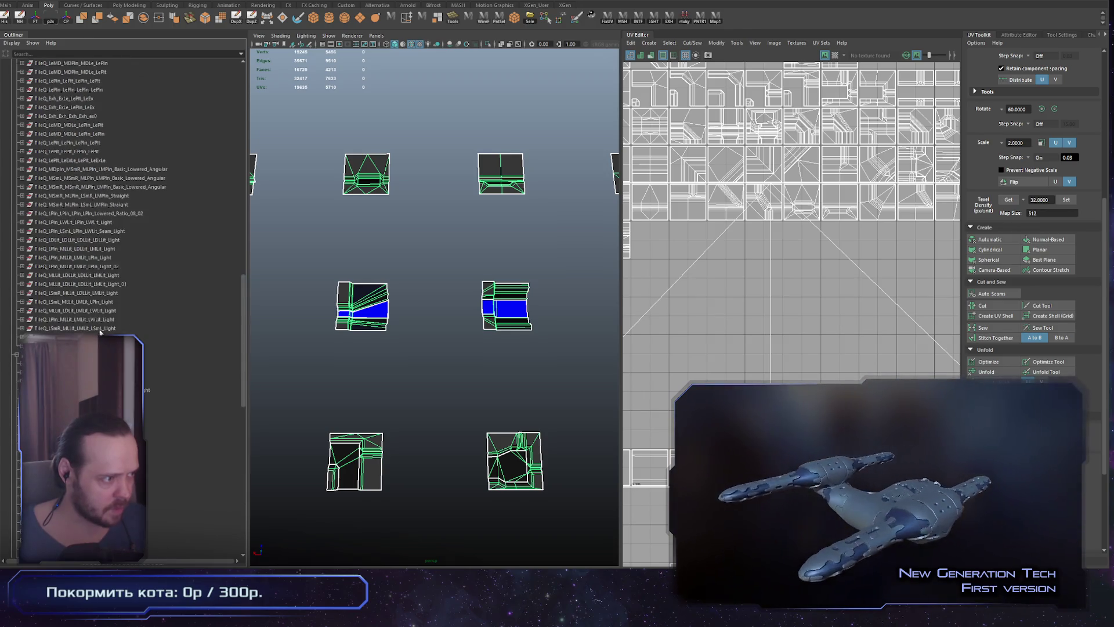
scroll(75, 124, "up", 20)
left_click(64, 99)
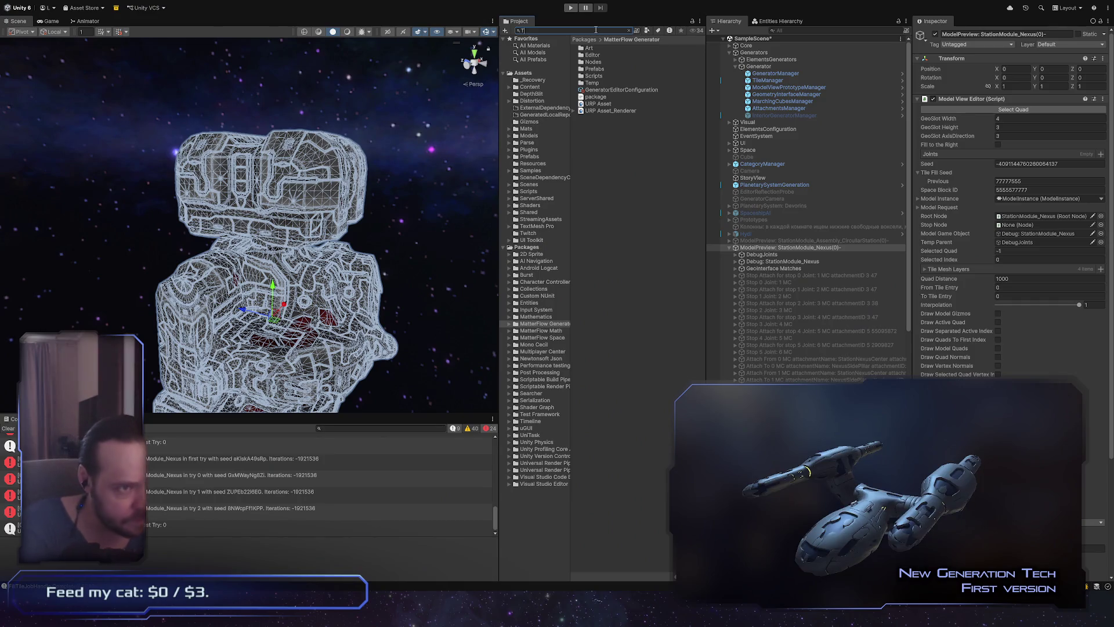
Search the Project for 'Tiles', check the Tiles model's import settings, then clear the selection
type("iles")
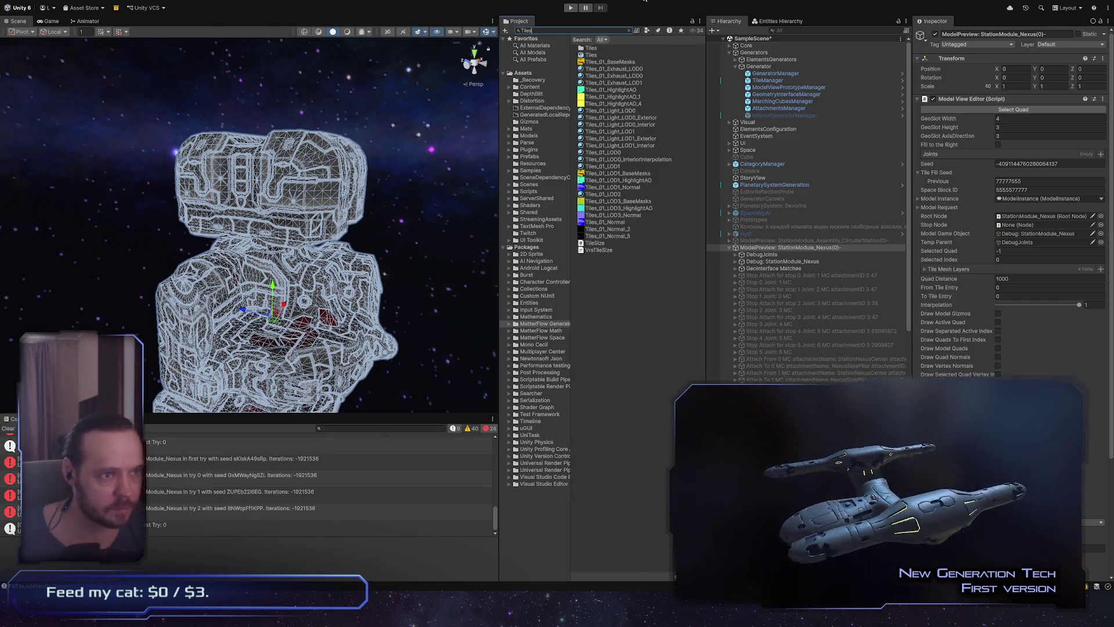
left_click(647, 55)
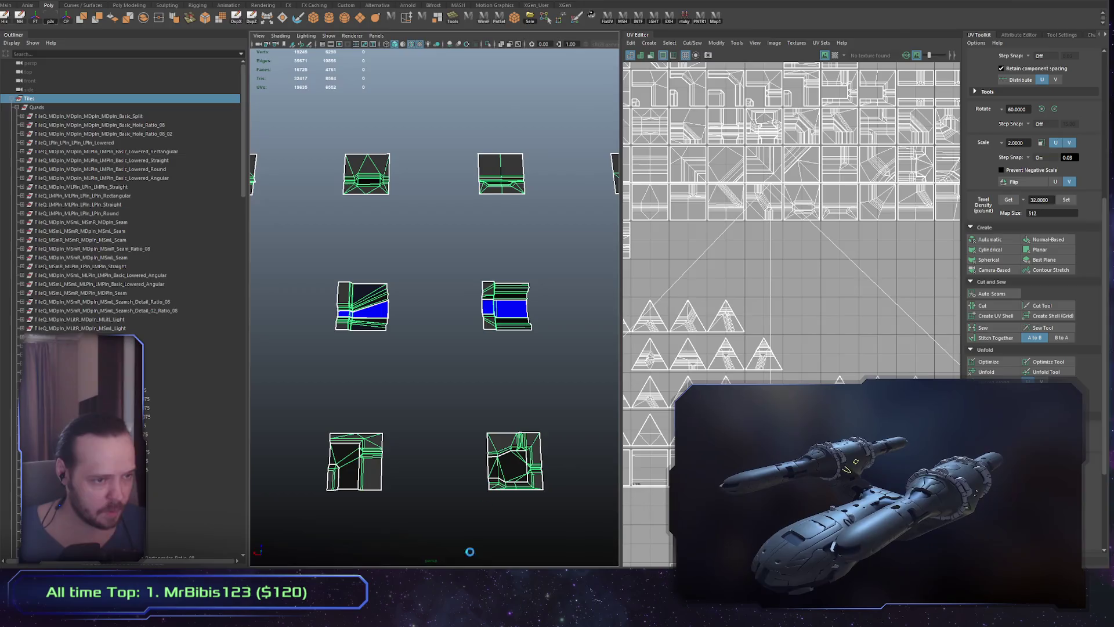
key("alt+Tab")
left_click(598, 292)
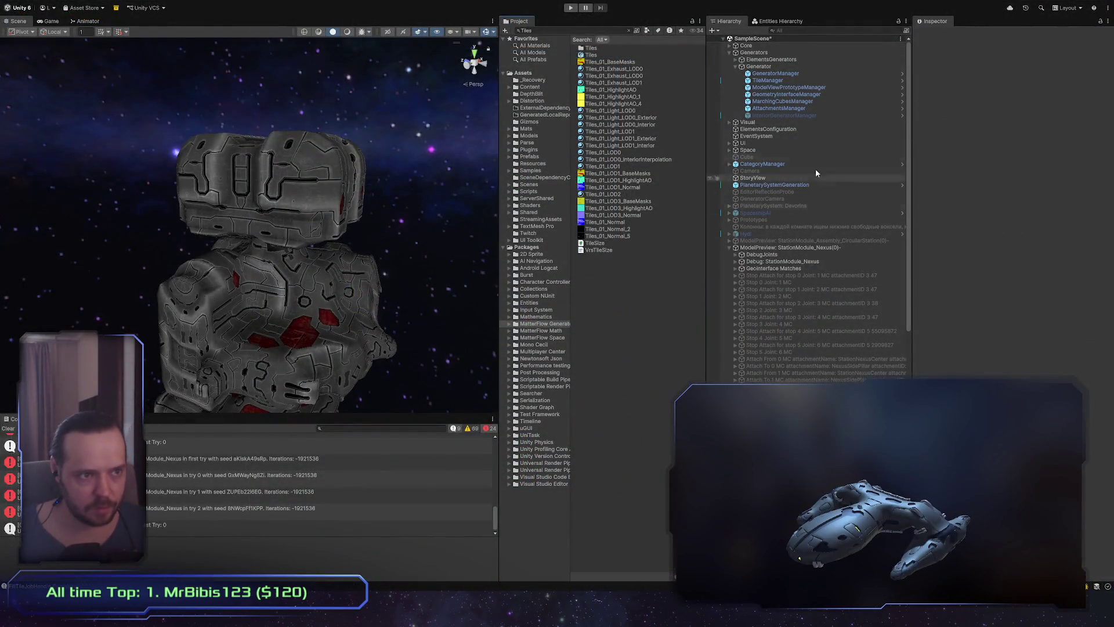
Clear the Console and show the TileManager's tile settings in the Inspector
left_click(8, 430)
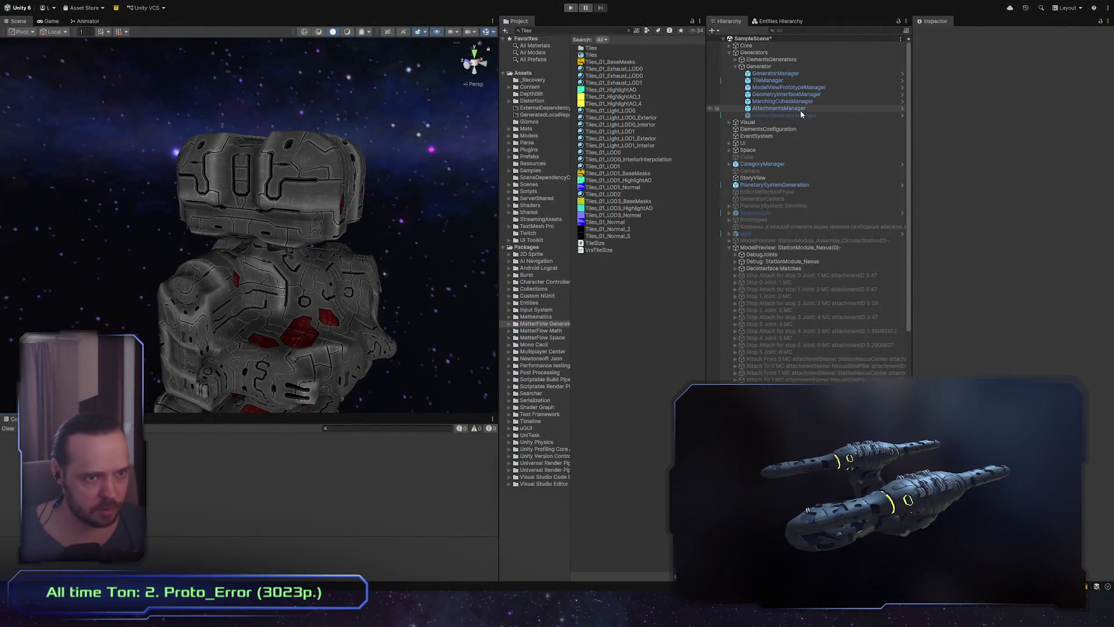
left_click(772, 80)
scroll(960, 342, "down", 5)
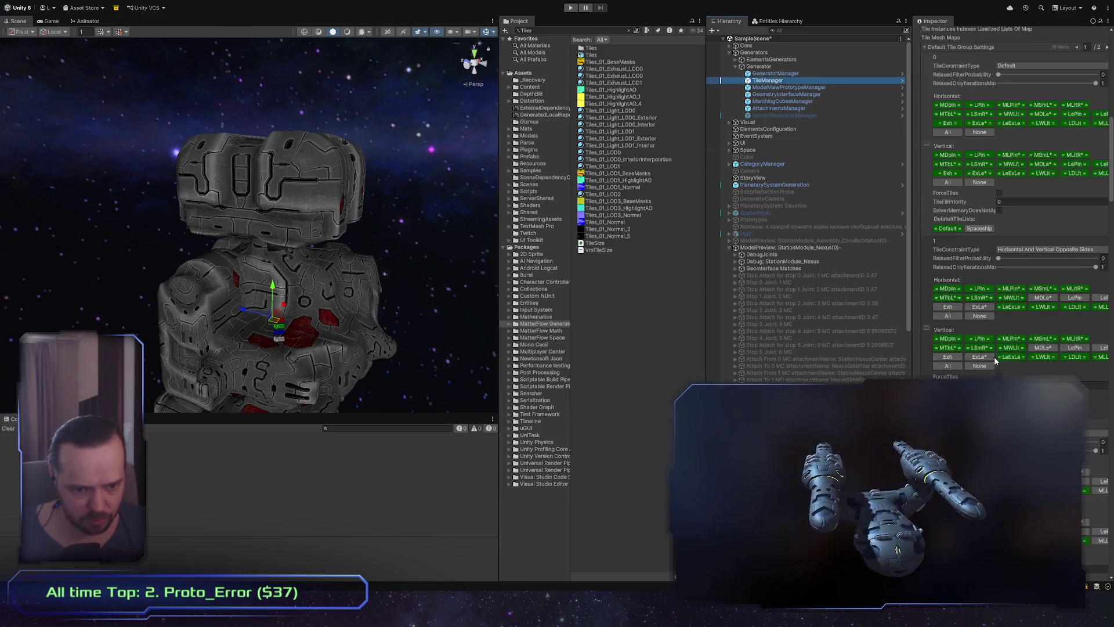
scroll(1029, 354, "up", 7)
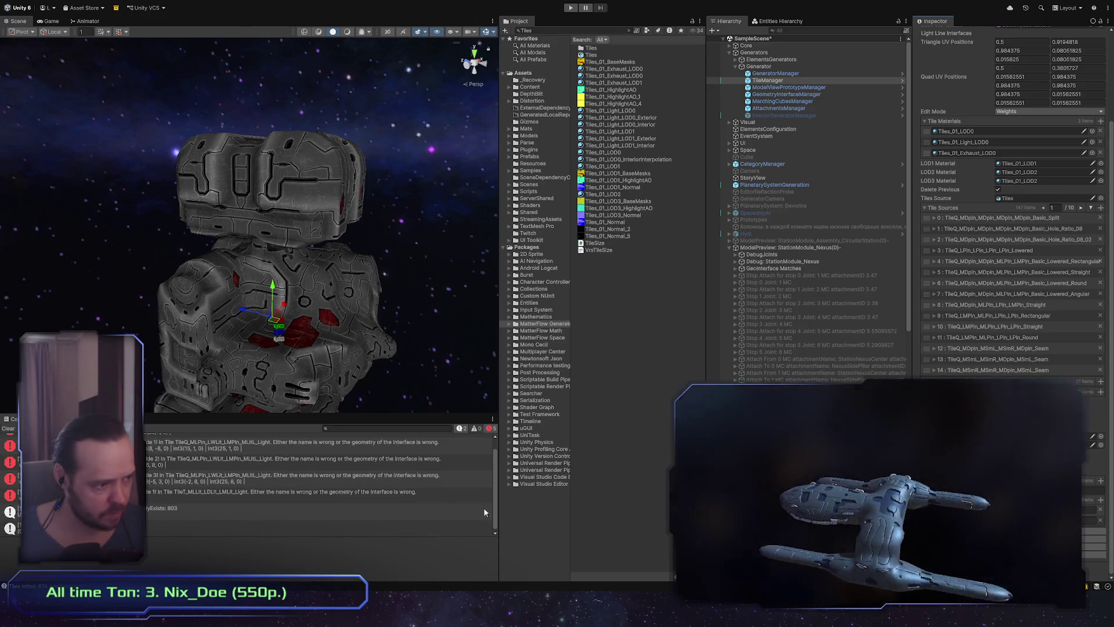
scroll(496, 501, "up", 1)
Select the failing light tile's name in the first wrong-interface-geometry error's details
left_click(325, 440)
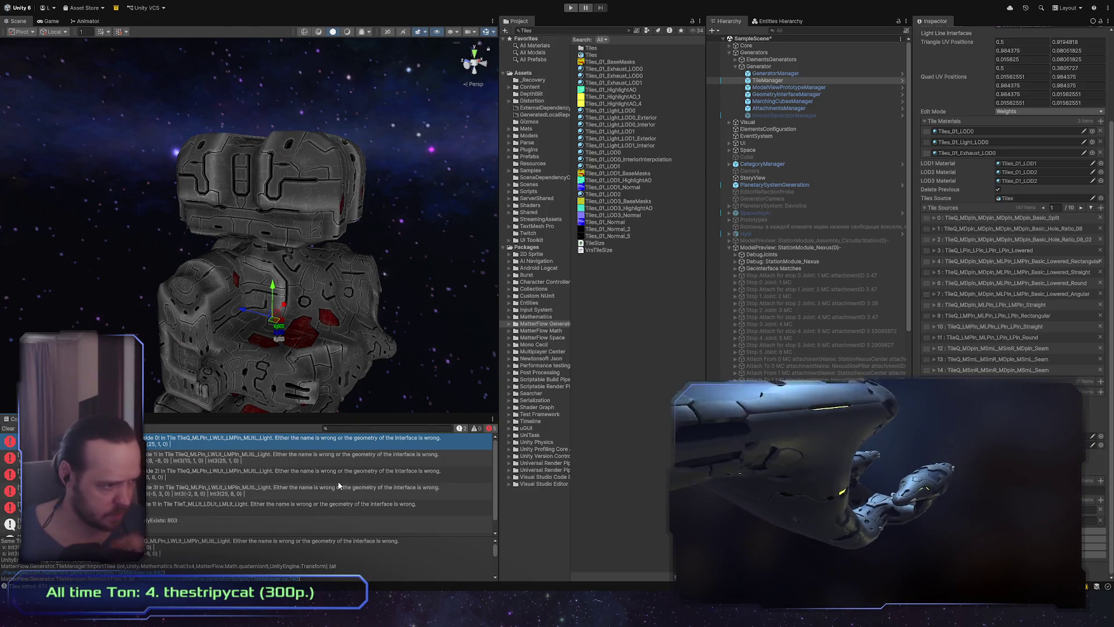
triple_click(224, 546)
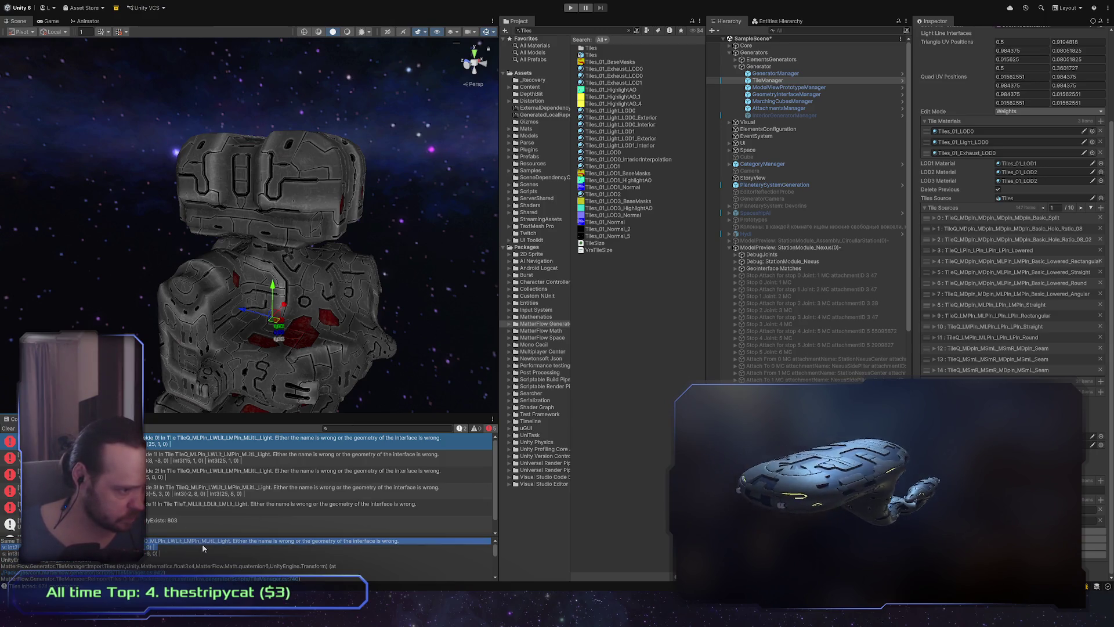
double_click(228, 545)
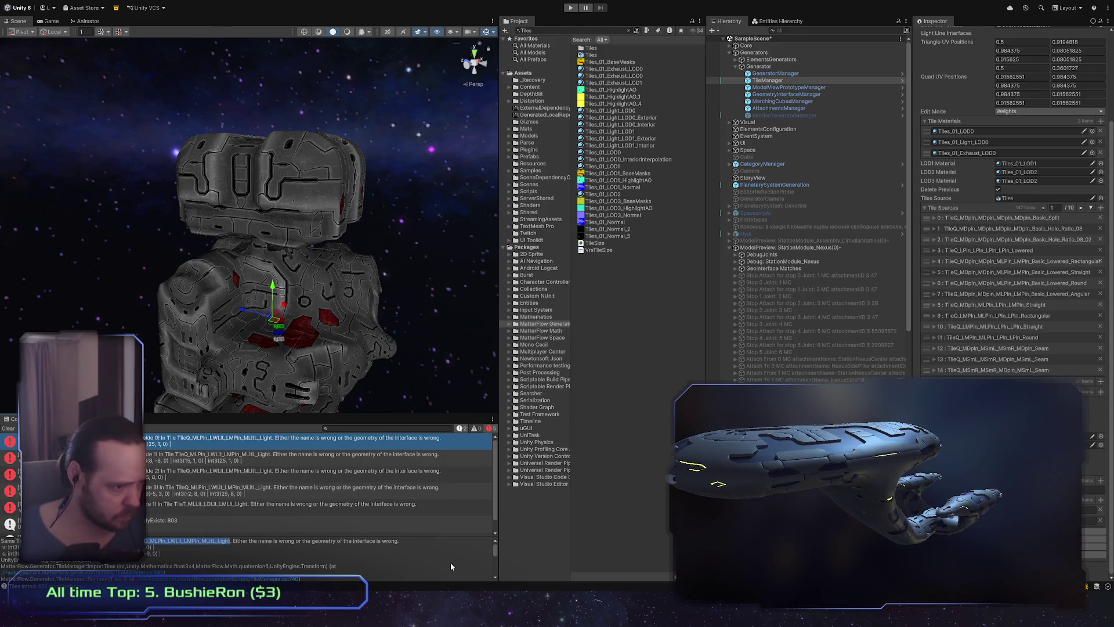
key("alt+Tab")
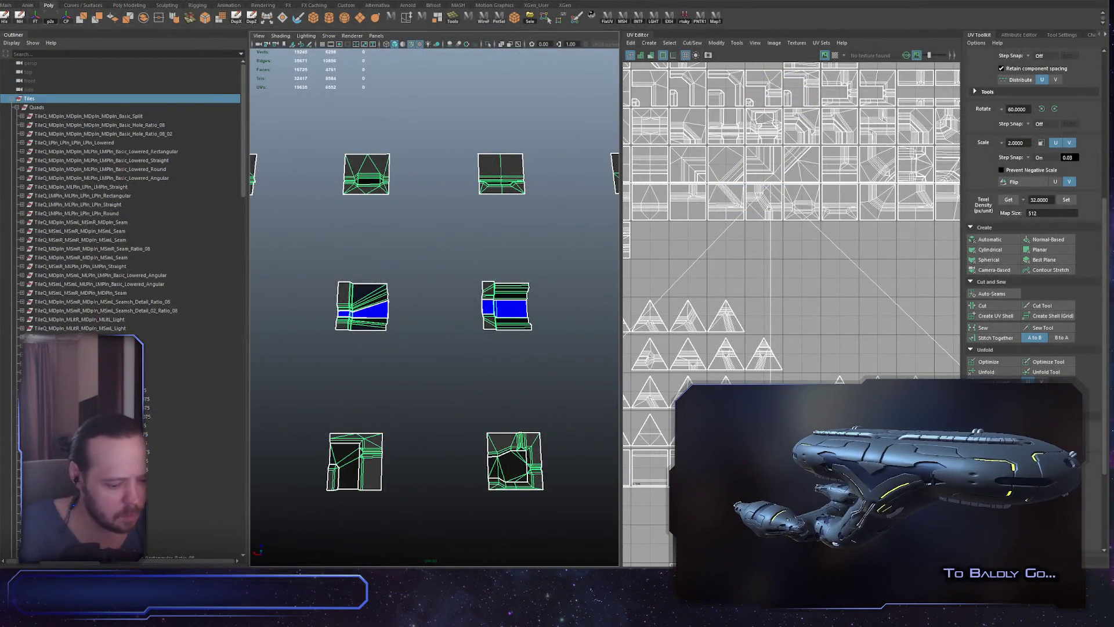
Frame TileQ_MLPln_LWLit_LMPln_MLLit_Light, orbit around it, and expand its child meshes in the Outliner
left_click(372, 313)
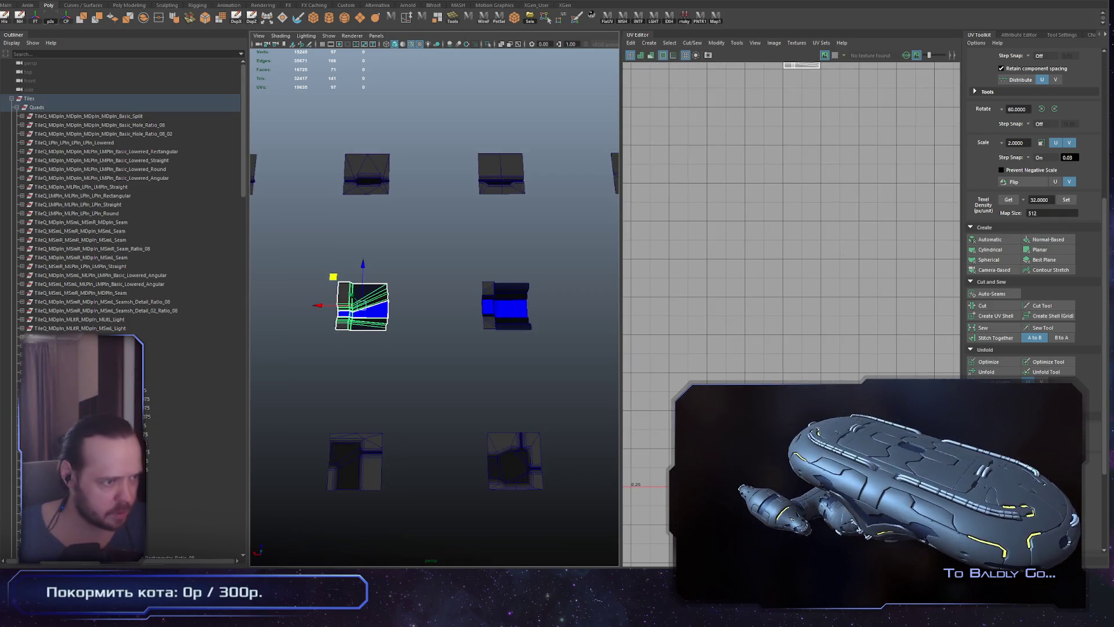
left_click_drag(409, 323, 499, 336)
key("f")
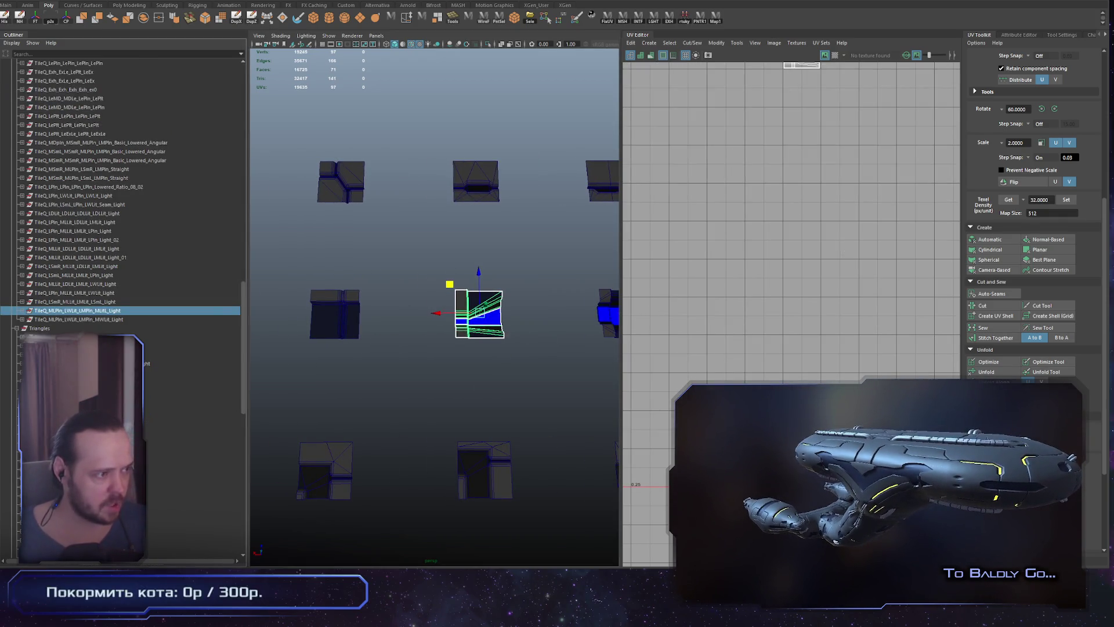
key("f")
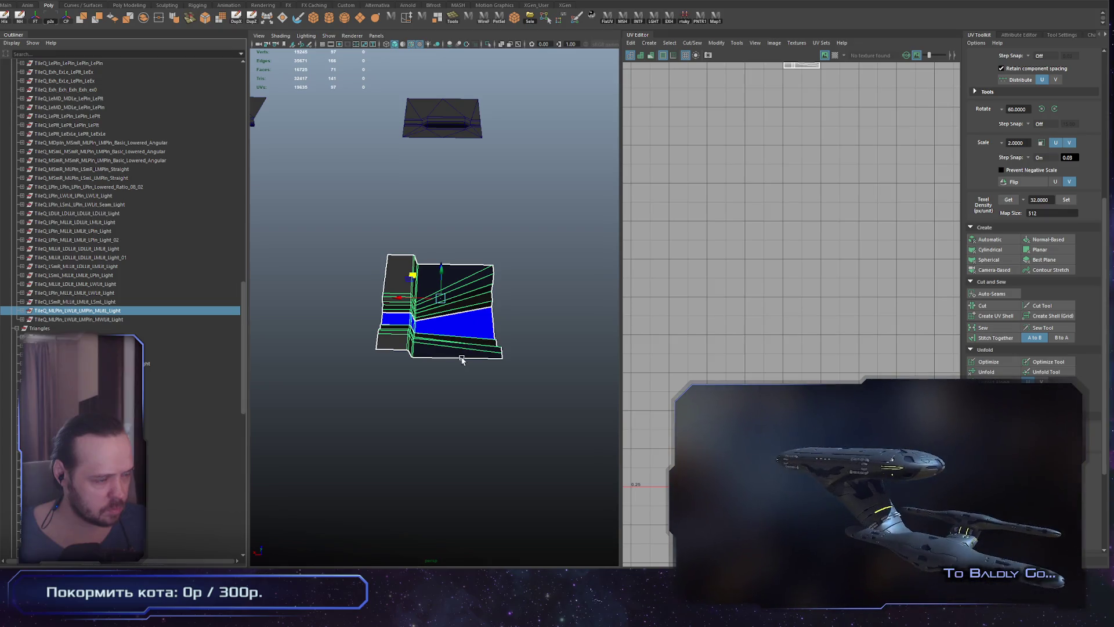
left_click(95, 318)
left_click(94, 311)
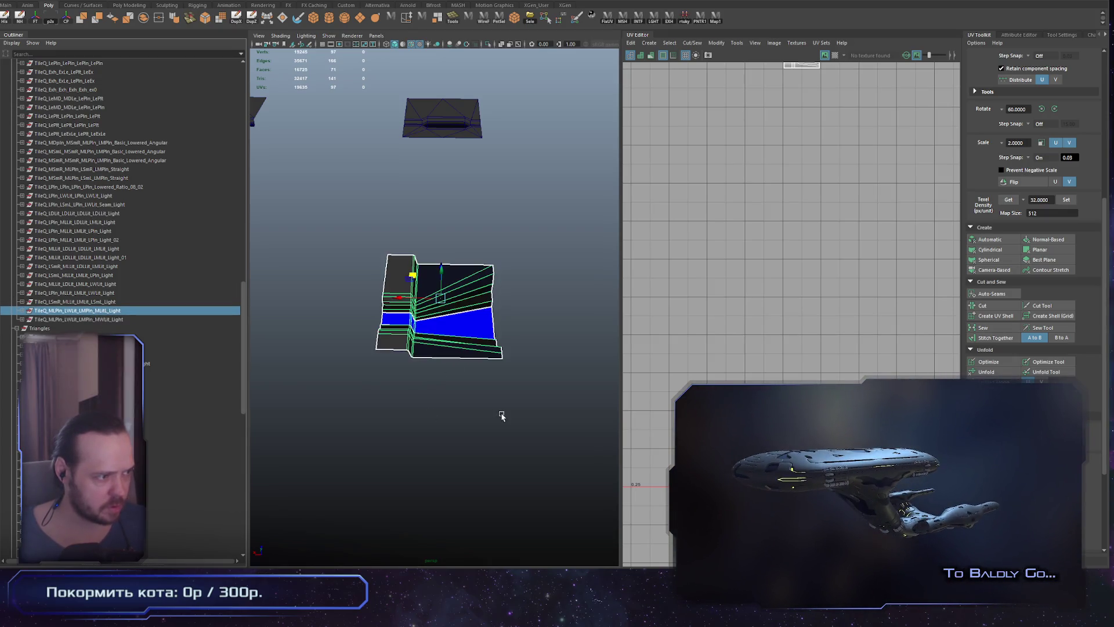
mouse_move(497, 403)
left_mouse_down("alt")
mouse_move(438, 418)
mouse_move(473, 435)
left_mouse_up("alt")
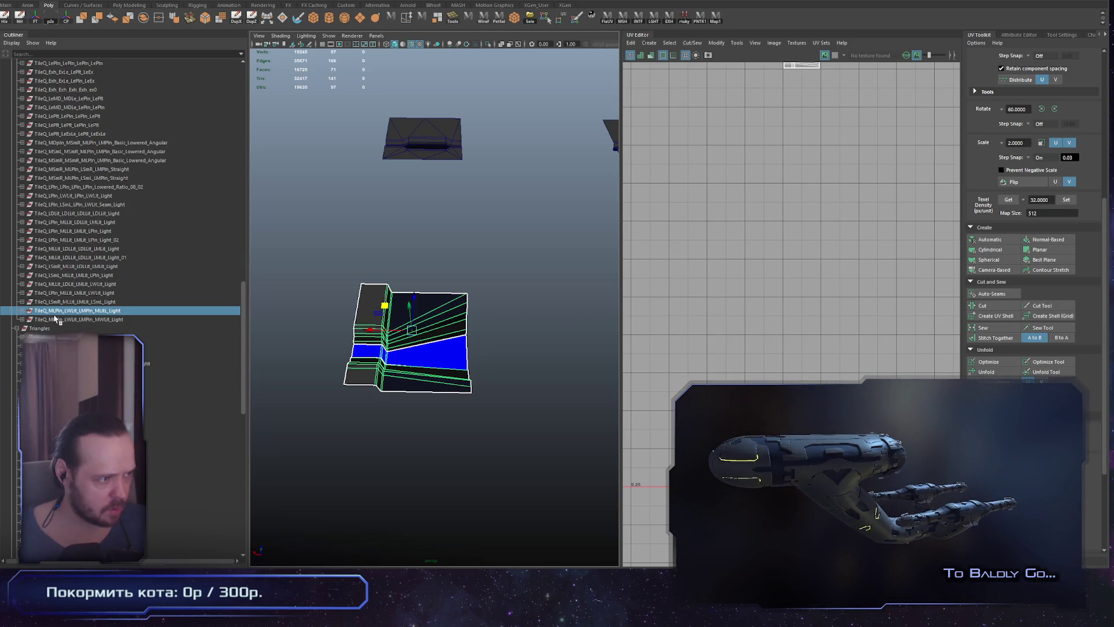
scroll(421, 363, "up", 3)
scroll(422, 363, "up", 1)
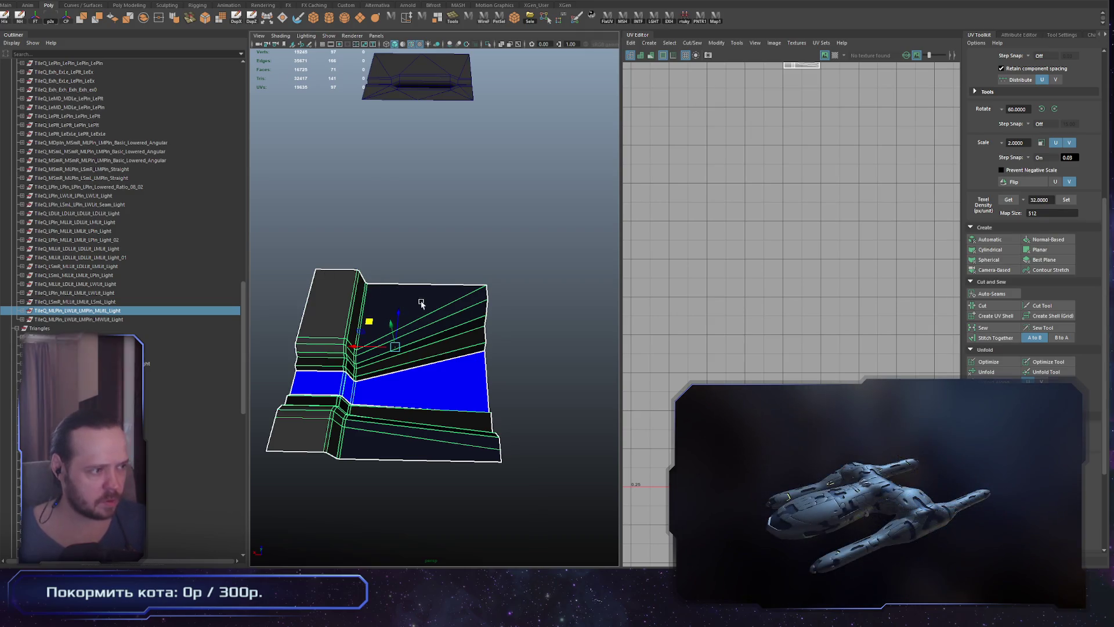
left_click(22, 311)
left_click(66, 320)
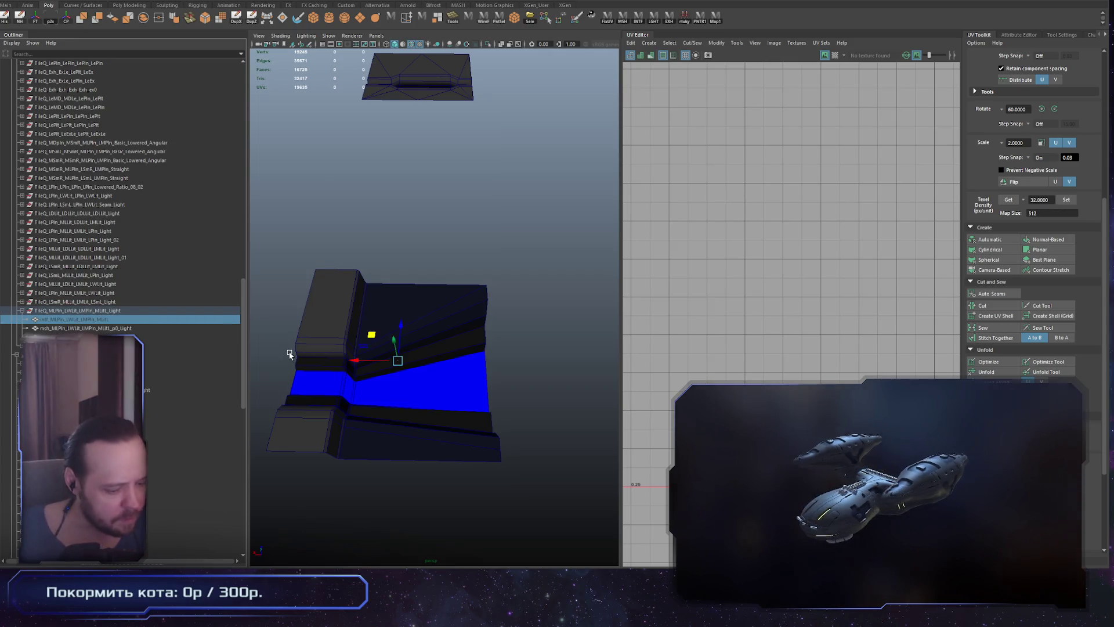
mouse_move(505, 366)
left_mouse_down("alt")
mouse_move(475, 409)
mouse_move(413, 389)
mouse_move(406, 368)
mouse_move(430, 382)
left_mouse_up("alt")
key("alt+a")
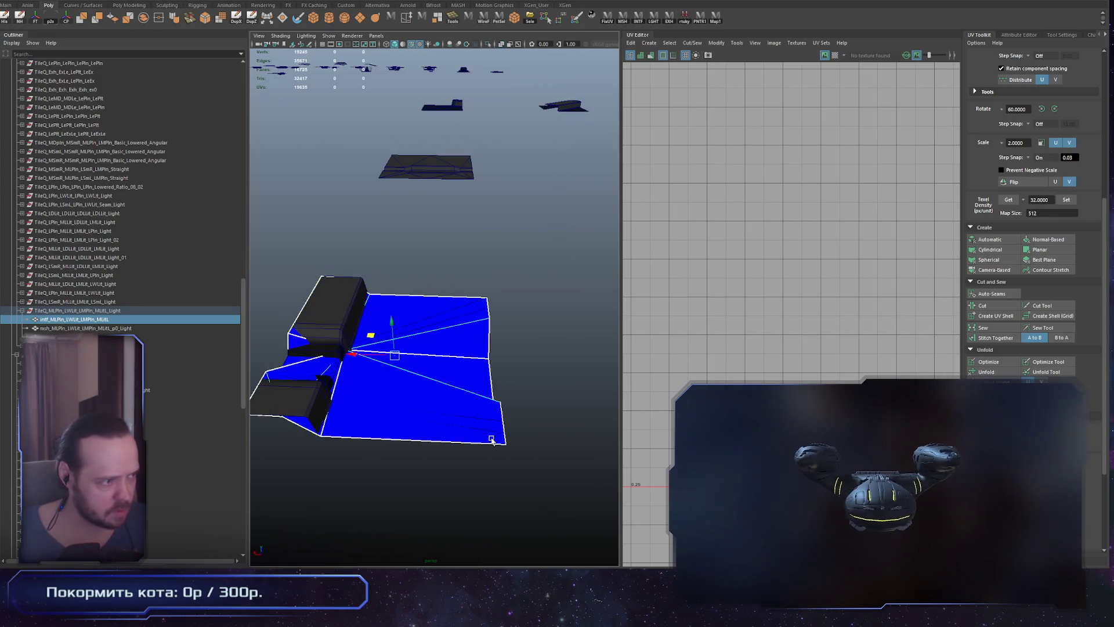
mouse_move(609, 360)
right_mouse_down("alt")
mouse_move(286, 361)
mouse_move(500, 357)
right_mouse_up("alt")
mouse_move(500, 357)
left_mouse_down("alt")
mouse_move(366, 311)
mouse_move(461, 340)
left_mouse_up("alt")
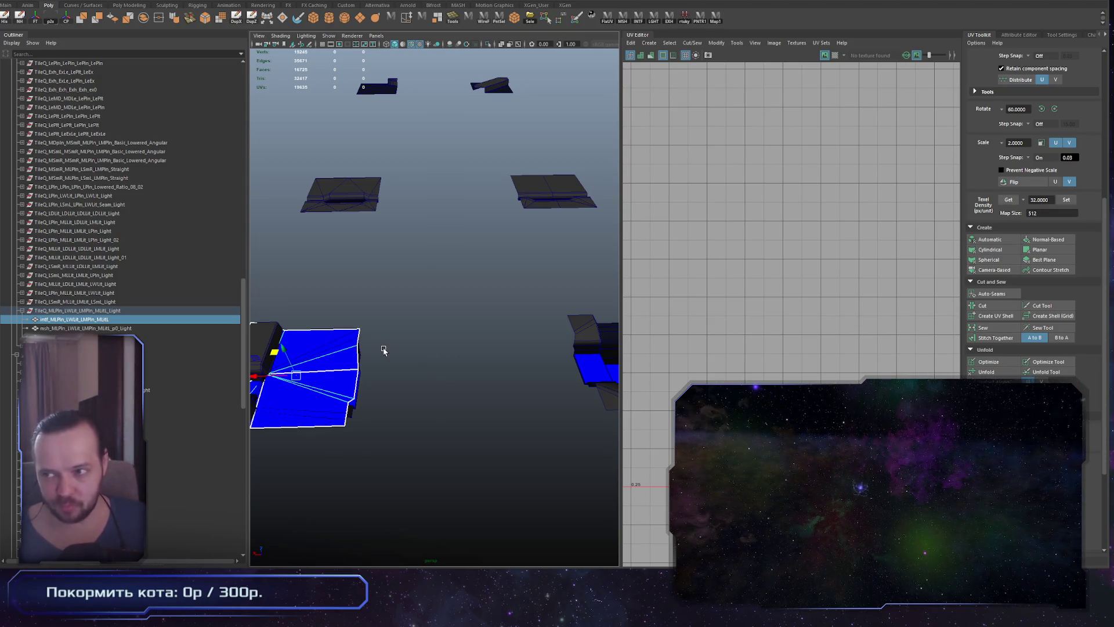
mouse_move(500, 397)
left_mouse_down("alt")
mouse_move(485, 410)
mouse_move(423, 391)
mouse_move(400, 354)
mouse_move(348, 356)
mouse_move(570, 381)
left_mouse_up("alt")
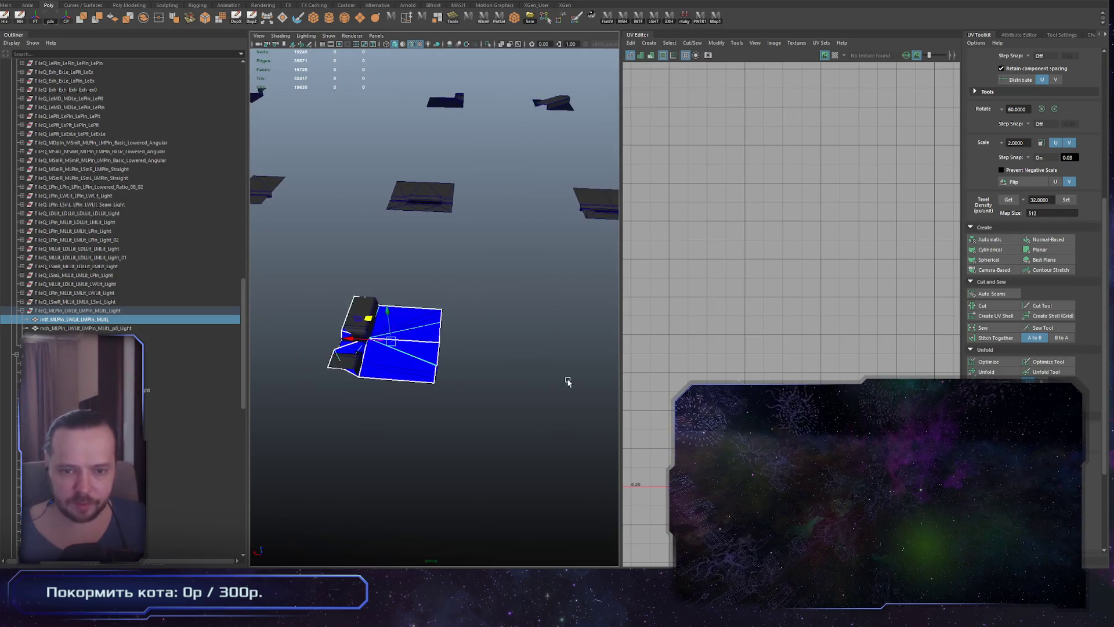
left_click_drag(408, 373, 416, 375, "alt")
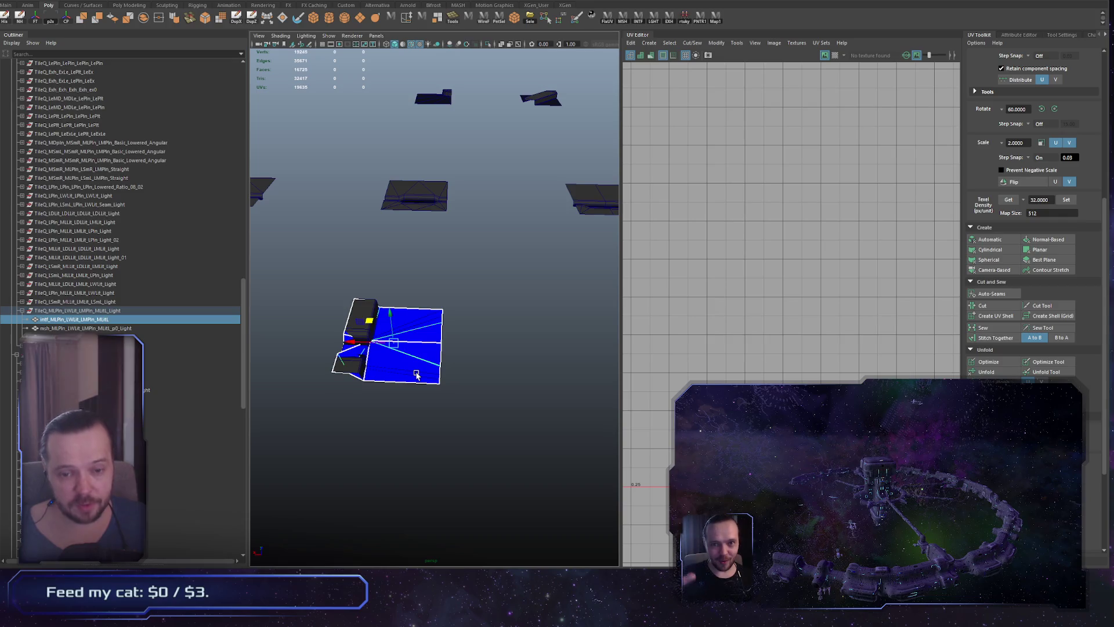
left_click_drag(440, 405, 444, 448, "alt")
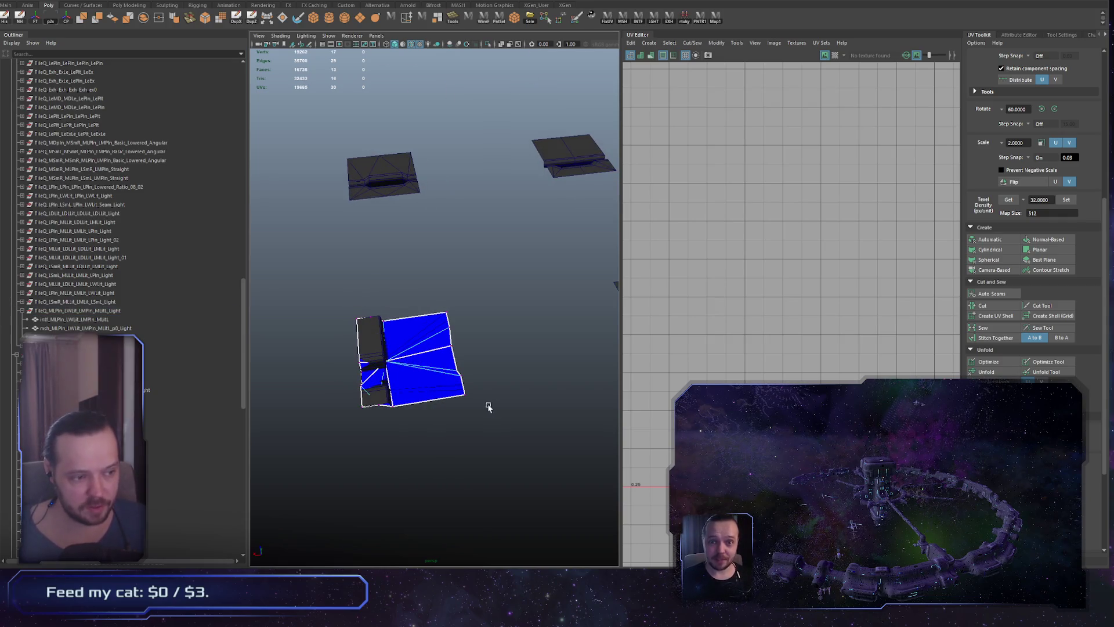
mouse_move(464, 394)
left_mouse_down()
mouse_move(485, 443)
mouse_move(398, 441)
mouse_move(450, 438)
left_mouse_up()
key("ctrl+z")
key("F8")
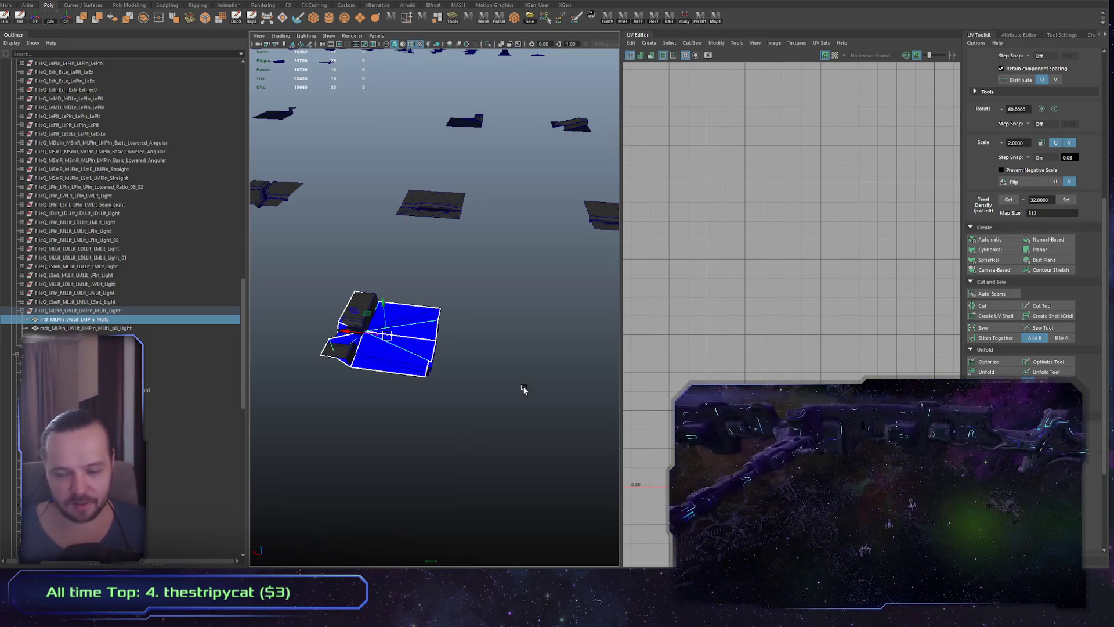
mouse_move(472, 381)
left_mouse_down("alt")
mouse_move(464, 363)
mouse_move(485, 405)
left_mouse_up("alt")
left_click_drag(424, 386, 452, 395, "alt")
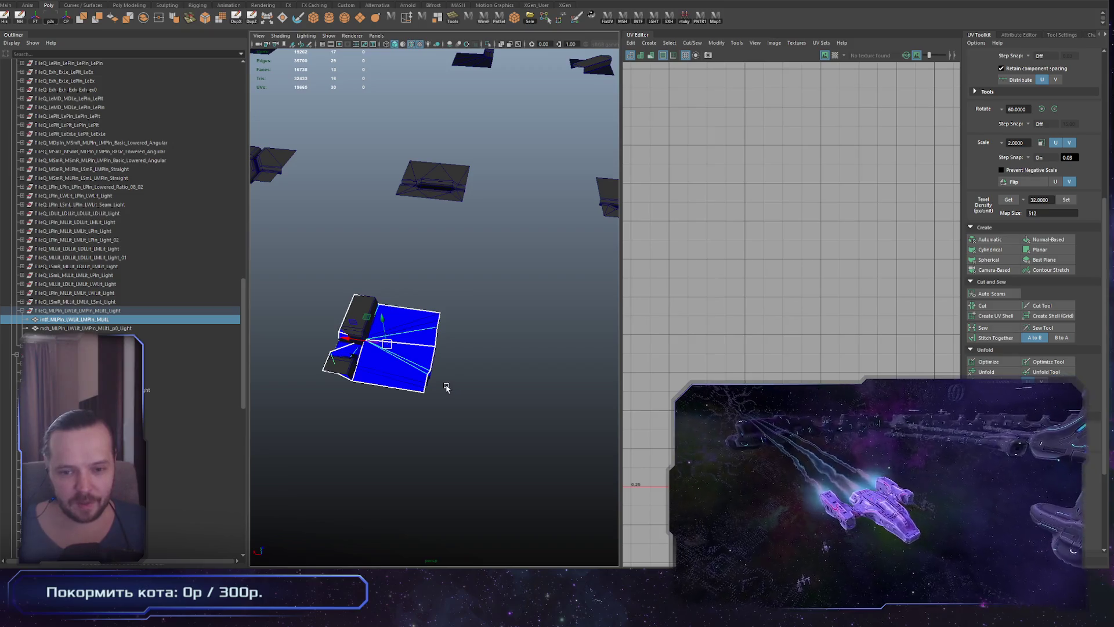
mouse_move(385, 405)
right_mouse_down("alt")
mouse_move(430, 368)
mouse_move(517, 424)
mouse_move(465, 389)
right_mouse_up("alt")
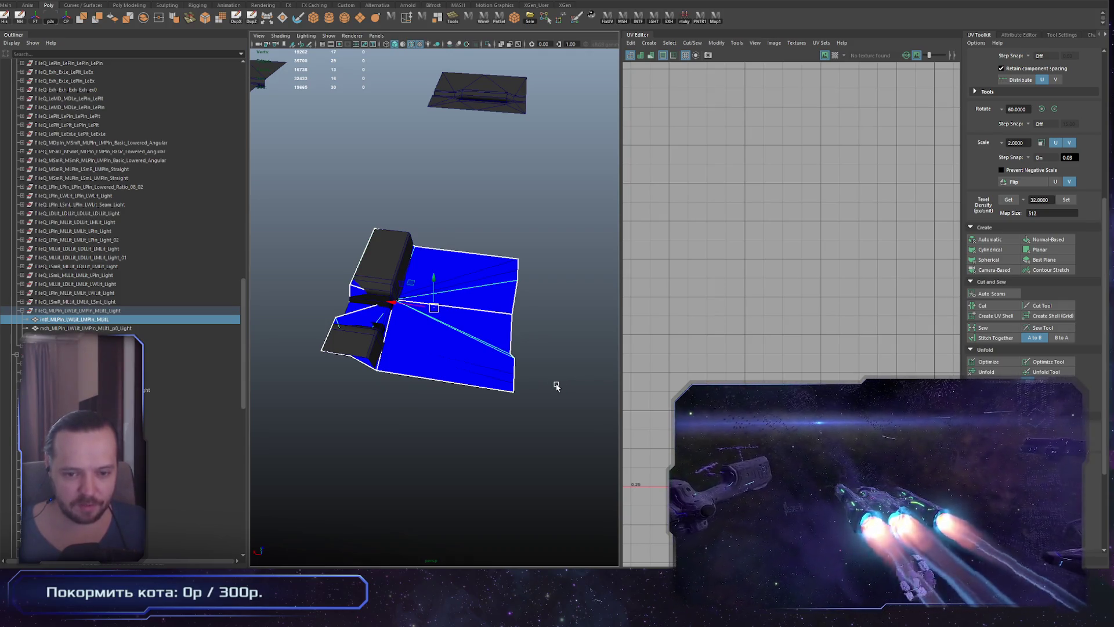
mouse_move(604, 385)
right_mouse_down("alt")
mouse_move(428, 373)
mouse_move(403, 383)
mouse_move(493, 443)
mouse_move(592, 460)
right_mouse_up("alt")
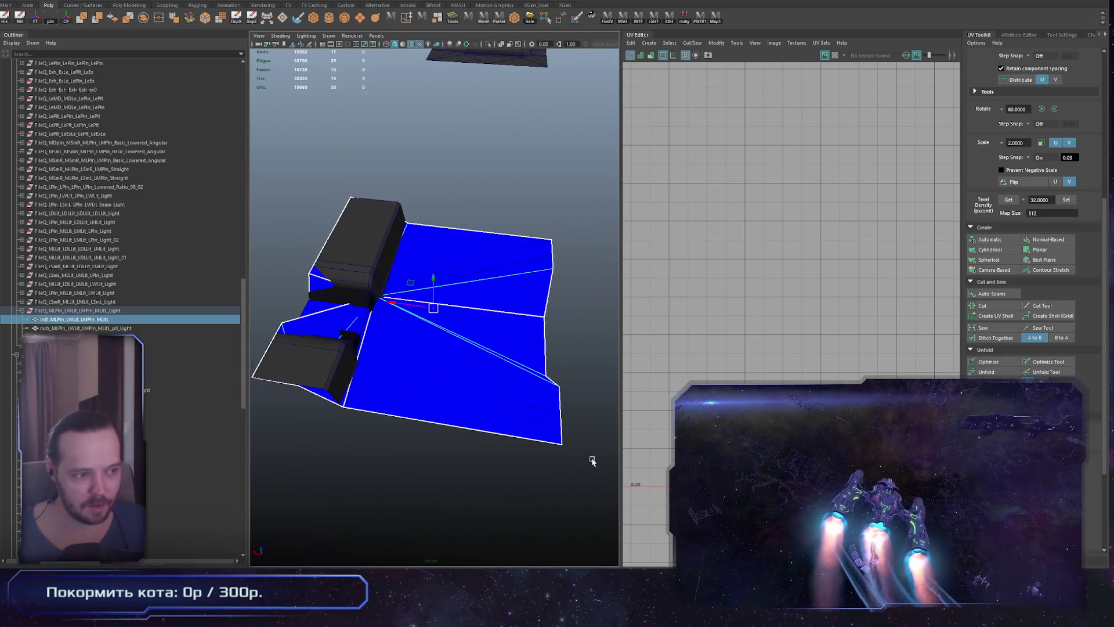
mouse_move(539, 426)
left_mouse_down("alt")
mouse_move(557, 390)
mouse_move(530, 419)
left_mouse_up("alt")
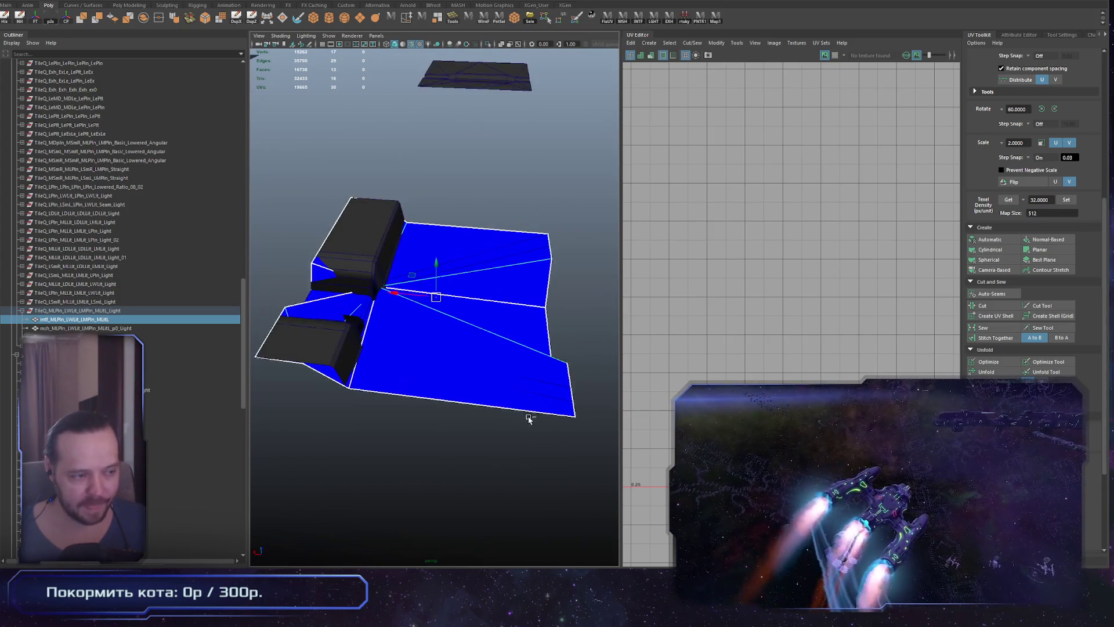
left_click(327, 337)
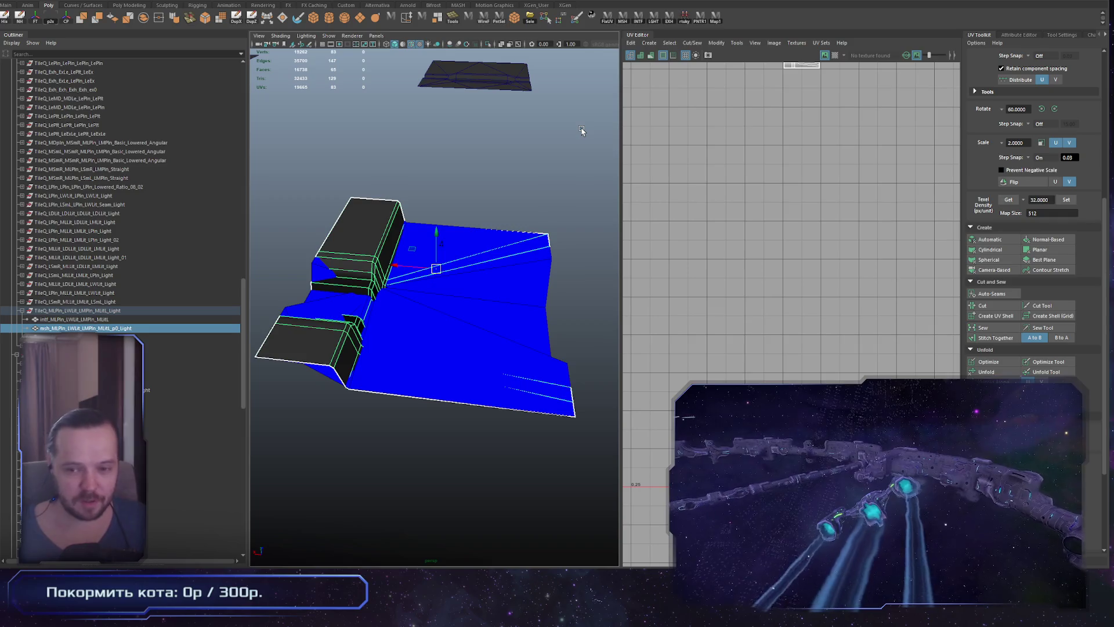
mouse_move(520, 187)
right_mouse_down("alt")
mouse_move(438, 202)
mouse_move(406, 174)
right_mouse_up("alt")
left_click_drag(435, 250, 447, 232, "alt")
mouse_move(448, 232)
right_mouse_down("alt")
mouse_move(510, 296)
mouse_move(542, 310)
mouse_move(476, 273)
right_mouse_up("alt")
mouse_move(476, 273)
left_mouse_down("alt")
mouse_move(441, 232)
mouse_move(424, 264)
mouse_move(488, 325)
mouse_move(518, 386)
left_mouse_up("alt")
mouse_move(510, 349)
left_mouse_down("alt")
mouse_move(464, 336)
mouse_move(510, 336)
mouse_move(571, 238)
left_mouse_up("alt")
left_click(575, 234)
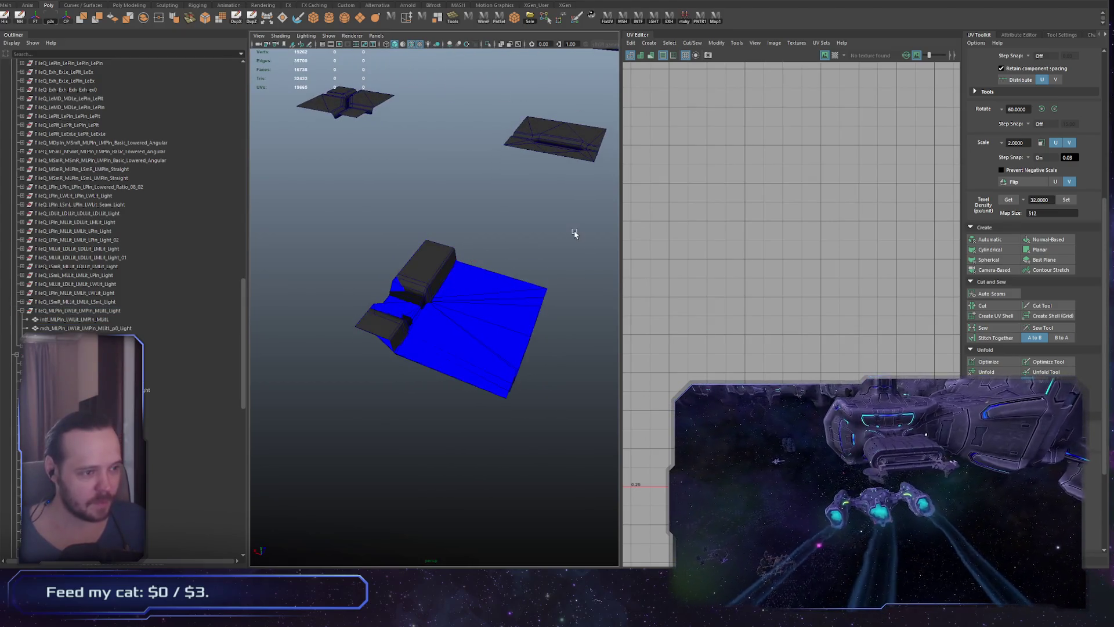
left_click(431, 258)
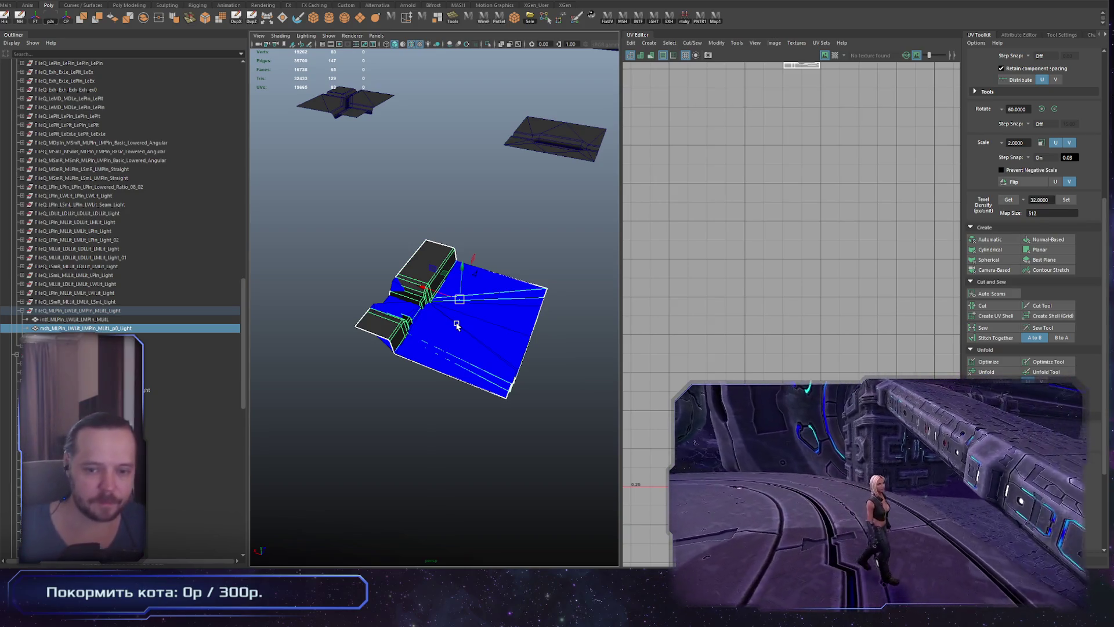
left_click_drag(504, 293, 514, 306, "alt")
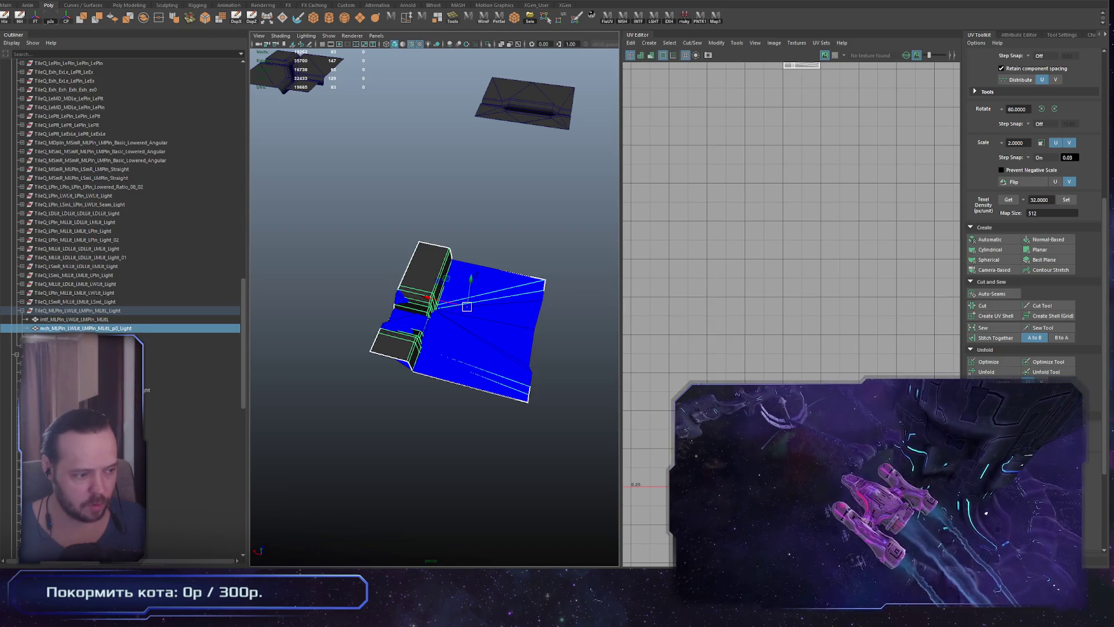
left_click_drag(416, 376, 468, 355, "alt")
scroll(467, 355, "down", 3)
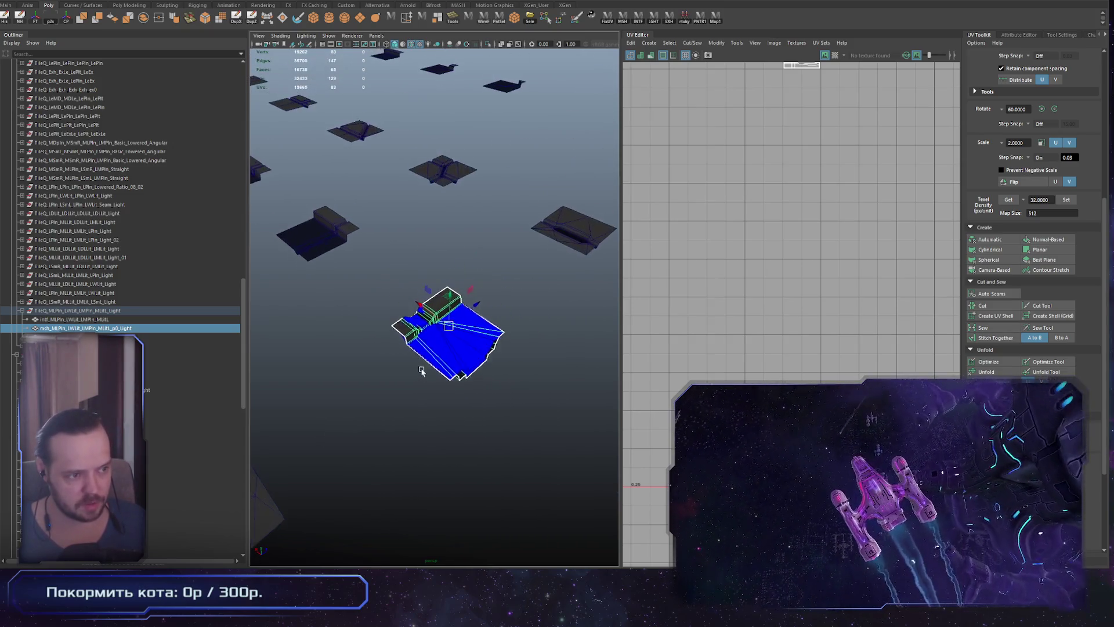
scroll(538, 345, "up", 6)
mouse_move(538, 345)
left_mouse_down("alt")
mouse_move(415, 348)
mouse_move(442, 348)
left_mouse_up("alt")
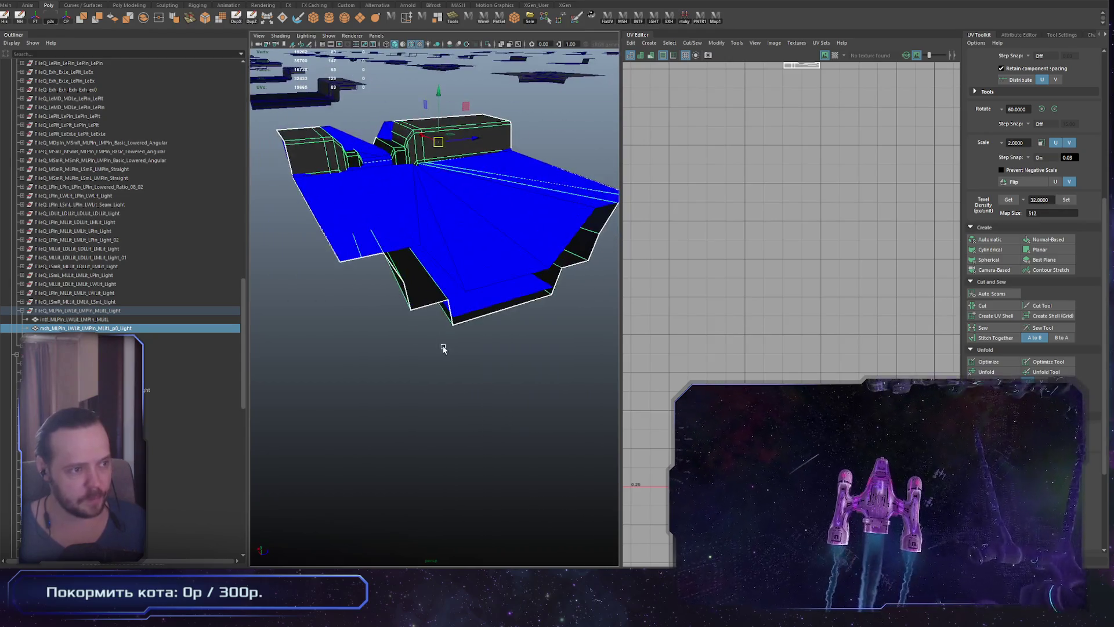
left_click(104, 311)
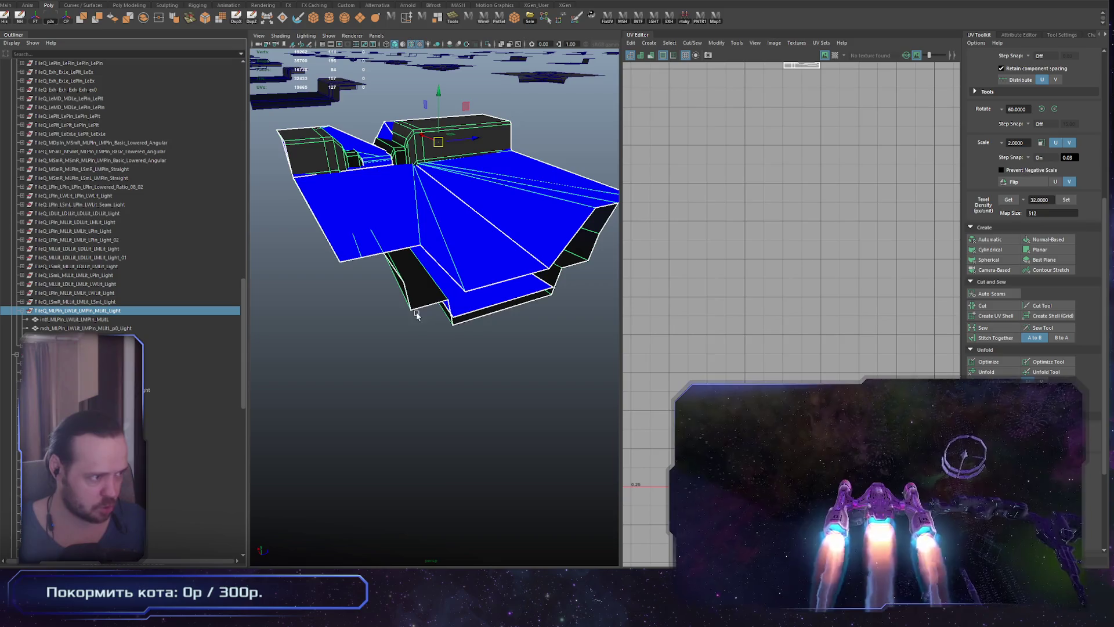
left_click(180, 440)
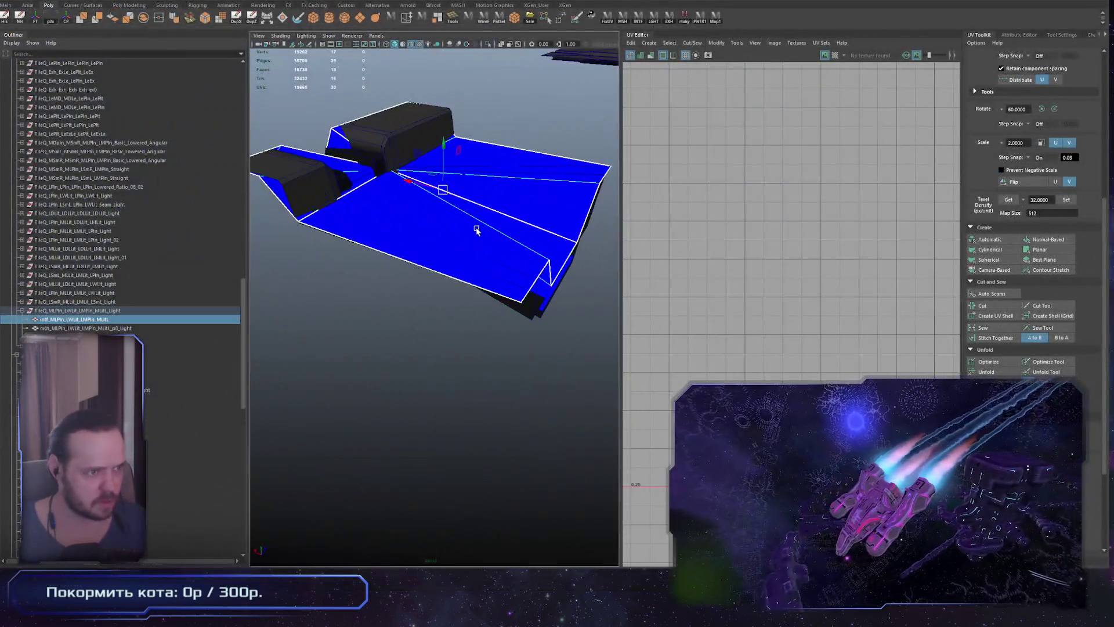
mouse_move(477, 231)
left_mouse_down("alt")
mouse_move(514, 287)
mouse_move(421, 280)
left_mouse_up("alt")
left_click_drag(466, 249, 398, 181, "alt")
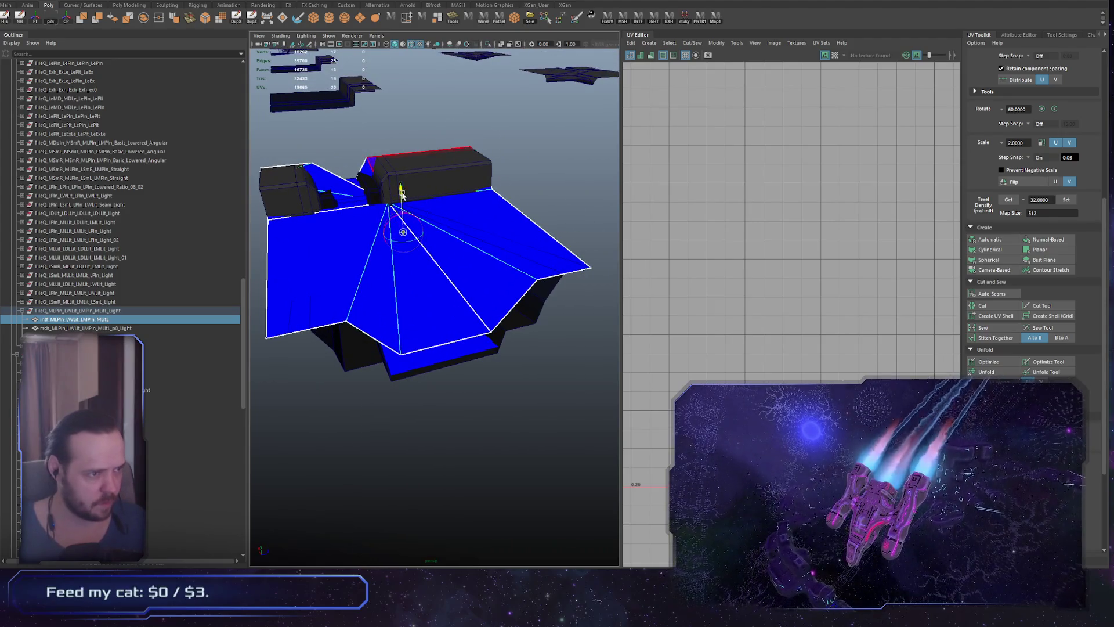
key("d")
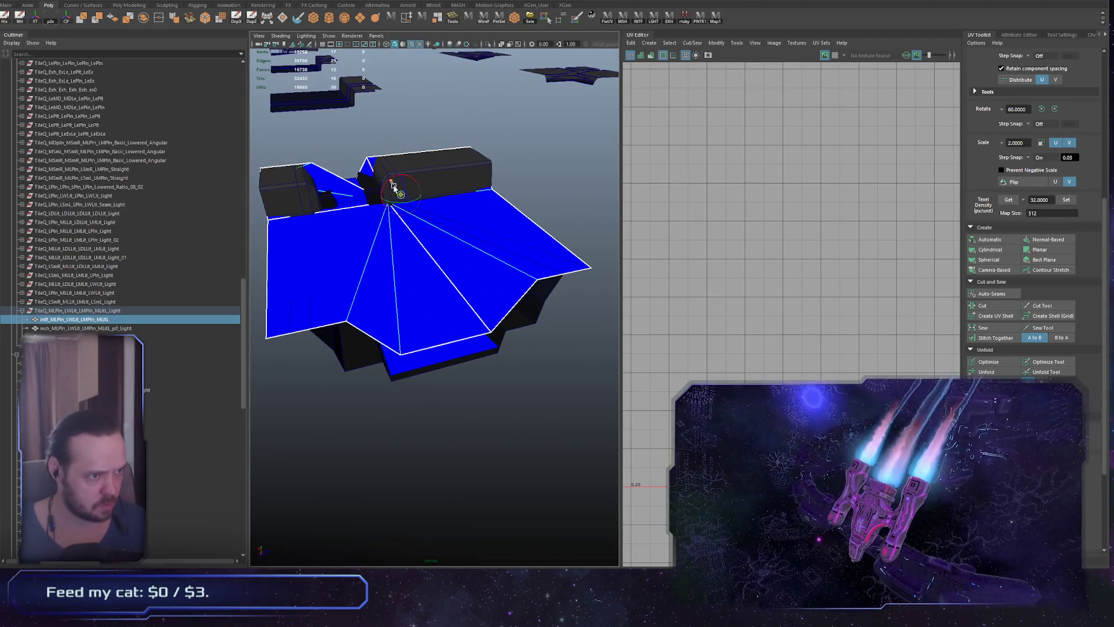
scroll(416, 150, "down", 5)
mouse_move(416, 150)
left_mouse_down("alt")
mouse_move(504, 241)
mouse_move(450, 246)
mouse_move(452, 260)
left_mouse_up("alt")
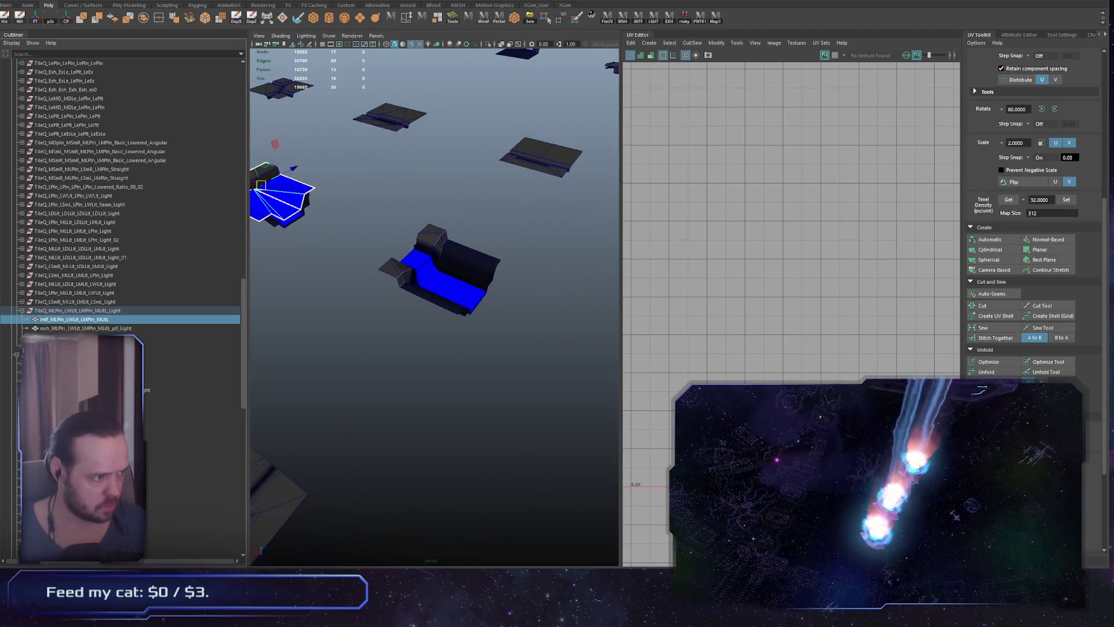
left_click(452, 260)
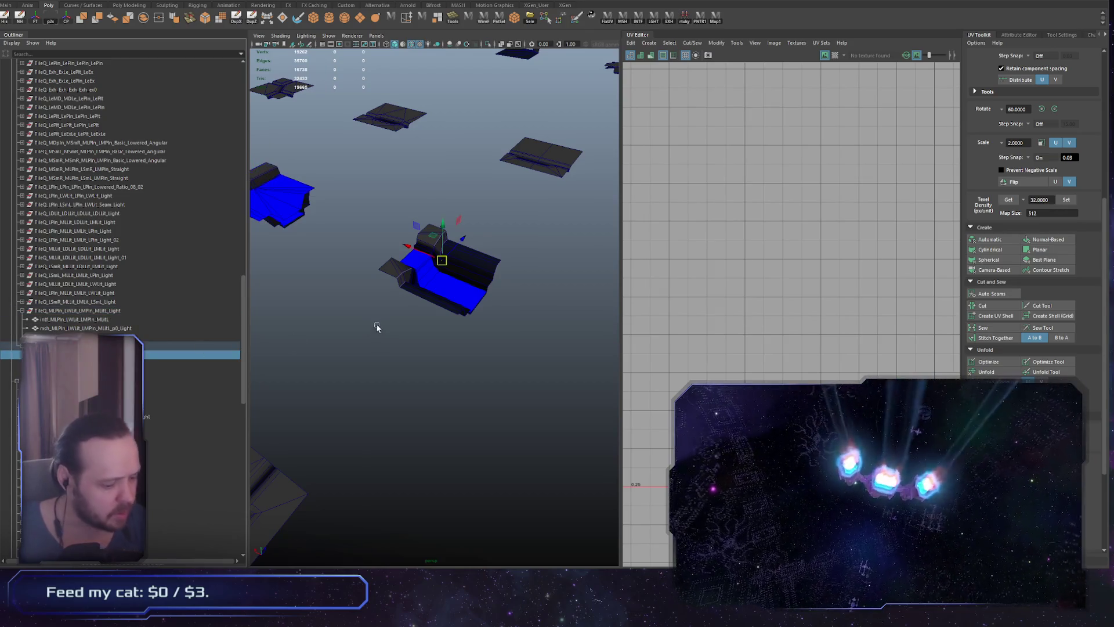
key("f")
scroll(493, 285, "up", 3)
mouse_move(505, 290)
left_mouse_down("alt")
mouse_move(434, 258)
mouse_move(456, 304)
left_mouse_up("alt")
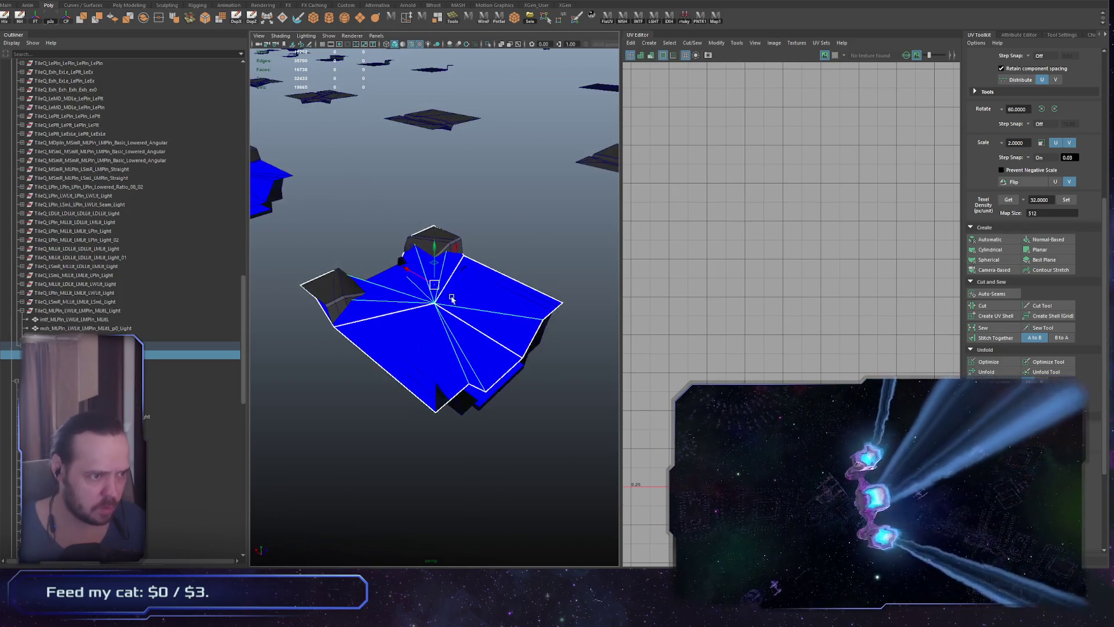
scroll(437, 300, "down", 3)
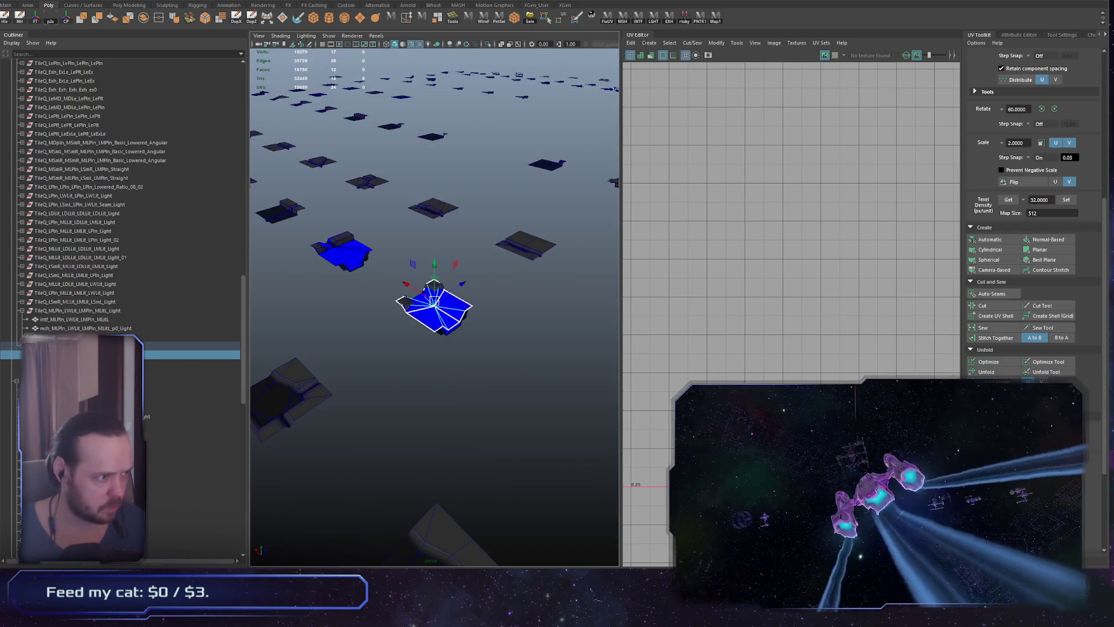
left_click(81, 319)
scroll(87, 249, "up", 10)
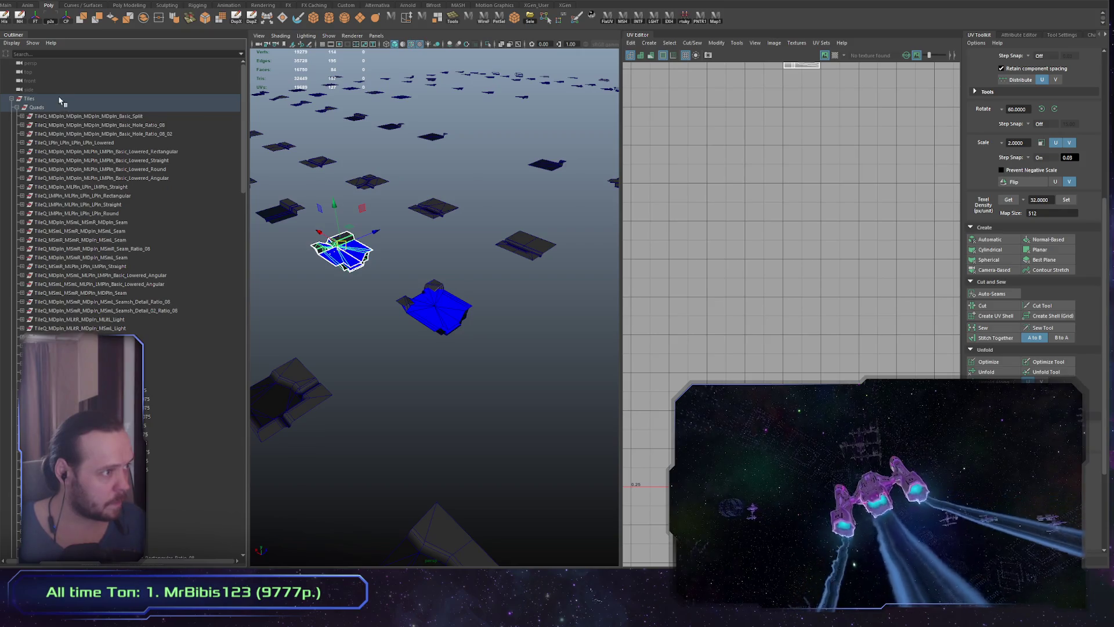
Select all tiles to show their UVs and orbit the tile grid from top-down to another angle
left_click(61, 99)
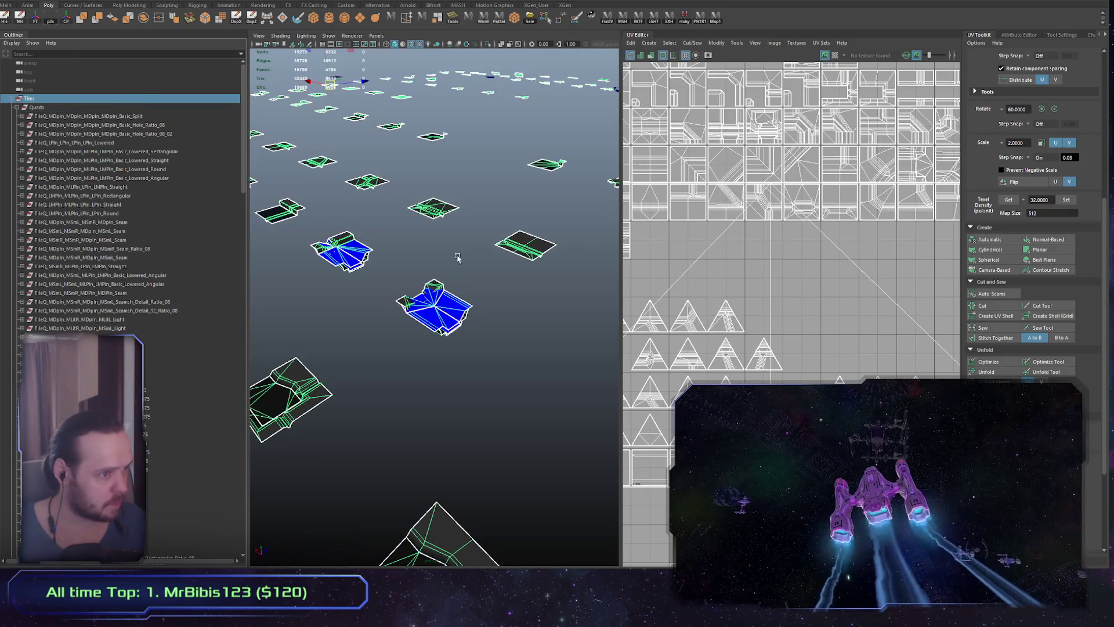
left_click_drag(428, 243, 414, 254, "alt")
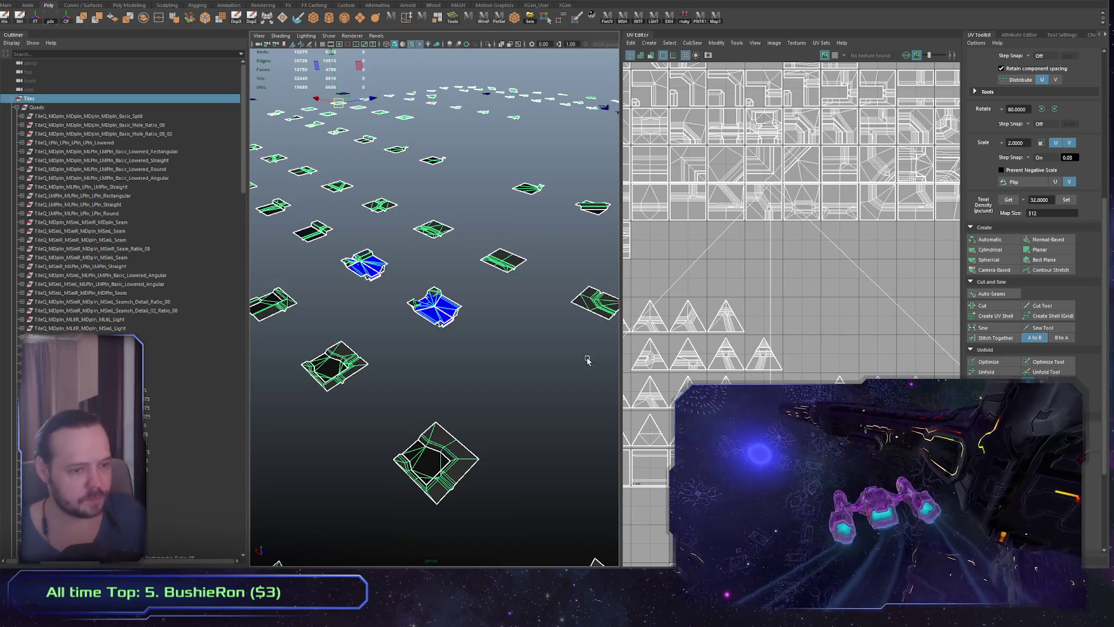
mouse_move(324, 280)
left_mouse_down("alt")
mouse_move(524, 282)
mouse_move(458, 436)
left_mouse_up("alt")
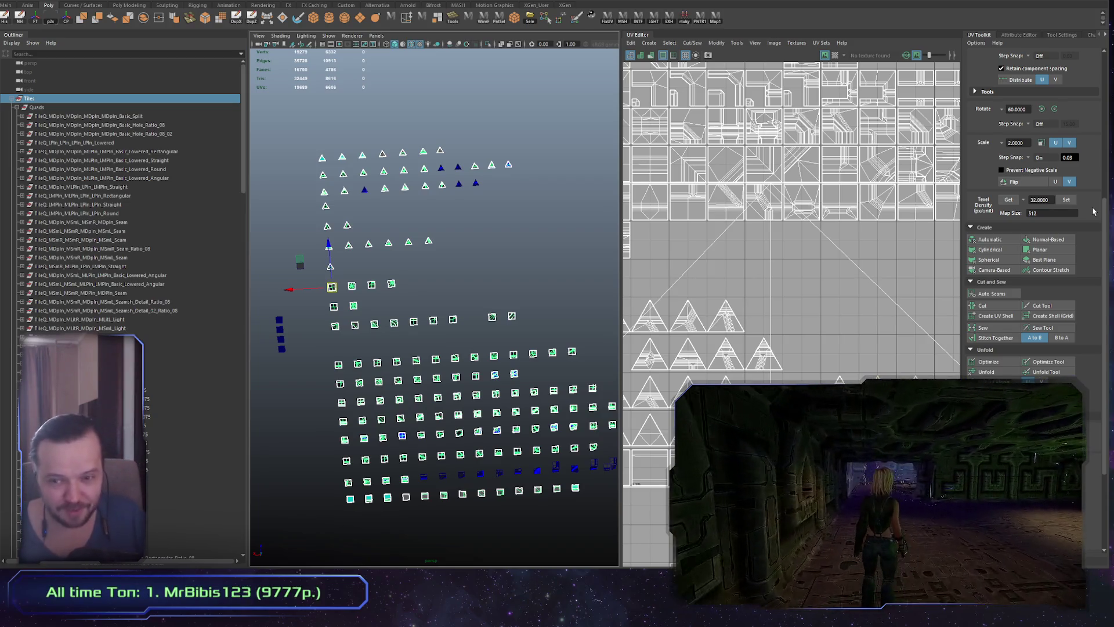
mouse_move(466, 326)
left_mouse_down("alt")
mouse_move(427, 292)
mouse_move(428, 332)
mouse_move(415, 351)
mouse_move(450, 393)
left_mouse_up("alt")
Orbit and zoom low around the triangle light tiles to see them as pyramids, then return to Unity
scroll(413, 353, "up", 5)
scroll(368, 423, "down", 5)
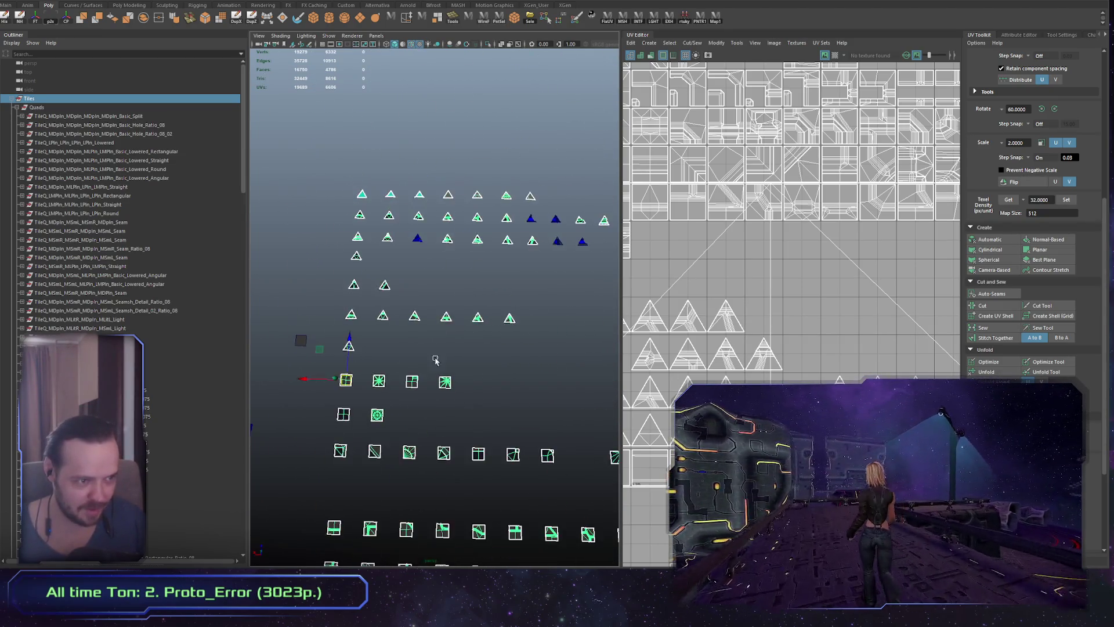
scroll(274, 427, "up", 5)
mouse_move(274, 427)
left_mouse_down("alt")
mouse_move(308, 470)
mouse_move(425, 455)
left_mouse_up("alt")
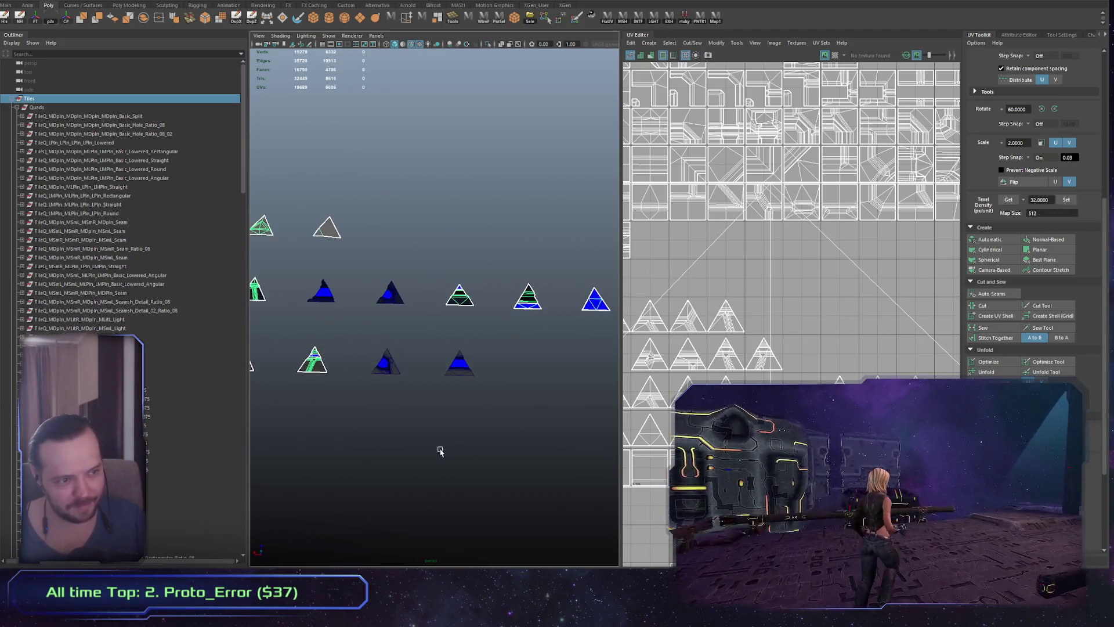
scroll(443, 388, "down", 3)
left_click_drag(443, 388, 385, 398, "alt")
scroll(386, 398, "up", 6)
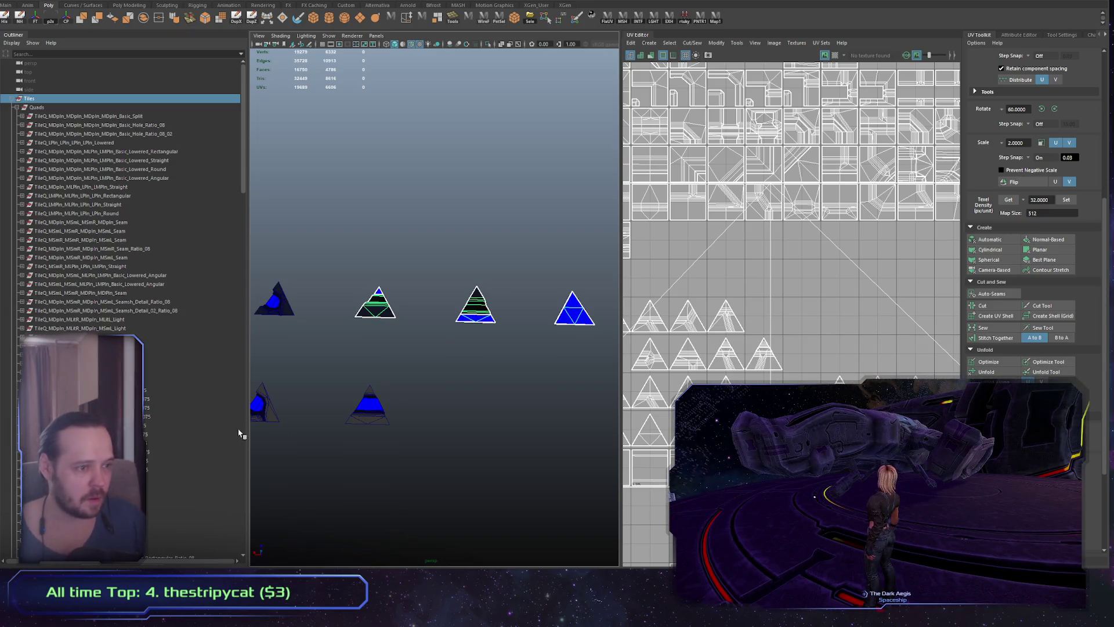
scroll(418, 364, "down", 3)
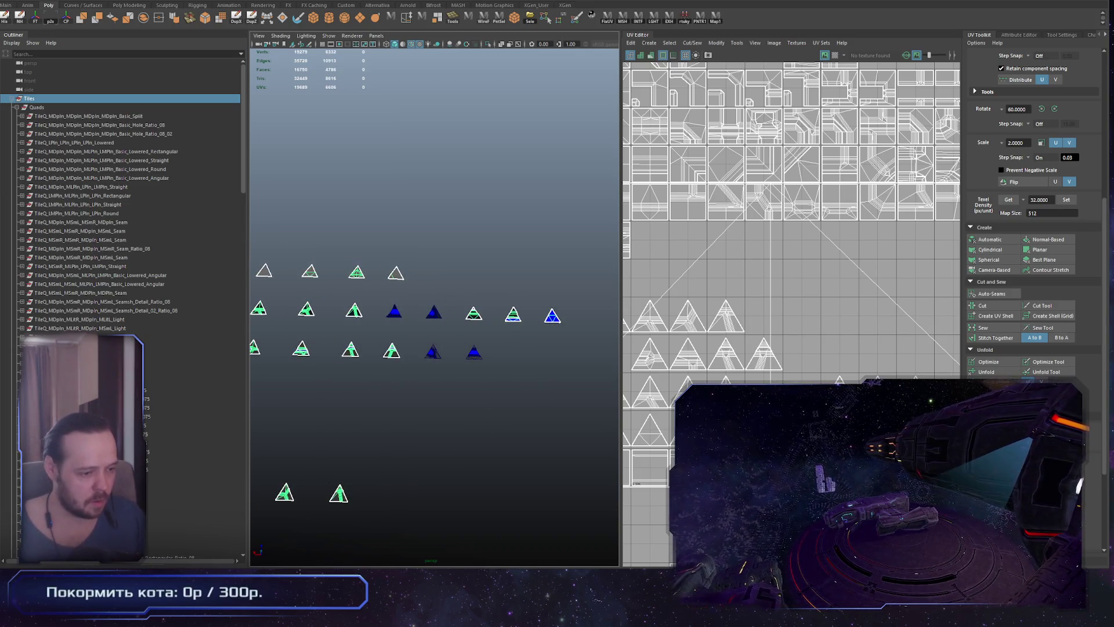
key("alt+Tab")
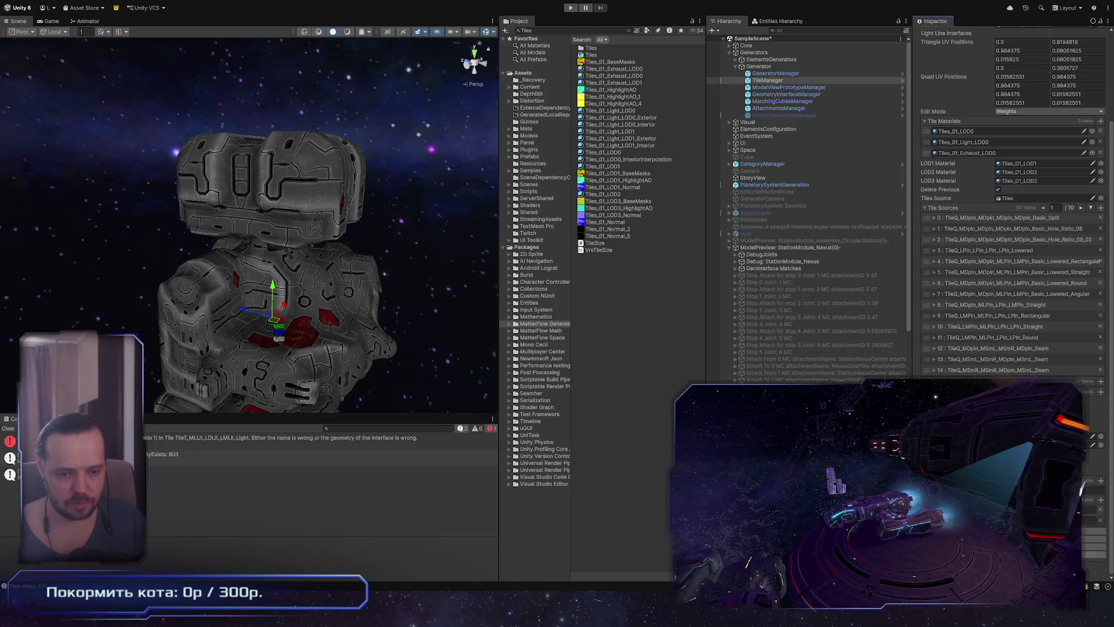
Find the failing tile TileT_MLLit_LDLit_LMLit_Light in the first Console error's stack trace, then return to Maya
left_click(228, 441)
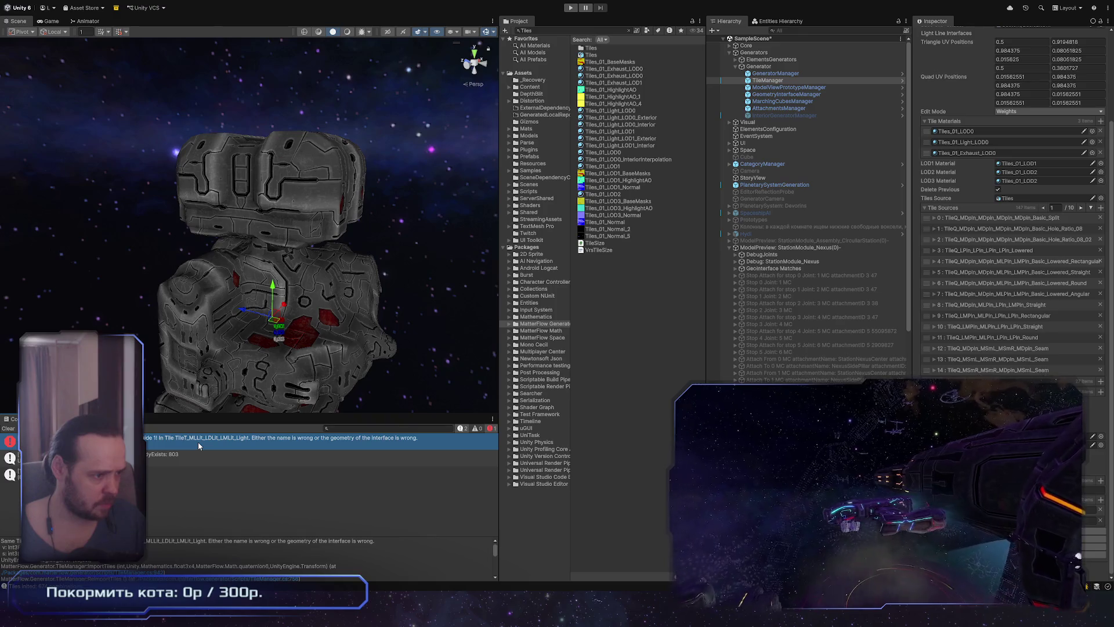
double_click(154, 541)
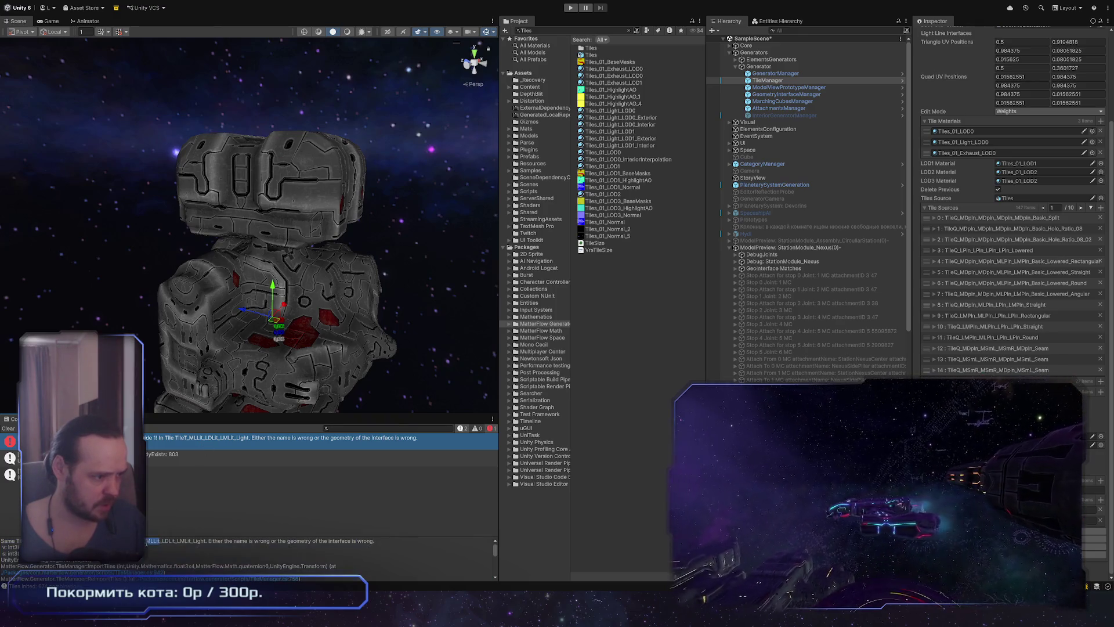
left_click_drag(153, 541, 208, 540)
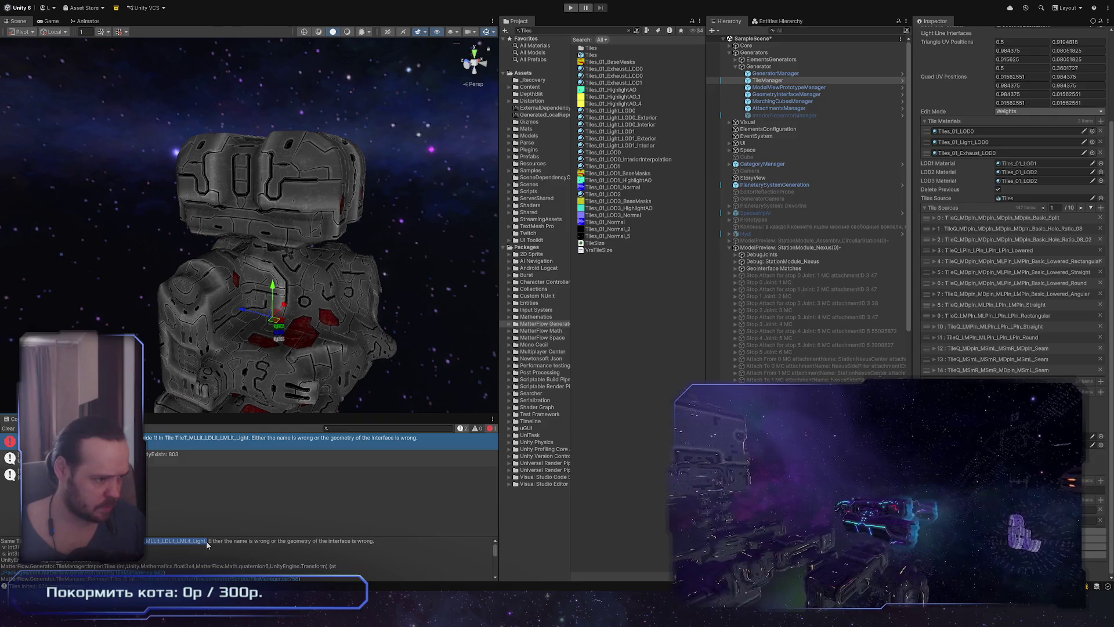
left_click(206, 542)
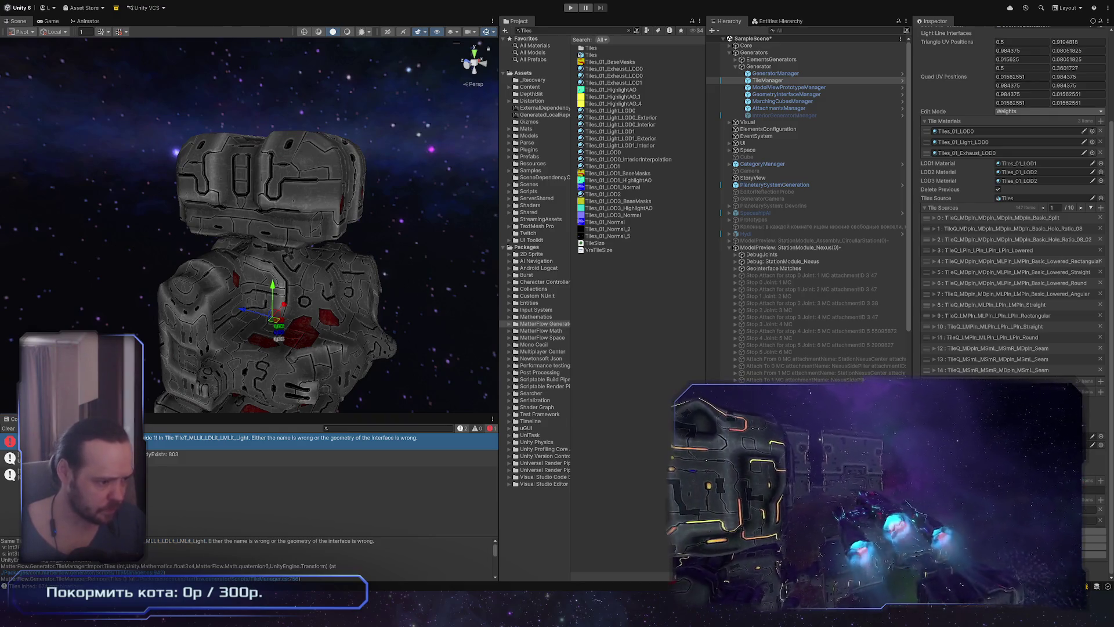
key("alt+Tab")
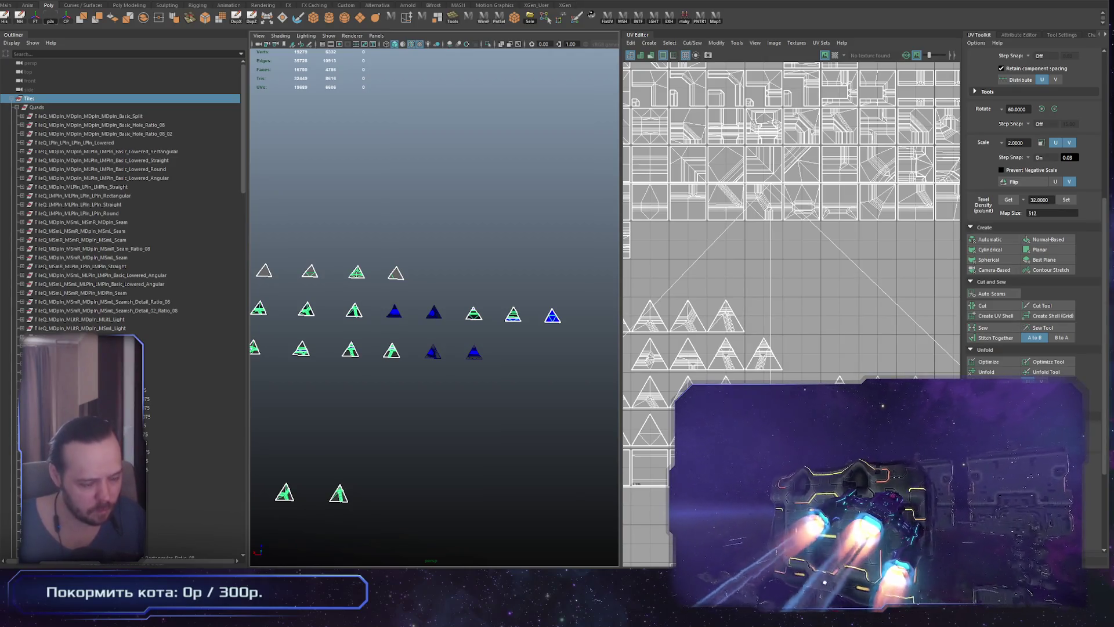
Frame the triangle tile and select its intf_MLLit_LDLit_LMLit_Light interface mesh
left_click(513, 314)
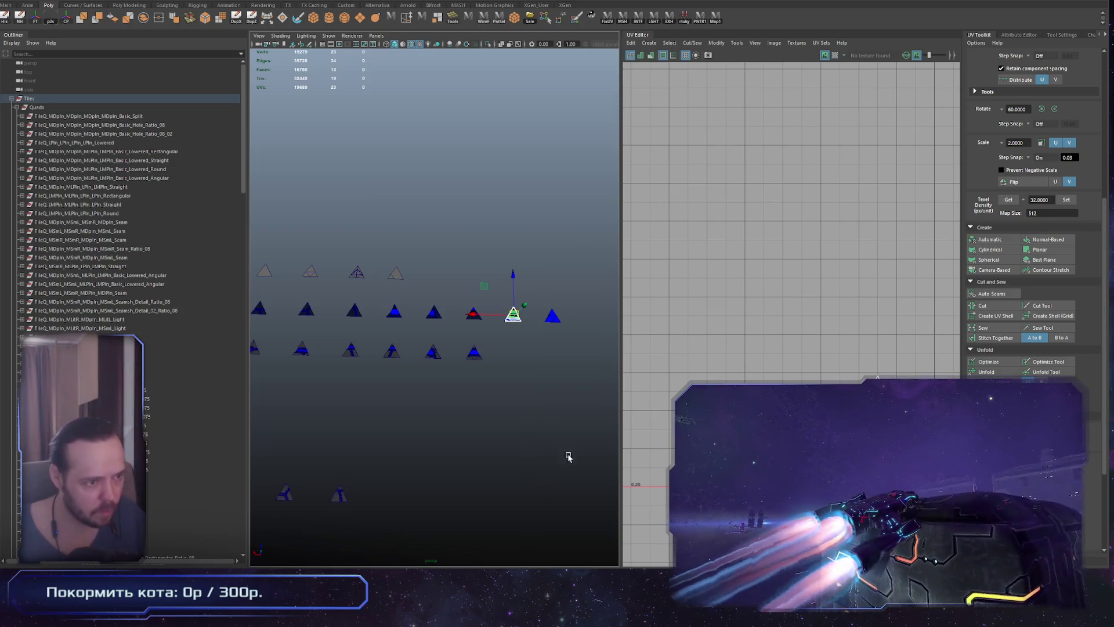
key("f")
key("f")
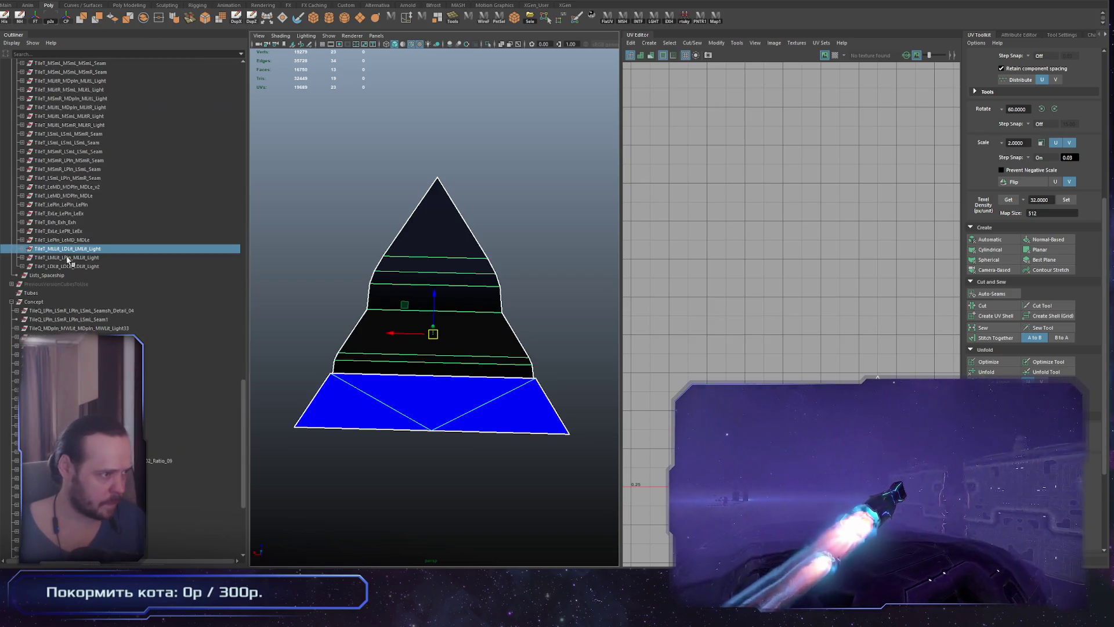
mouse_move(451, 369)
left_mouse_down("alt")
mouse_move(434, 331)
mouse_move(553, 343)
mouse_move(370, 297)
left_mouse_up("alt")
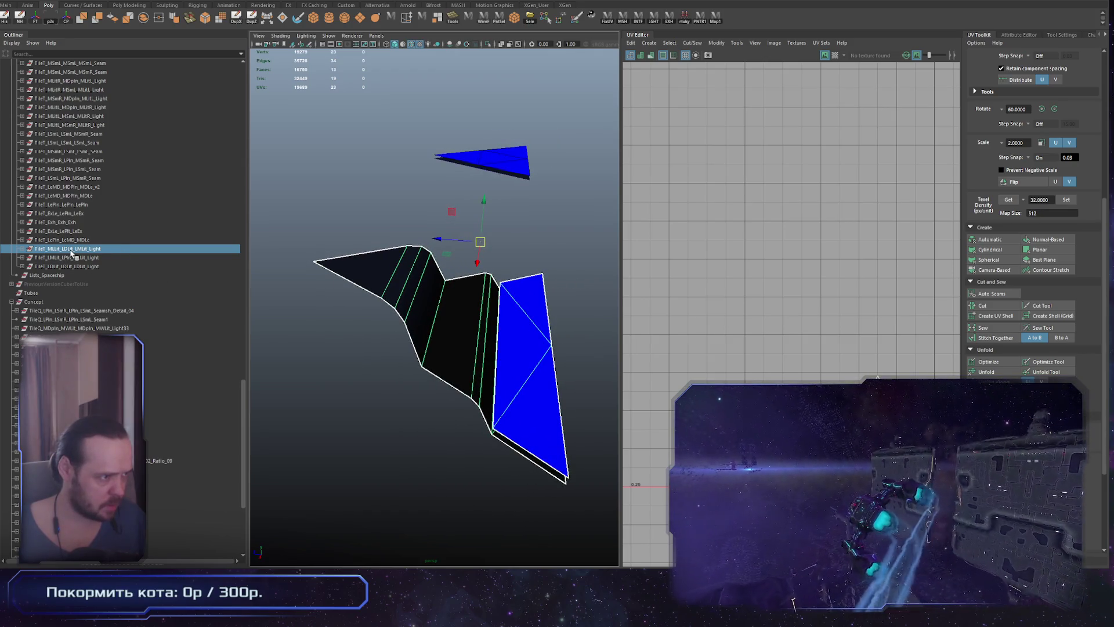
left_click_drag(438, 308, 361, 312, "alt")
left_click(23, 248)
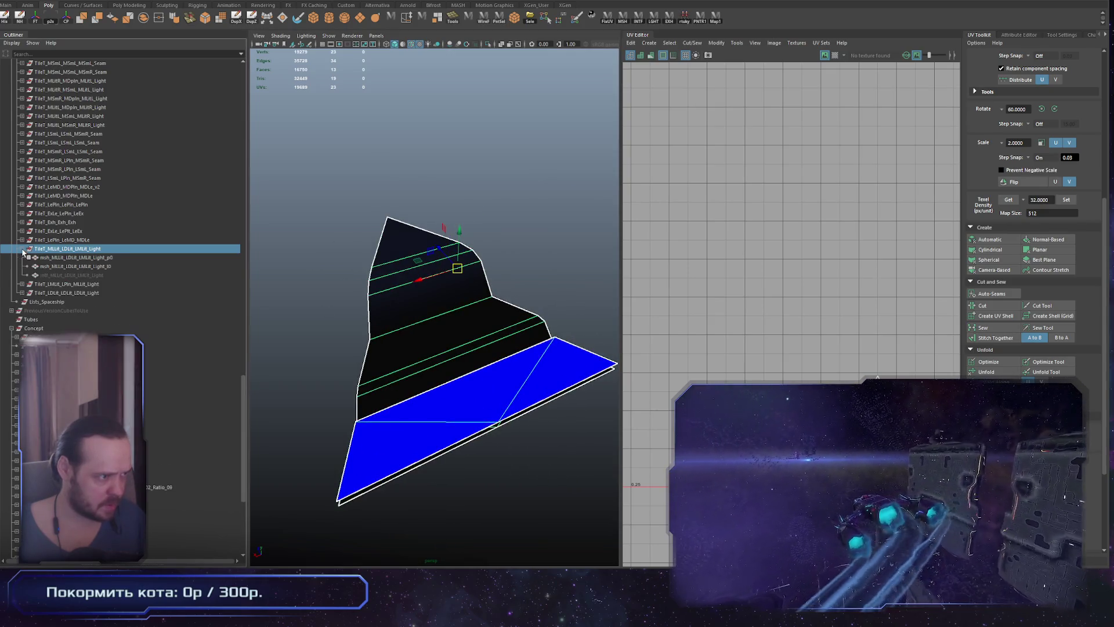
left_click(109, 284)
left_click(109, 276)
left_click_drag(468, 310, 491, 238, "alt")
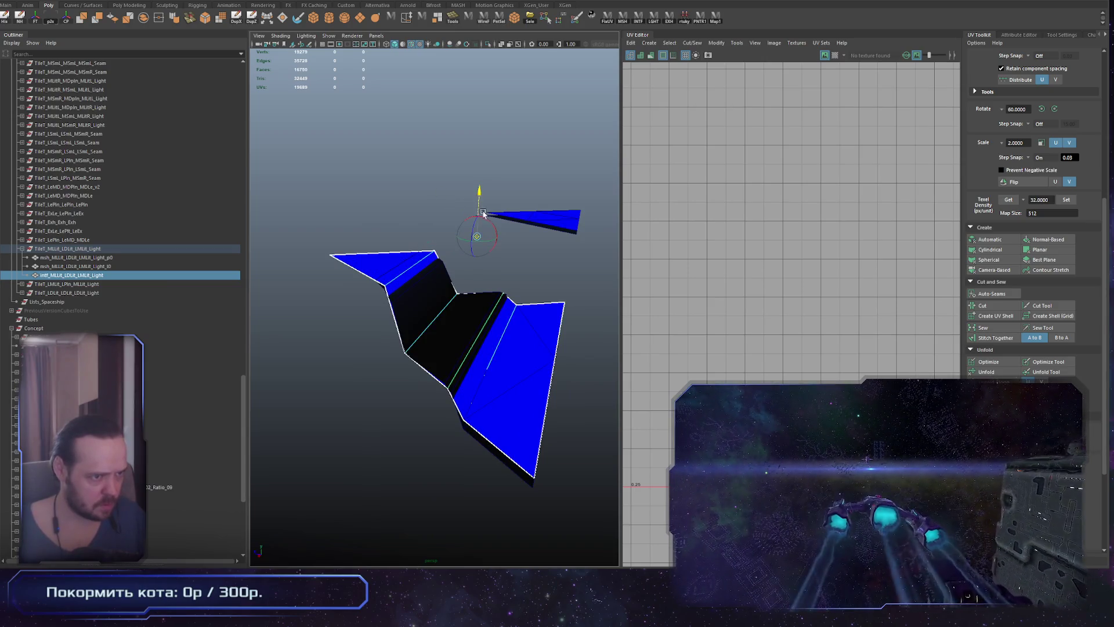
left_click_drag(469, 249, 505, 352, "alt")
left_click(536, 393)
left_click(537, 393)
mouse_move(520, 390)
left_mouse_down("alt")
mouse_move(497, 381)
mouse_move(486, 393)
mouse_move(530, 392)
mouse_move(515, 378)
mouse_move(465, 452)
left_mouse_up("alt")
Multi-Cut one new edge along the lower-left diagonal of the interface mesh
left_click(465, 453)
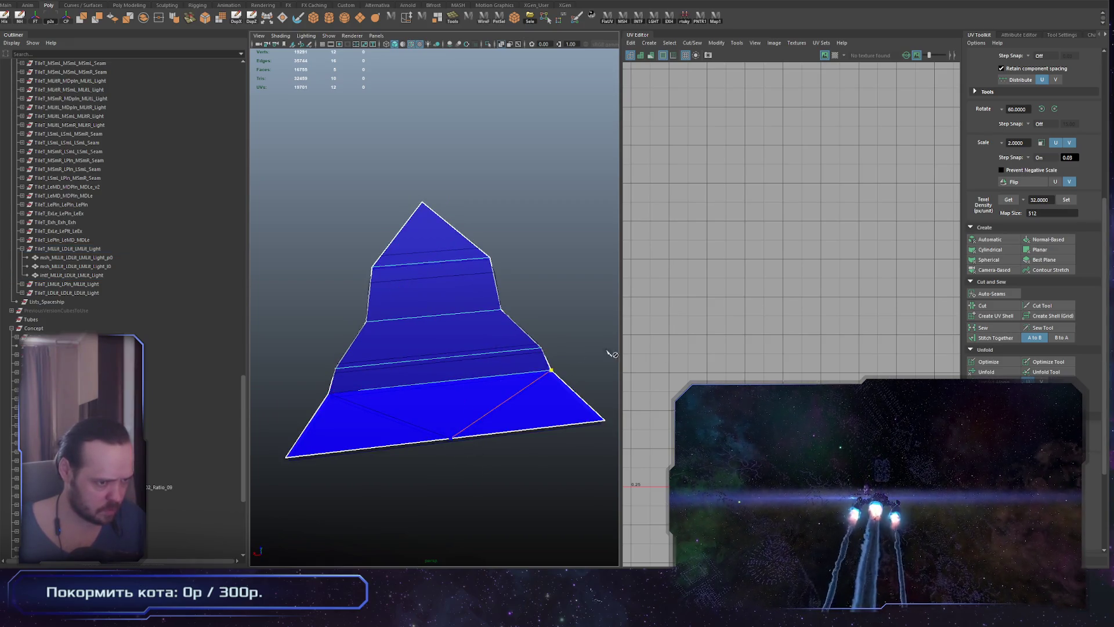
left_click(391, 388)
key("Return")
scroll(482, 323, "down", 10)
middle_click_drag(460, 281, 406, 286, "alt")
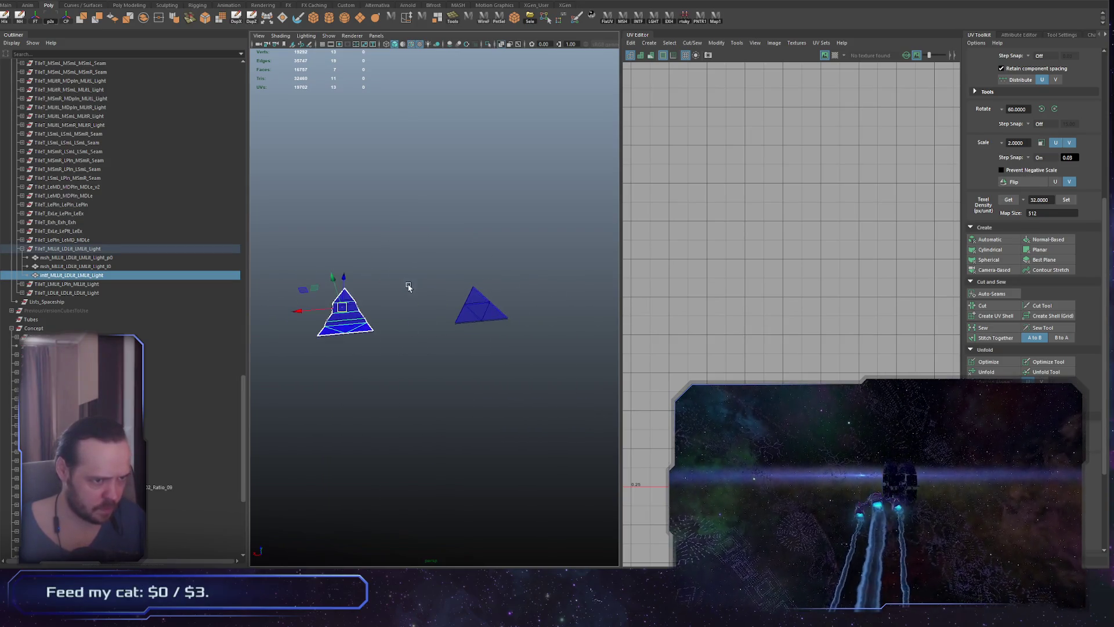
key("f")
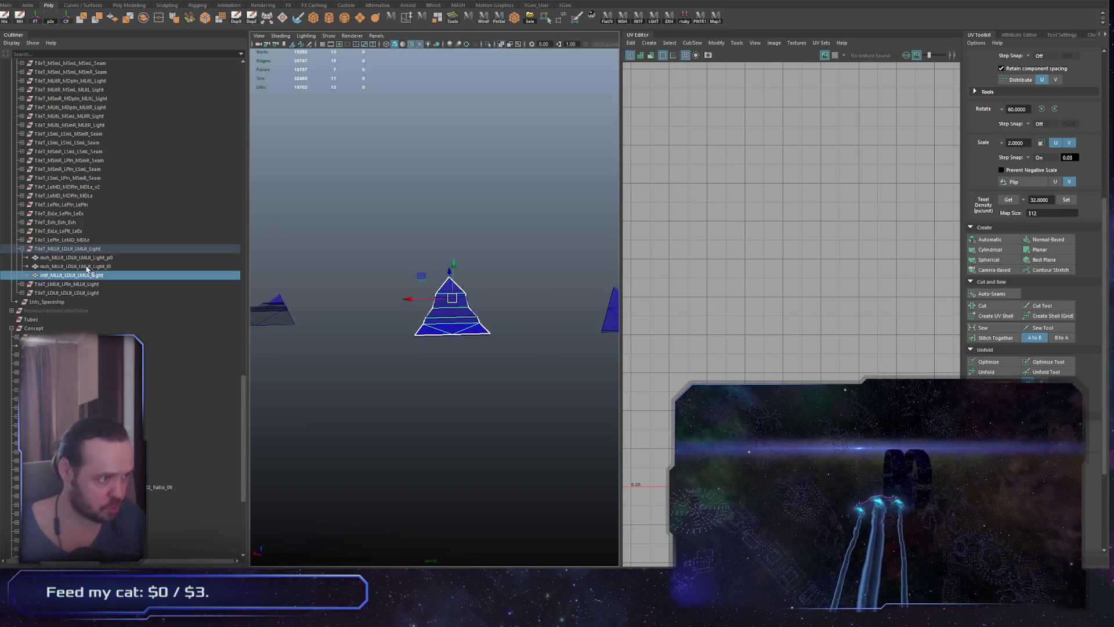
Select the whole Tiles group and frame it in the viewport
left_click(78, 254)
scroll(81, 191, "up", 15)
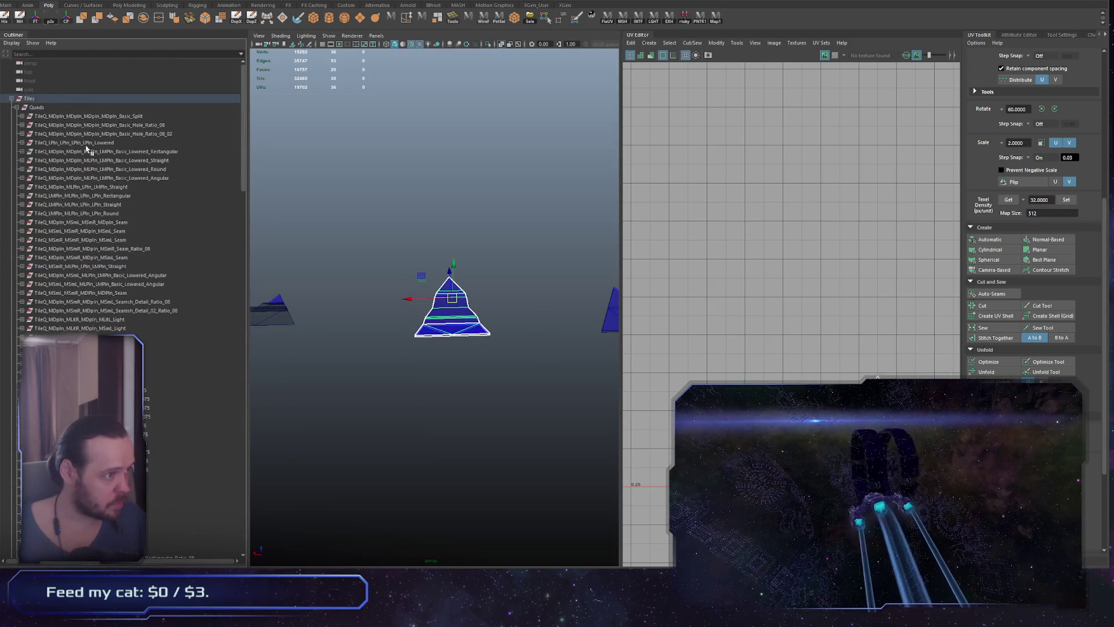
left_click(58, 99)
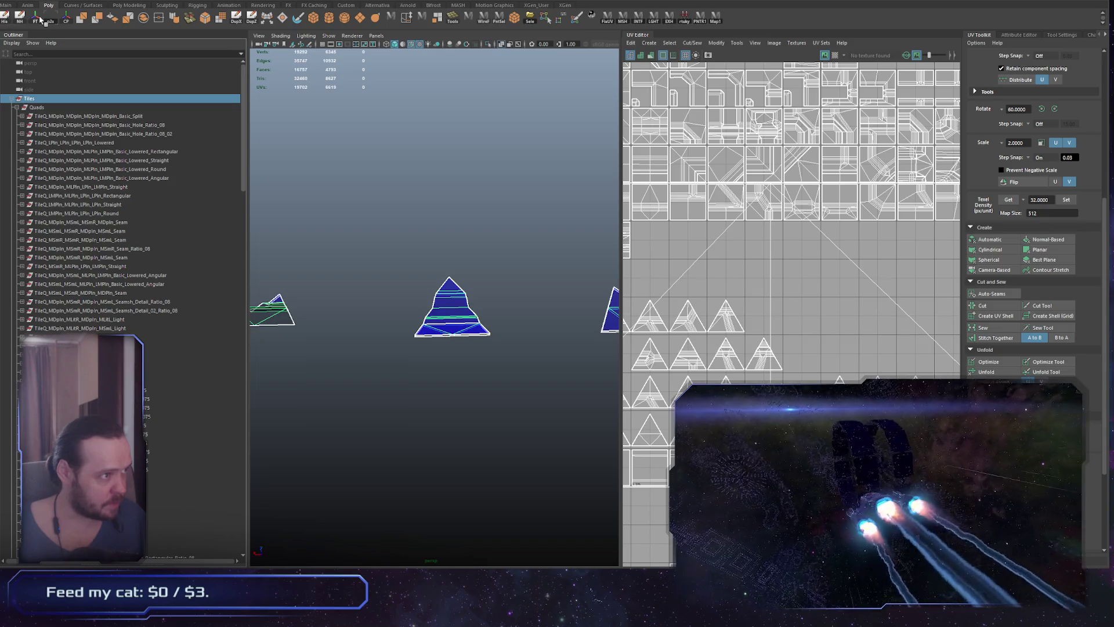
key("f")
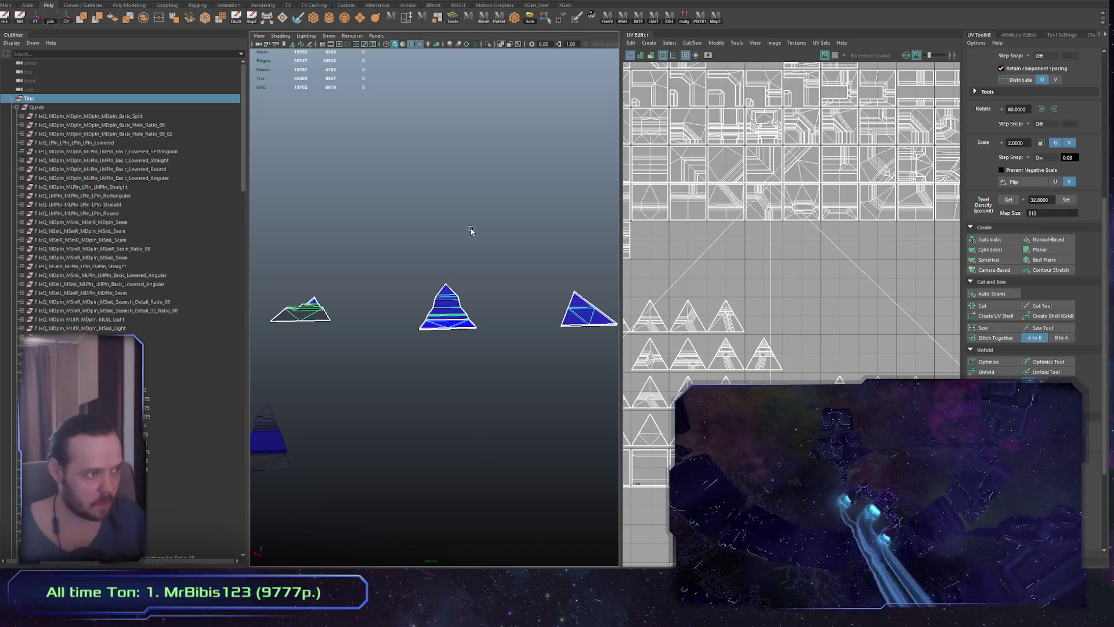
left_click_drag(469, 232, 460, 272, "alt")
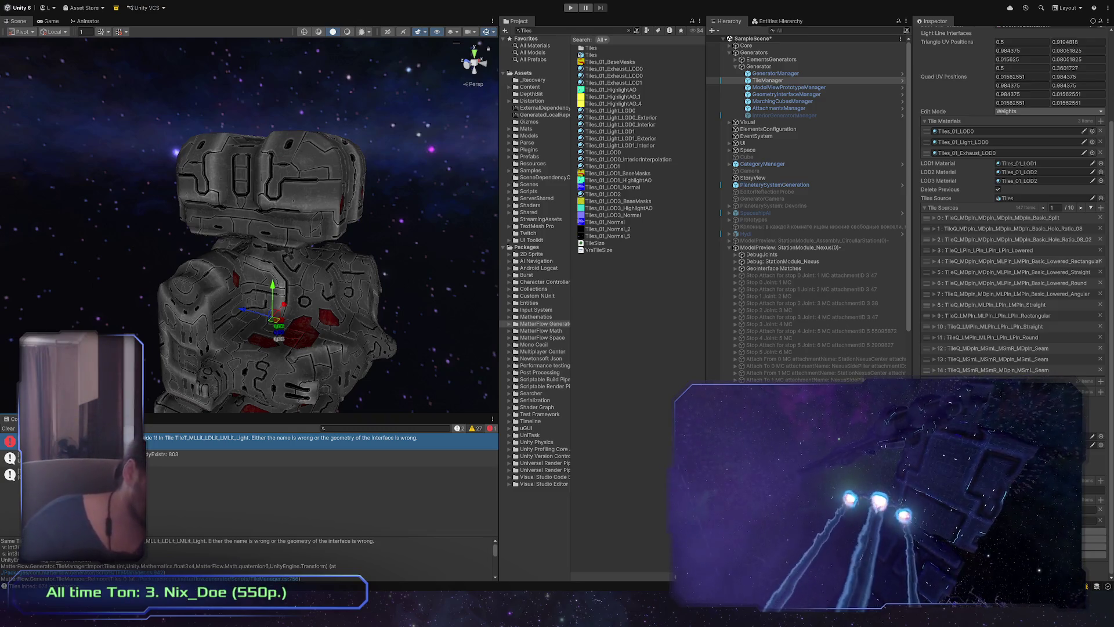
Clear the Console and select ModelPreview: StationModule_Nexus(0) in the Hierarchy
left_click(8, 428)
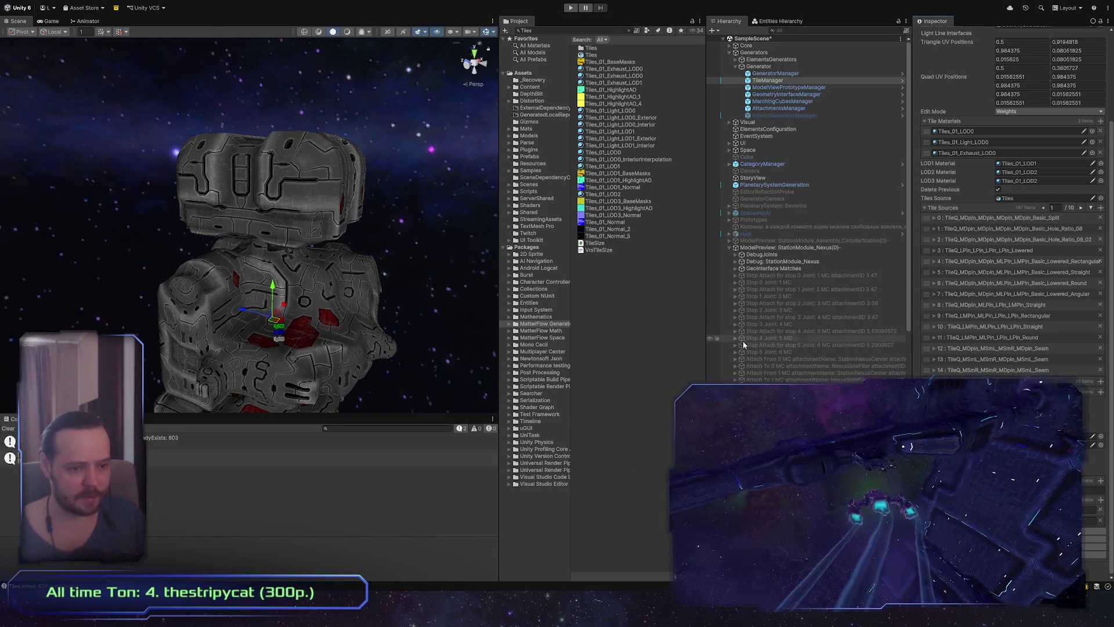
left_click(785, 248)
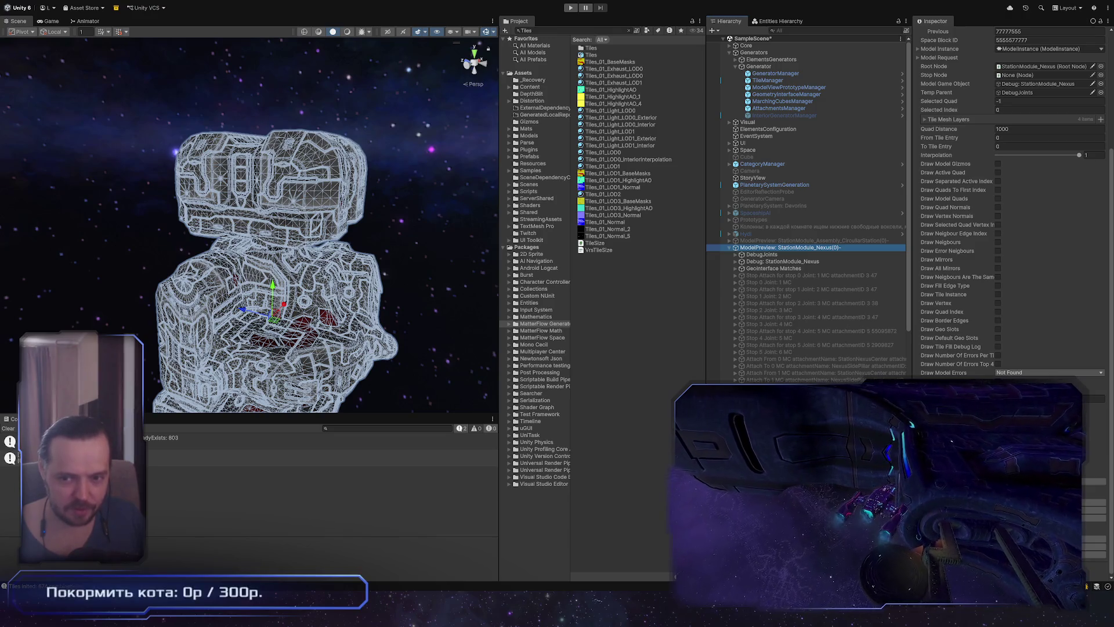
Inspect a hull tile mesh, then reselect ModelPreview: StationModule_Nexus(0) to build a new tower
left_click_drag(336, 335, 281, 332, "alt")
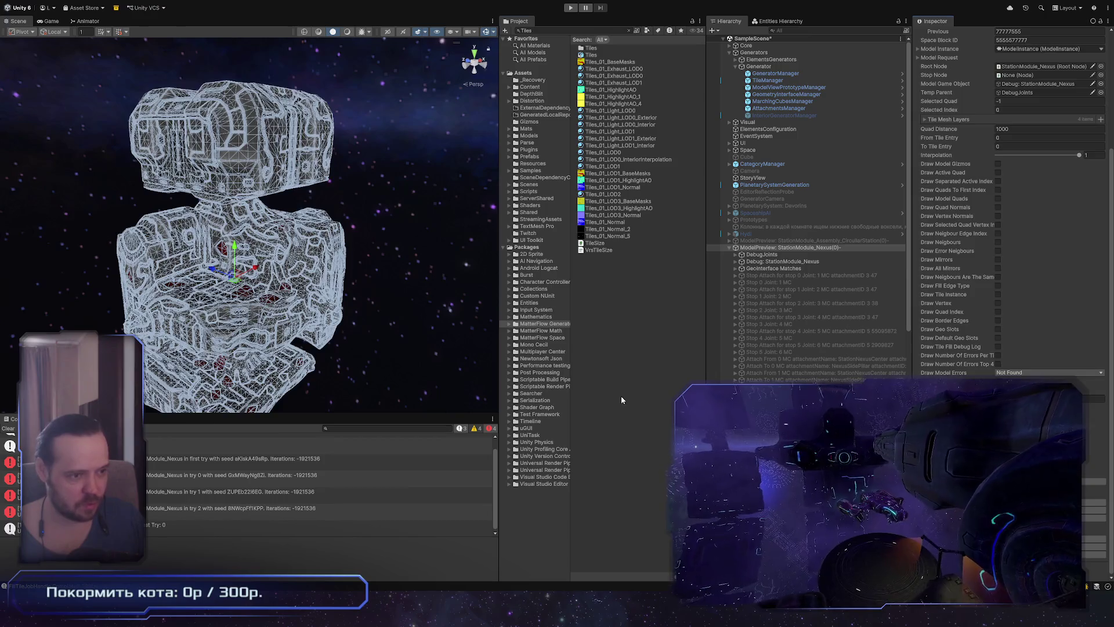
mouse_move(327, 354)
left_mouse_down("alt")
mouse_move(259, 234)
mouse_move(388, 184)
mouse_move(207, 232)
mouse_move(313, 281)
mouse_move(449, 300)
mouse_move(340, 301)
mouse_move(621, 332)
left_mouse_up("alt")
left_click(301, 301)
left_click(621, 332)
mouse_move(360, 278)
left_mouse_down("alt")
mouse_move(426, 288)
mouse_move(368, 315)
mouse_move(453, 333)
left_mouse_up("alt")
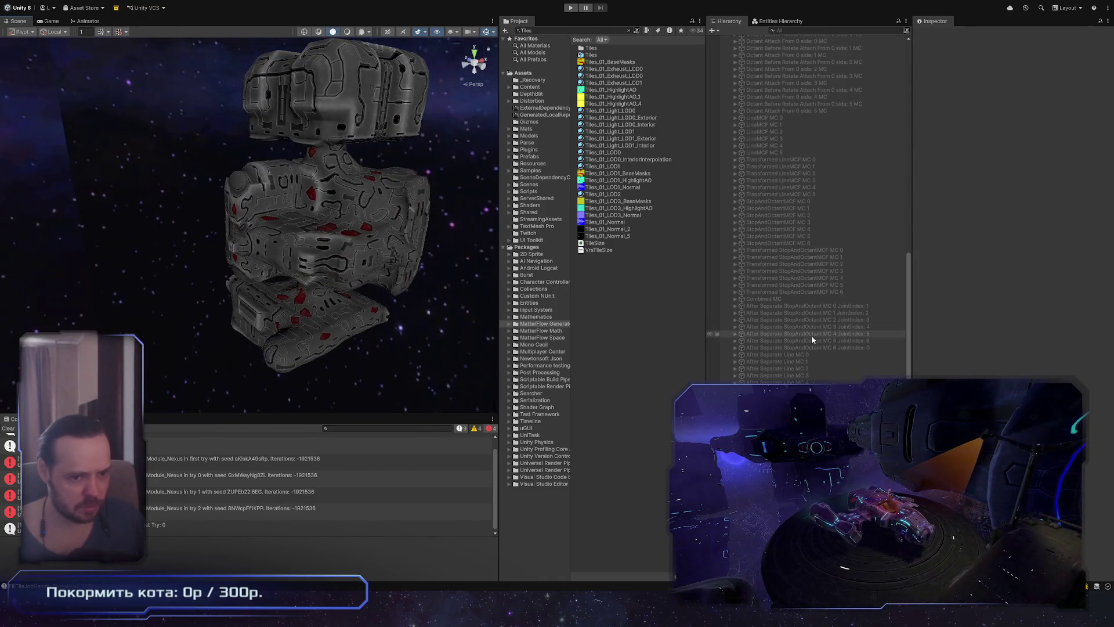
scroll(815, 331, "up", 10)
left_click(824, 248)
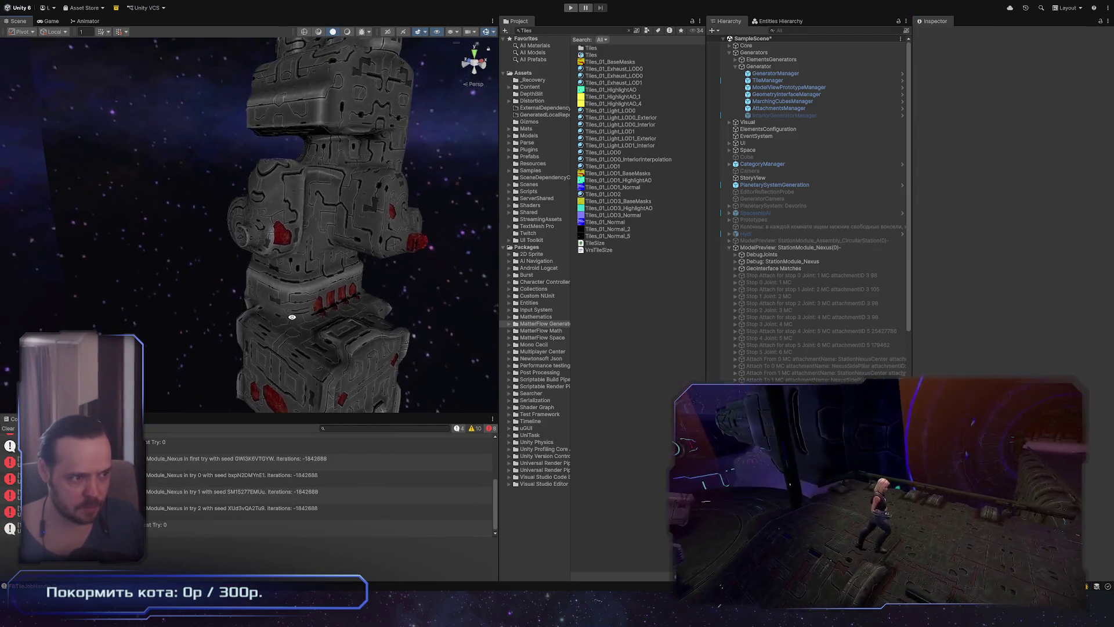
scroll(409, 367, "up", 5)
scroll(409, 368, "up", 10)
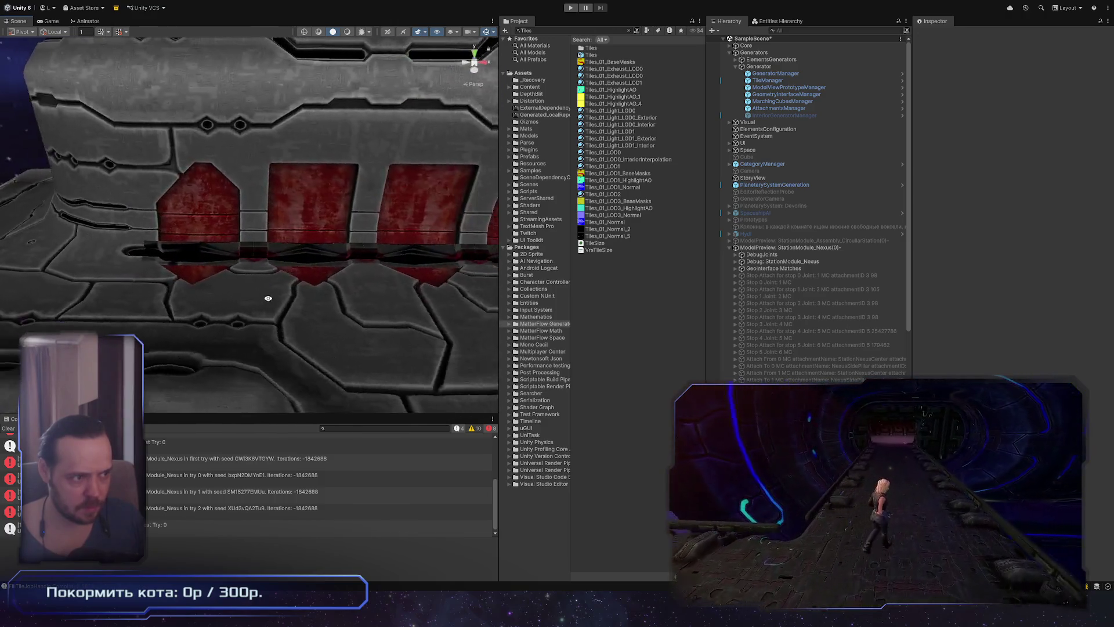
left_click(323, 306)
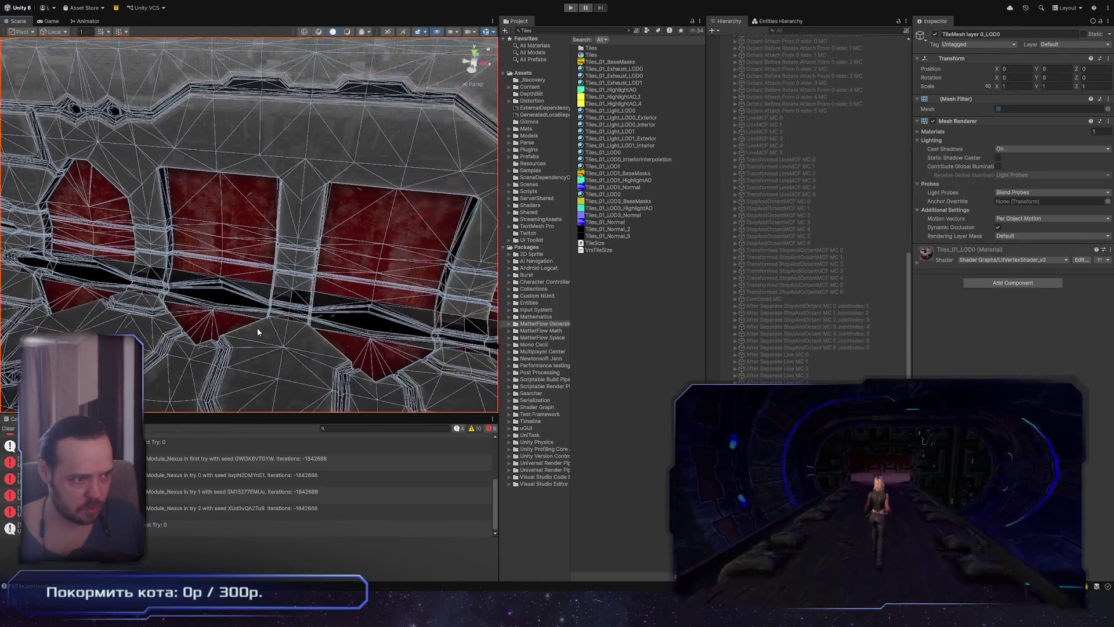
right_click_drag(279, 344, 275, 342)
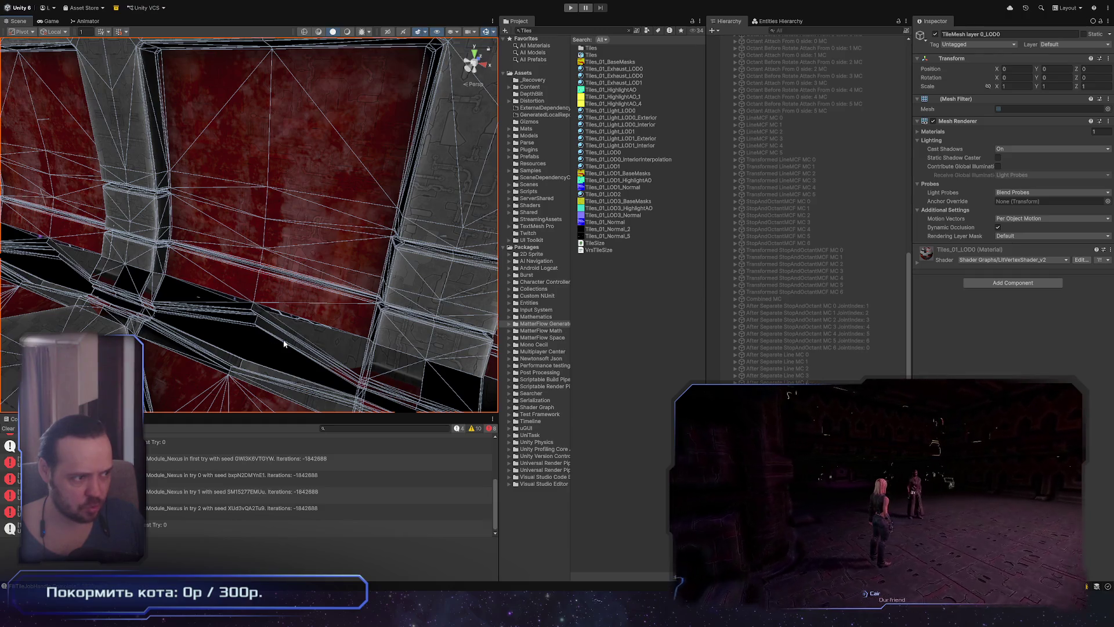
scroll(284, 344, "down", 10)
left_click(255, 279)
mouse_move(255, 278)
left_mouse_down("alt")
mouse_move(391, 291)
mouse_move(368, 242)
mouse_move(260, 274)
mouse_move(333, 260)
mouse_move(262, 249)
mouse_move(398, 297)
mouse_move(354, 179)
mouse_move(306, 219)
mouse_move(308, 246)
mouse_move(377, 268)
mouse_move(331, 250)
mouse_move(347, 324)
mouse_move(378, 290)
mouse_move(467, 245)
mouse_move(346, 247)
left_mouse_up("alt")
scroll(399, 297, "up", 5)
scroll(398, 297, "down", 5)
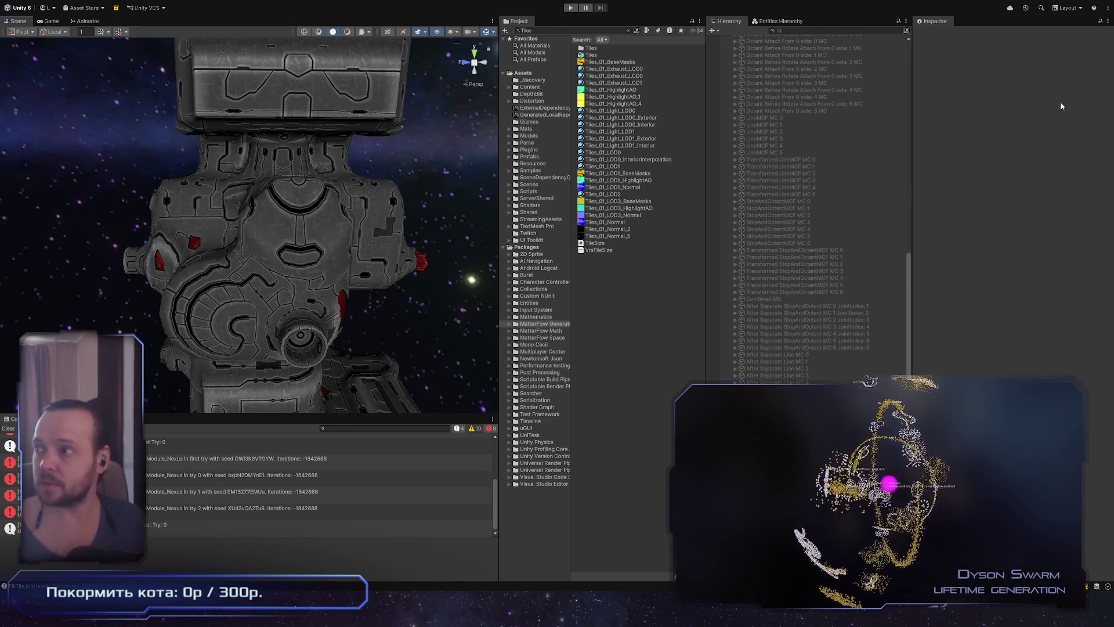
Reselect ModelPreview: StationModule_Nexus(0) to regenerate a compact layout and orbit around it
scroll(900, 345, "up", 15)
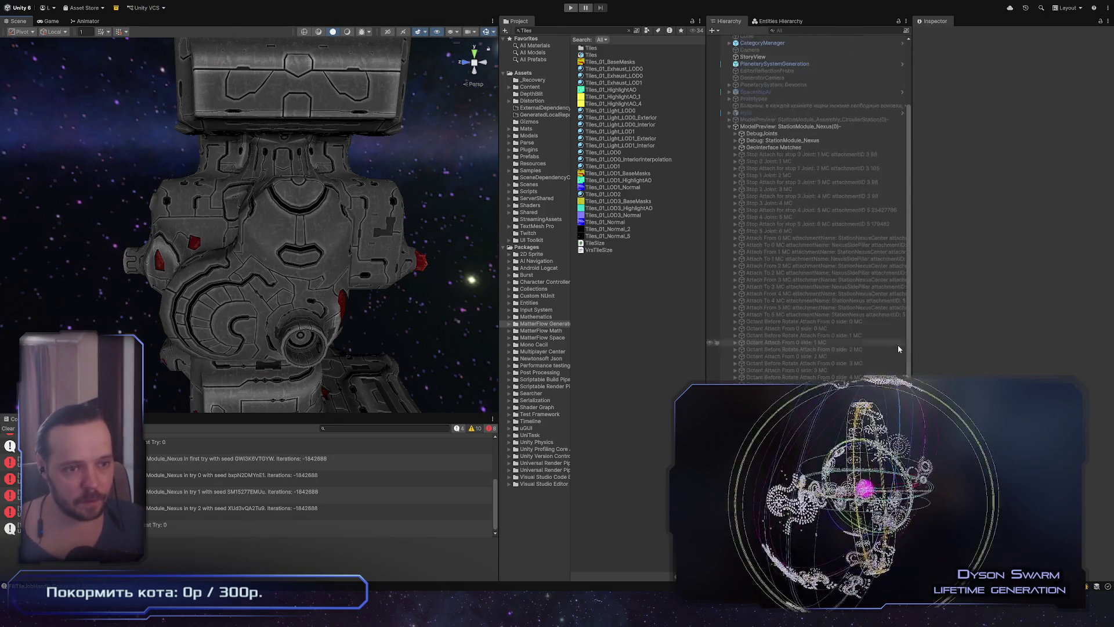
left_click(845, 248)
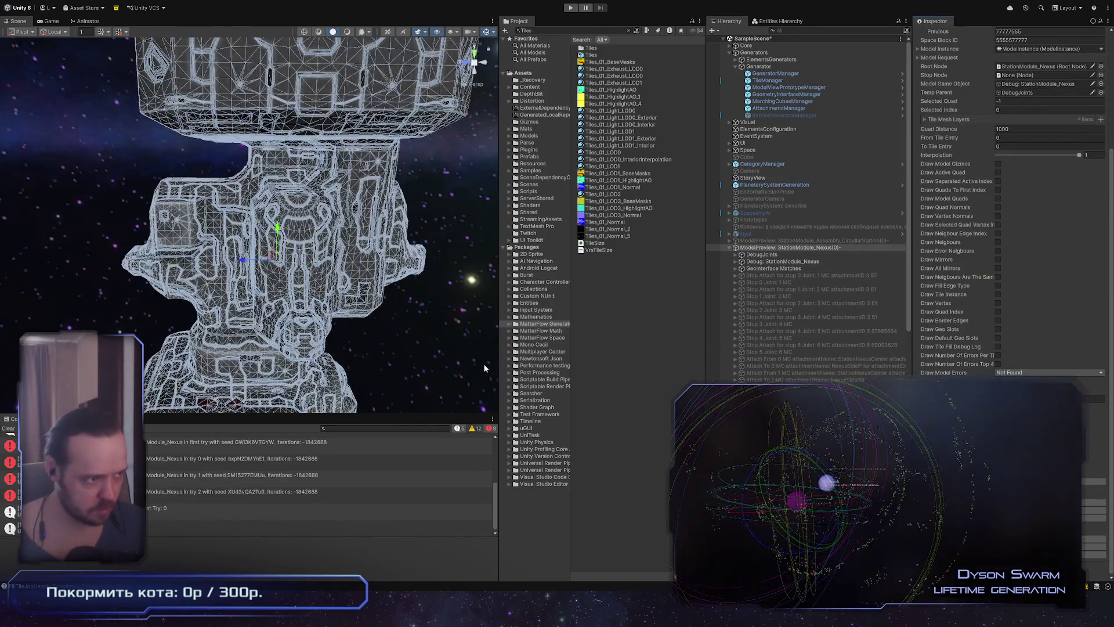
left_click_drag(296, 329, 620, 332, "alt")
mouse_move(328, 243)
left_mouse_down("alt")
mouse_move(512, 223)
mouse_move(142, 298)
mouse_move(668, 255)
left_mouse_up("alt")
left_click(791, 247)
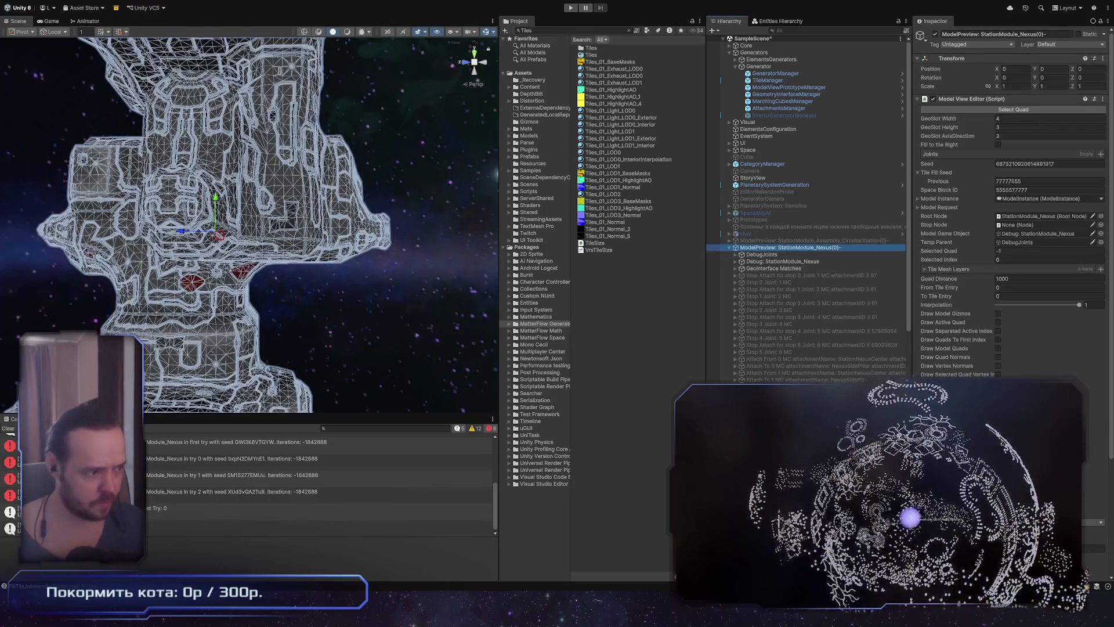
scroll(1012, 232, "down", 5)
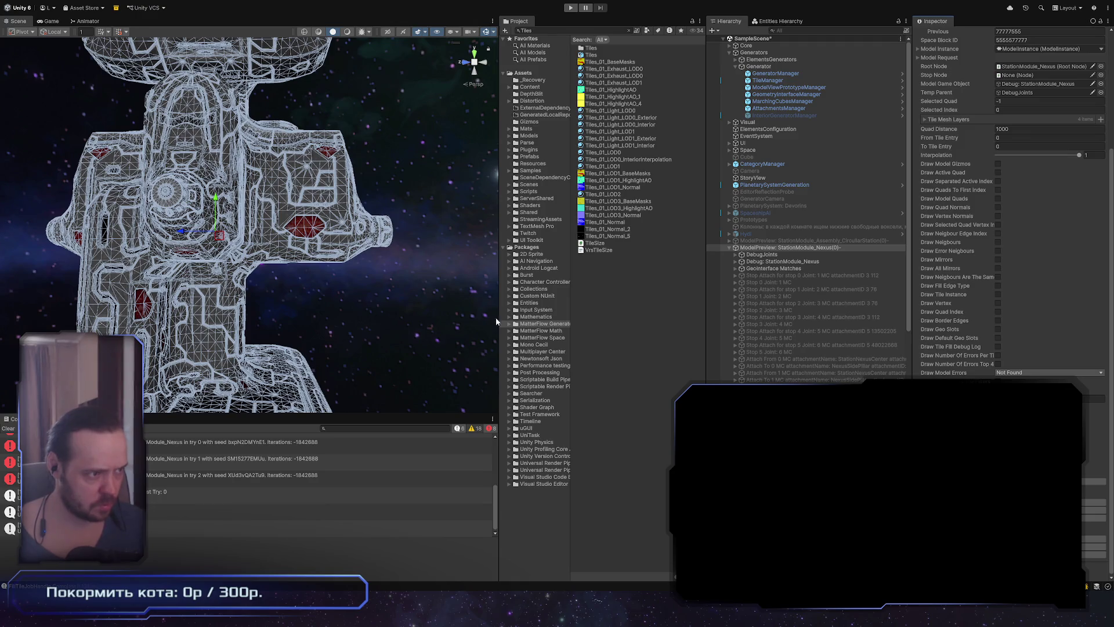
scroll(327, 259, "down", 3)
mouse_move(326, 259)
left_mouse_down("alt")
mouse_move(192, 312)
mouse_move(234, 196)
mouse_move(406, 232)
mouse_move(1110, 286)
mouse_move(266, 249)
mouse_move(375, 307)
mouse_move(229, 257)
mouse_move(317, 202)
mouse_move(429, 279)
mouse_move(325, 222)
mouse_move(1017, 203)
mouse_move(997, 205)
left_mouse_up("alt")
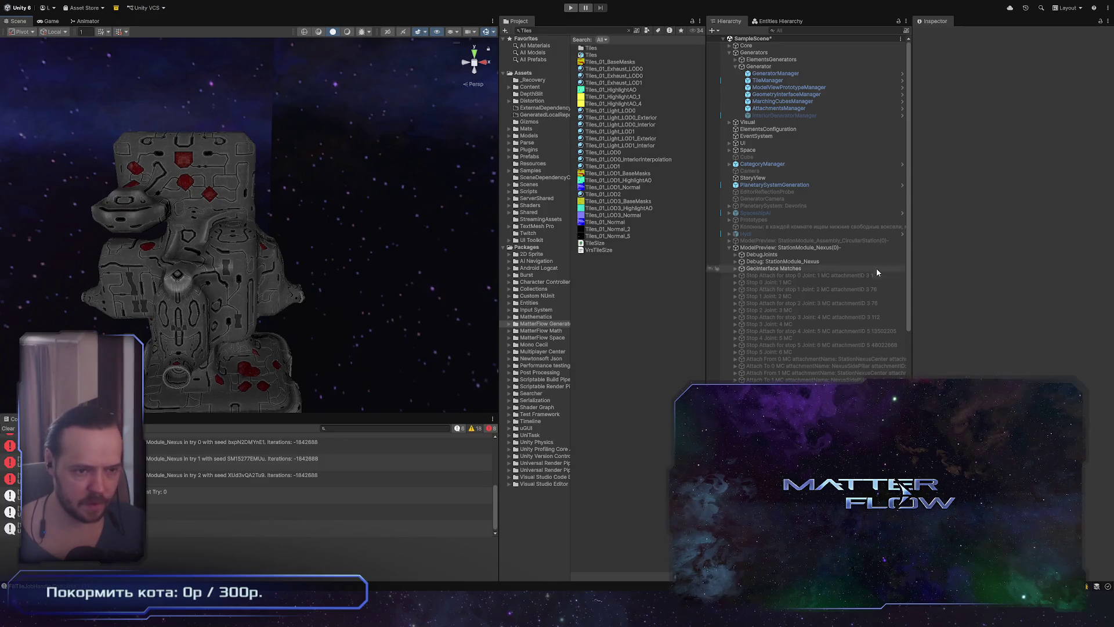
Inspect the station's red core, inner pillar and hull in a maximized Scene view
left_click(823, 248)
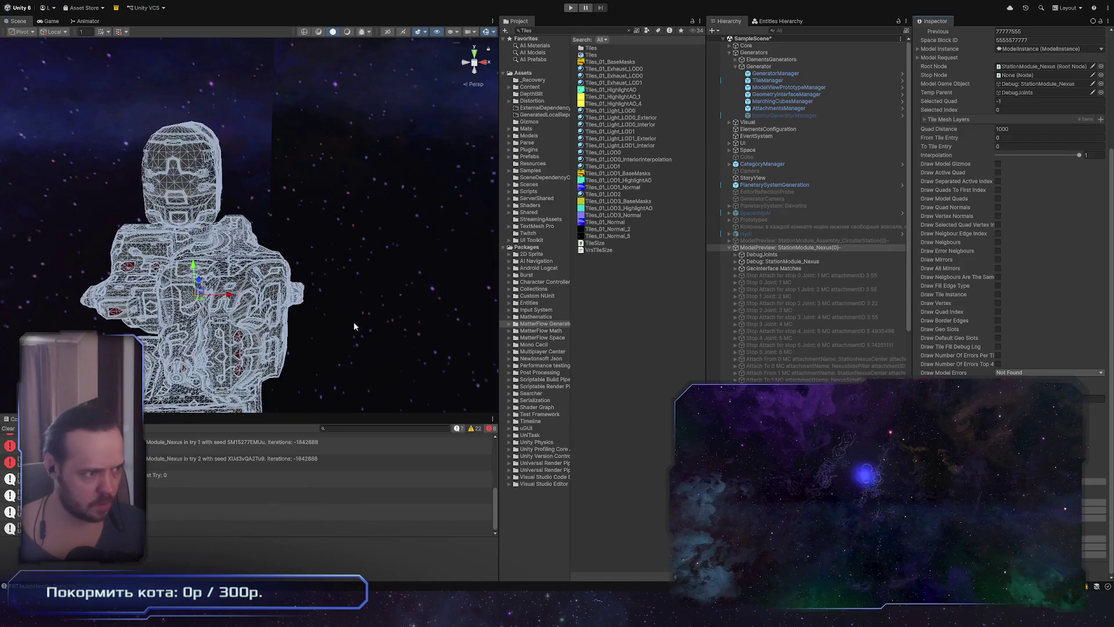
left_click_drag(284, 238, 226, 215, "alt")
mouse_move(393, 229)
left_mouse_down("alt")
mouse_move(229, 256)
mouse_move(319, 242)
mouse_move(722, 346)
mouse_move(634, 368)
mouse_move(650, 393)
mouse_move(622, 352)
mouse_move(800, 350)
mouse_move(783, 329)
mouse_move(801, 372)
mouse_move(667, 389)
mouse_move(306, 304)
left_mouse_up("alt")
key("shift+space")
left_click(621, 352)
left_click(782, 329)
left_click(782, 329)
left_click(801, 372)
mouse_move(306, 304)
right_mouse_down("alt")
mouse_move(509, 306)
mouse_move(462, 243)
right_mouse_up("alt")
mouse_move(462, 243)
left_mouse_down("alt")
mouse_move(580, 251)
mouse_move(654, 378)
mouse_move(587, 368)
mouse_move(652, 286)
mouse_move(237, 218)
mouse_move(465, 244)
mouse_move(551, 232)
left_mouse_up("alt")
mouse_move(552, 232)
right_mouse_down("alt")
mouse_move(590, 225)
mouse_move(617, 343)
right_mouse_up("alt")
key("shift+space")
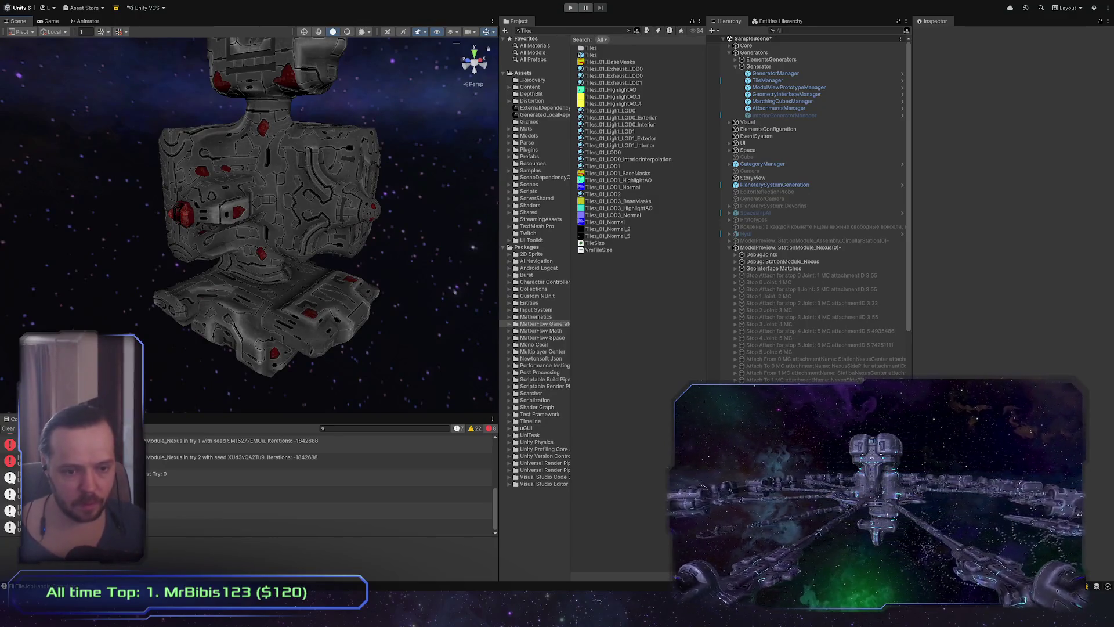
Reselect ModelPreview: StationModule_Nexus(0) to generate a new-seed variant and orbit it
left_click(852, 248)
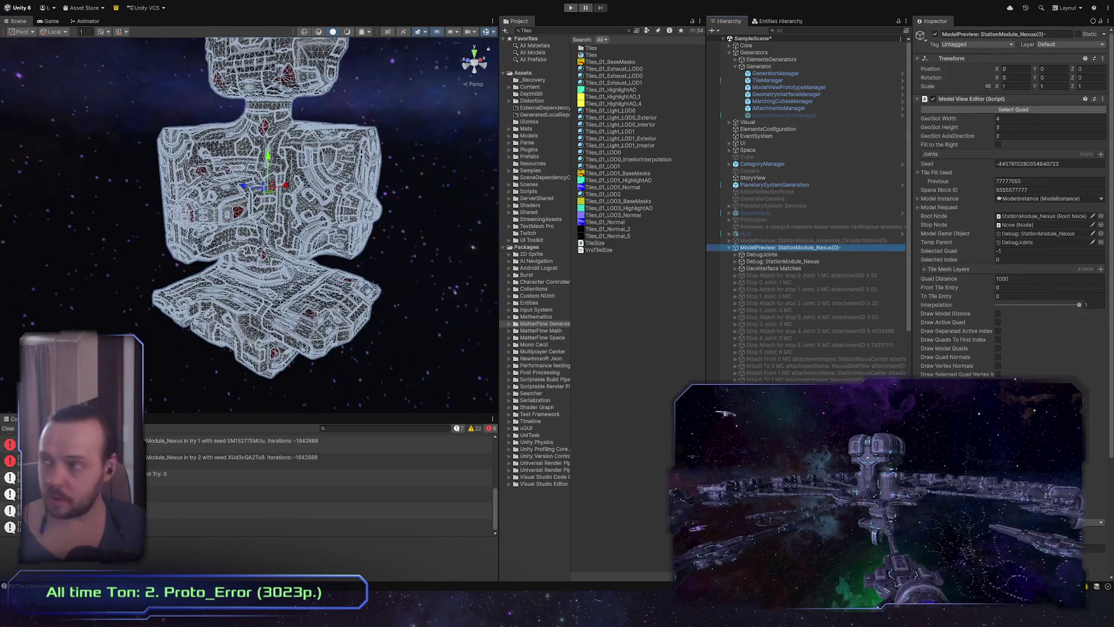
scroll(1012, 203, "down", 5)
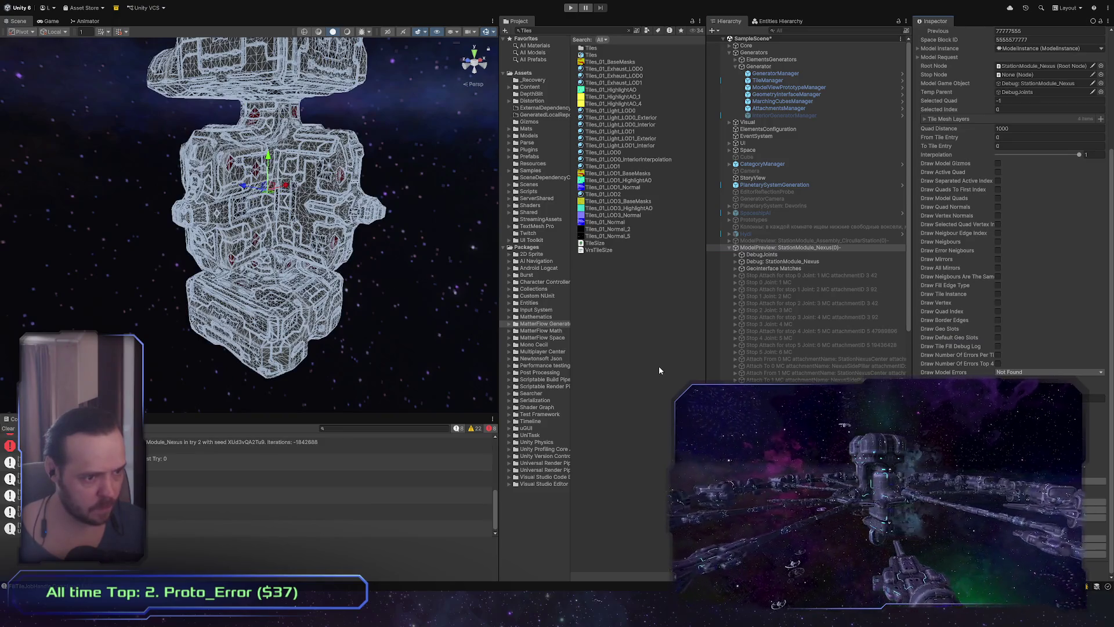
mouse_move(279, 273)
left_mouse_down("alt")
mouse_move(323, 291)
mouse_move(487, 256)
mouse_move(623, 148)
mouse_move(671, 196)
mouse_move(200, 343)
mouse_move(1070, 330)
mouse_move(1055, 305)
mouse_move(855, 316)
mouse_move(937, 304)
mouse_move(975, 336)
left_mouse_up("alt")
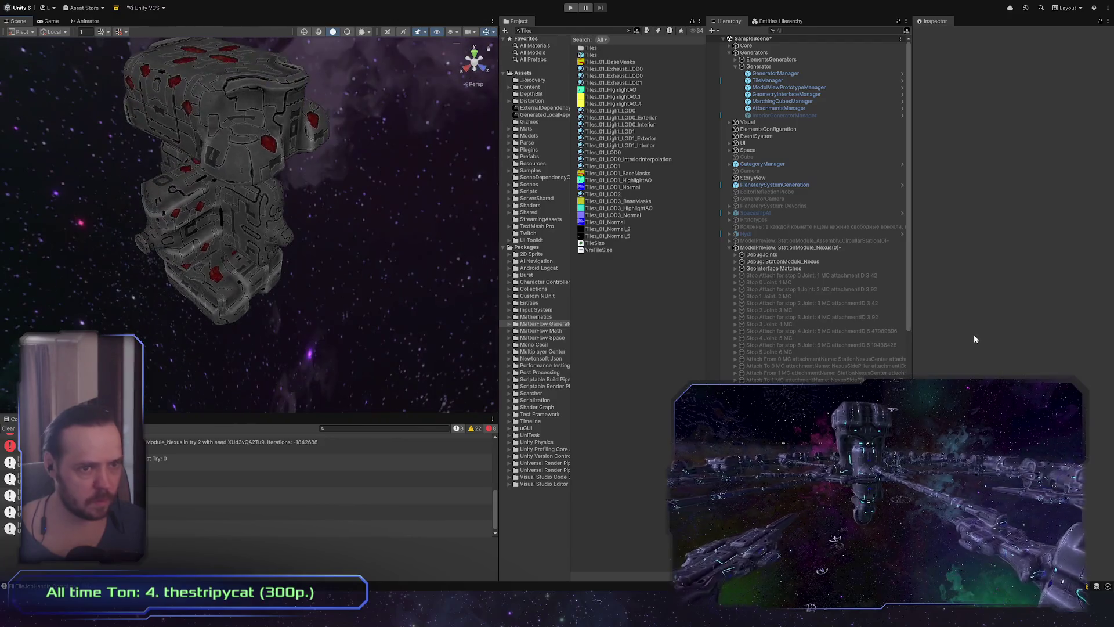
left_click(772, 80)
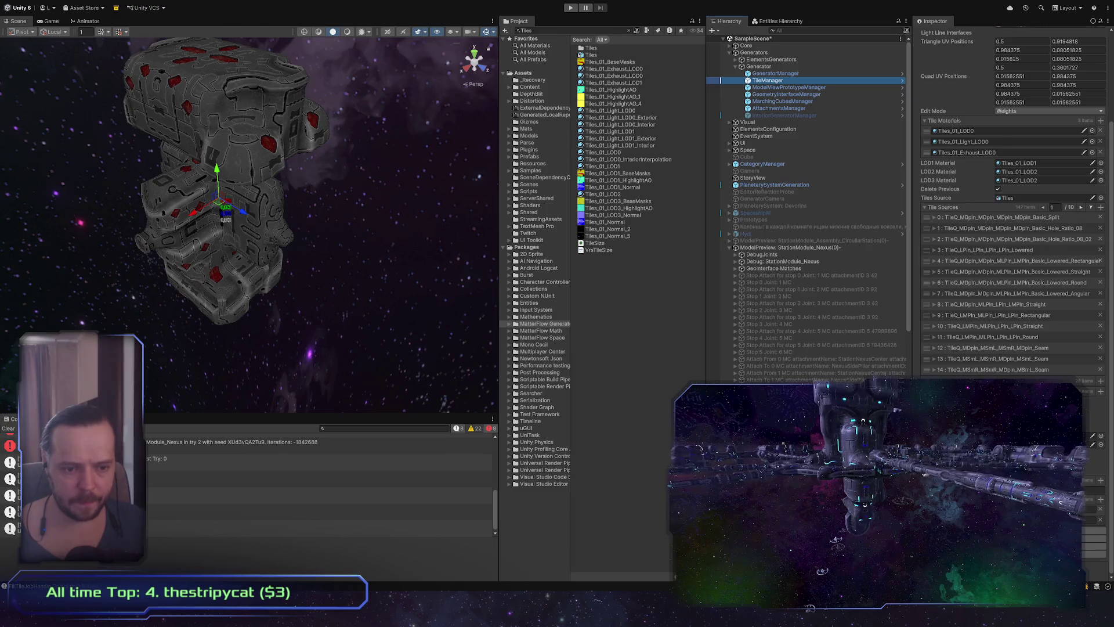
scroll(1017, 342, "down", 10)
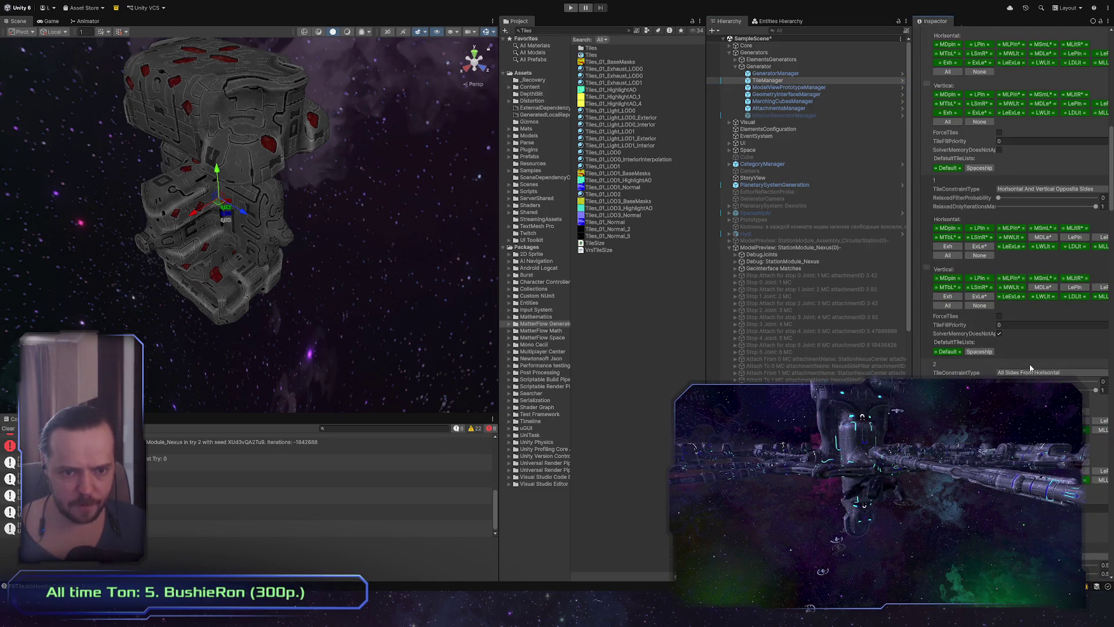
scroll(1029, 361, "down", 8)
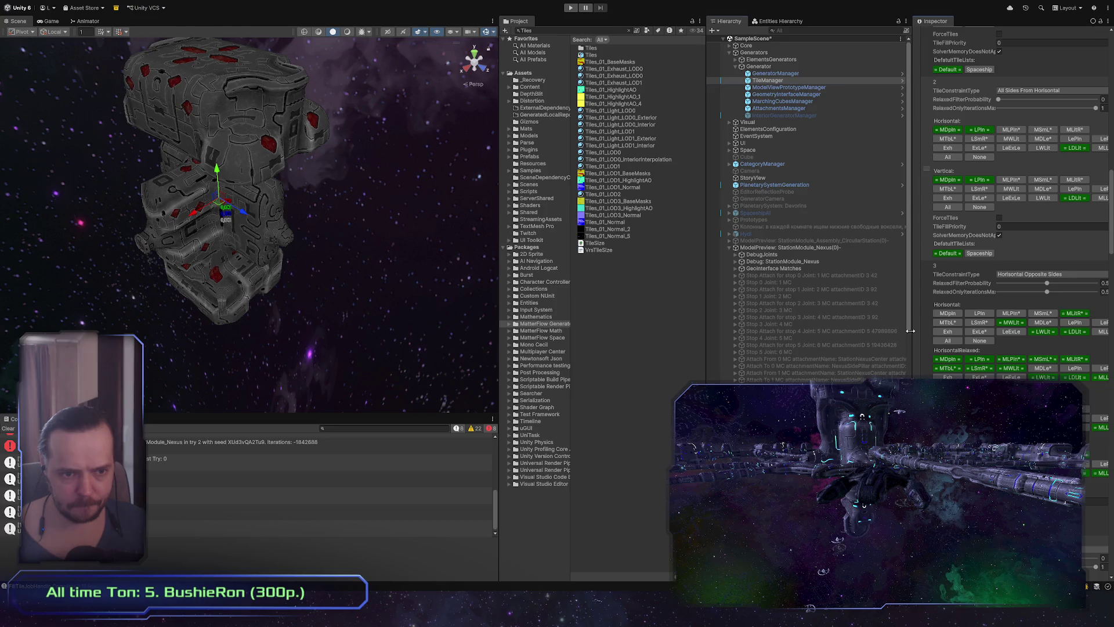
left_click_drag(910, 331, 884, 335)
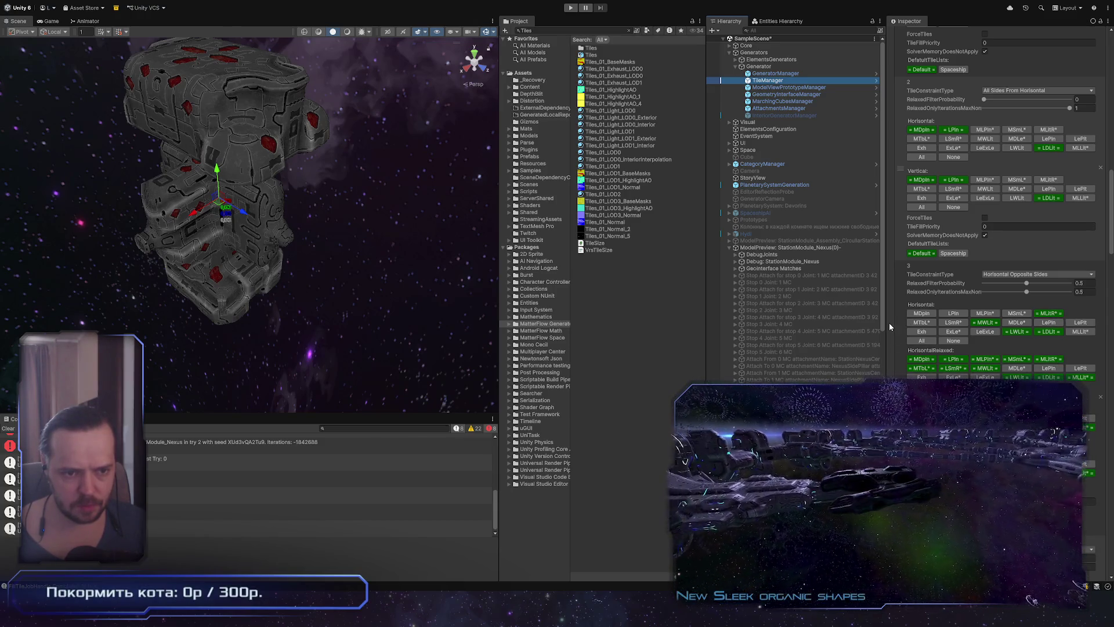
left_click_drag(886, 324, 901, 324)
left_click(824, 247)
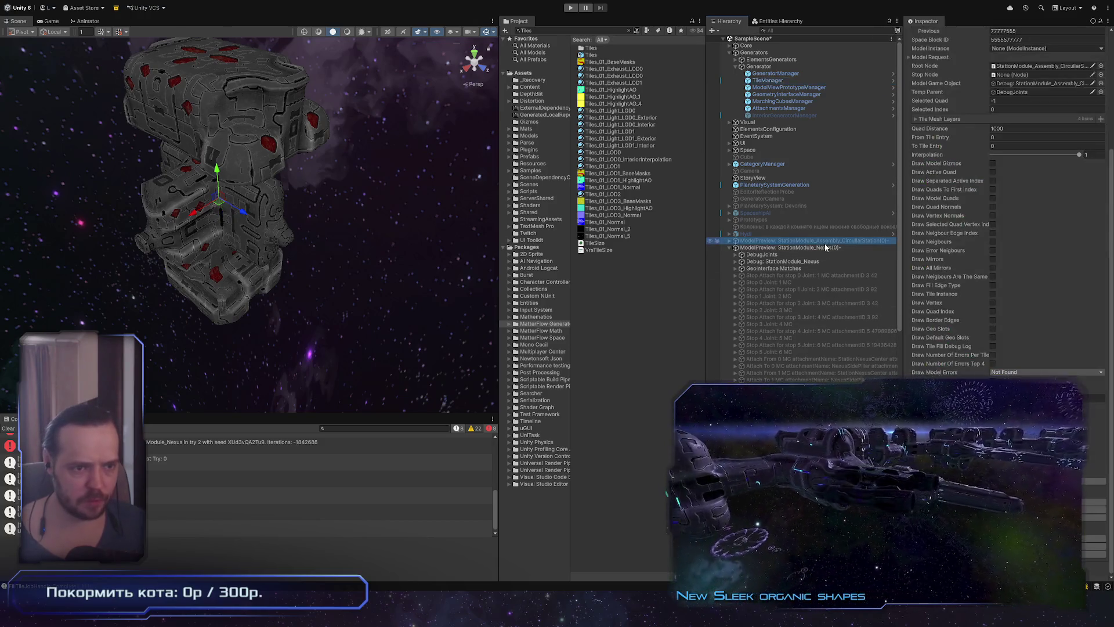
mouse_move(371, 244)
left_mouse_down("alt")
mouse_move(423, 333)
mouse_move(603, 222)
mouse_move(629, 289)
mouse_move(627, 356)
mouse_move(364, 322)
left_mouse_up("alt")
left_click(424, 333)
mouse_move(364, 323)
right_mouse_down("alt")
mouse_move(428, 340)
mouse_move(338, 330)
right_mouse_up("alt")
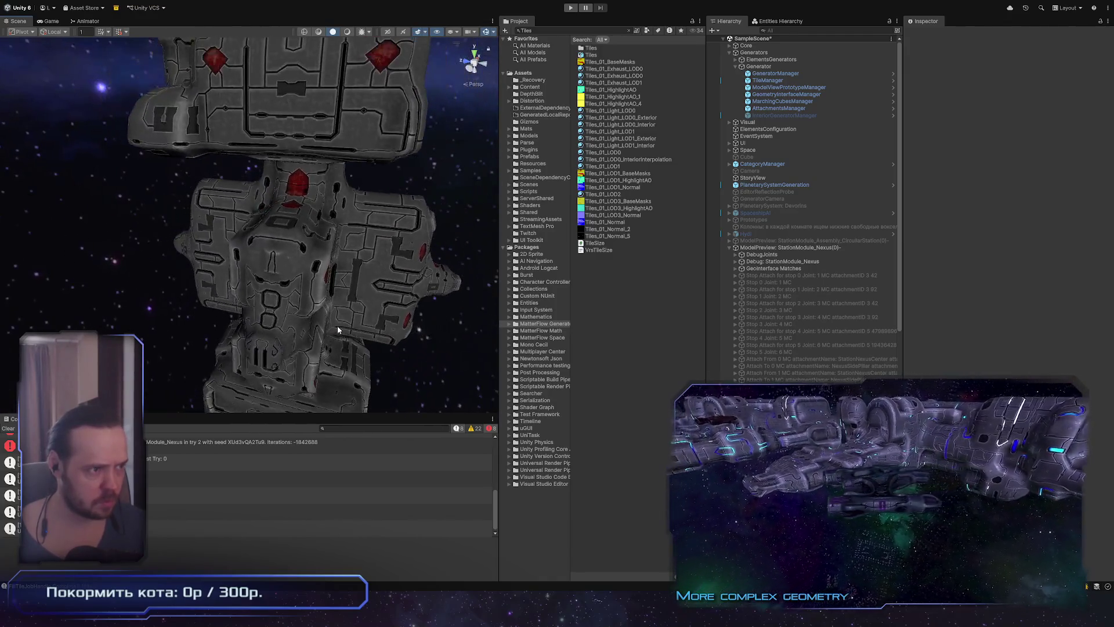
scroll(339, 329, "up", 5)
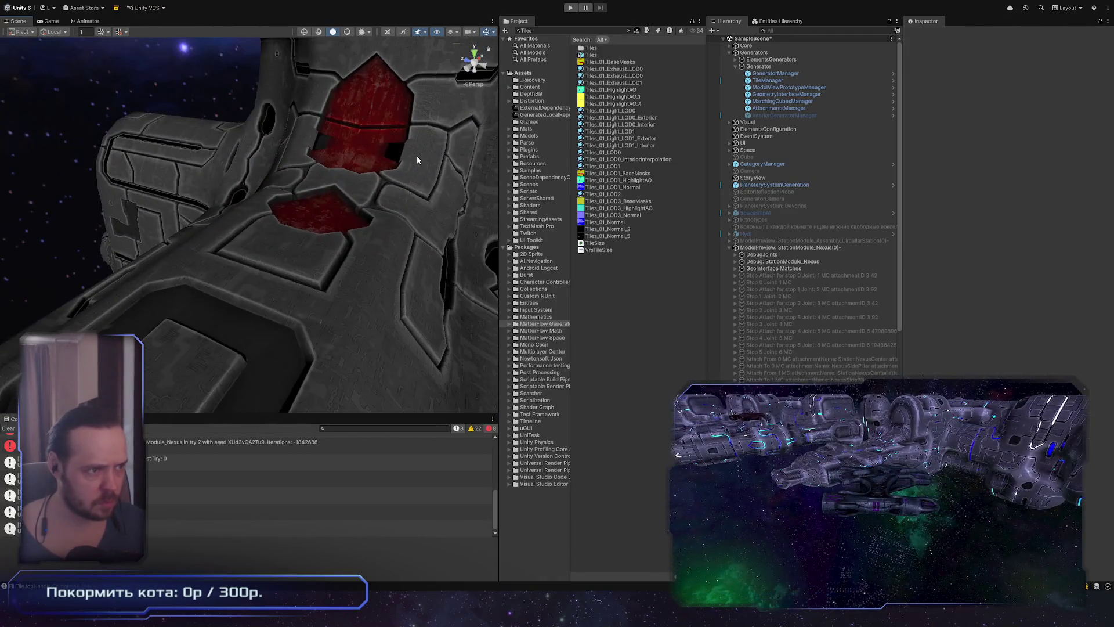
Check a red panel tile mesh, then look down on the module's top light clusters
left_click(415, 156)
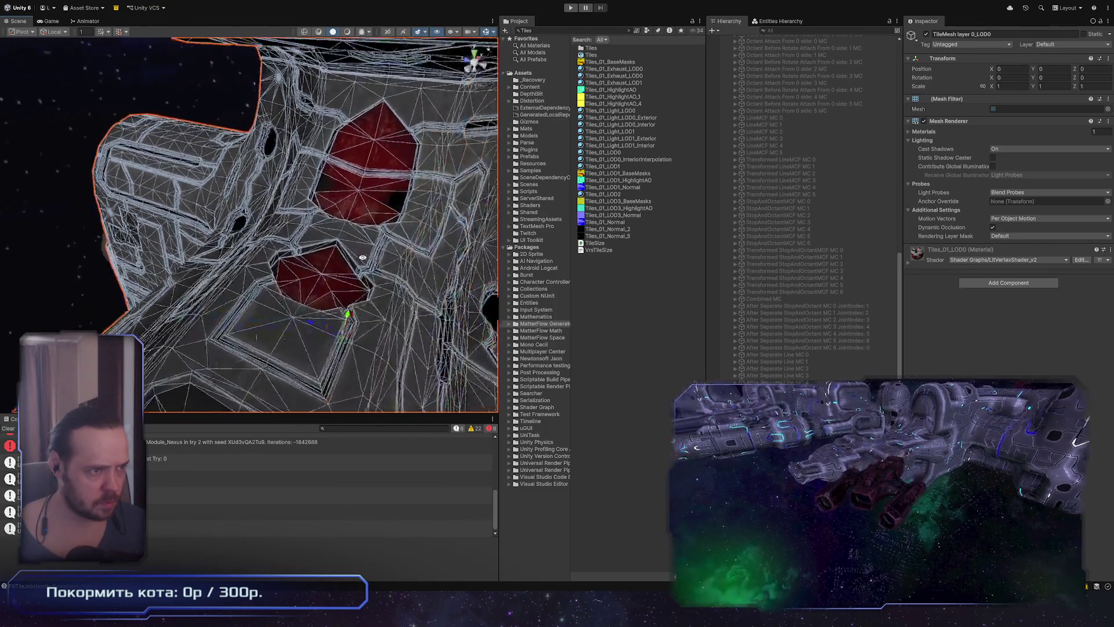
left_click(656, 363)
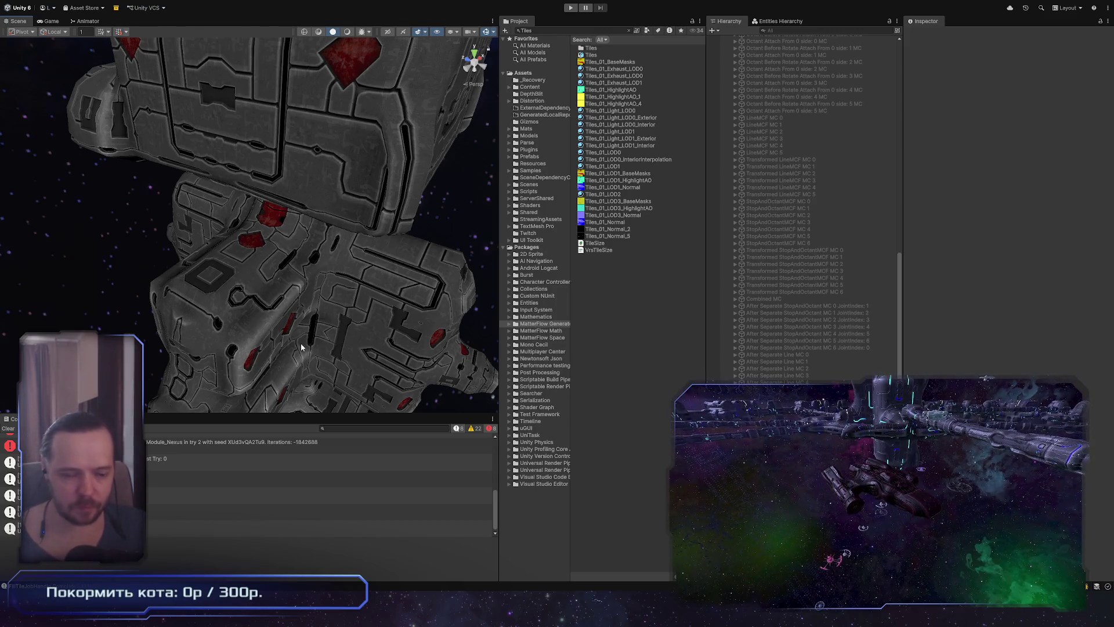
scroll(314, 299, "down", 5)
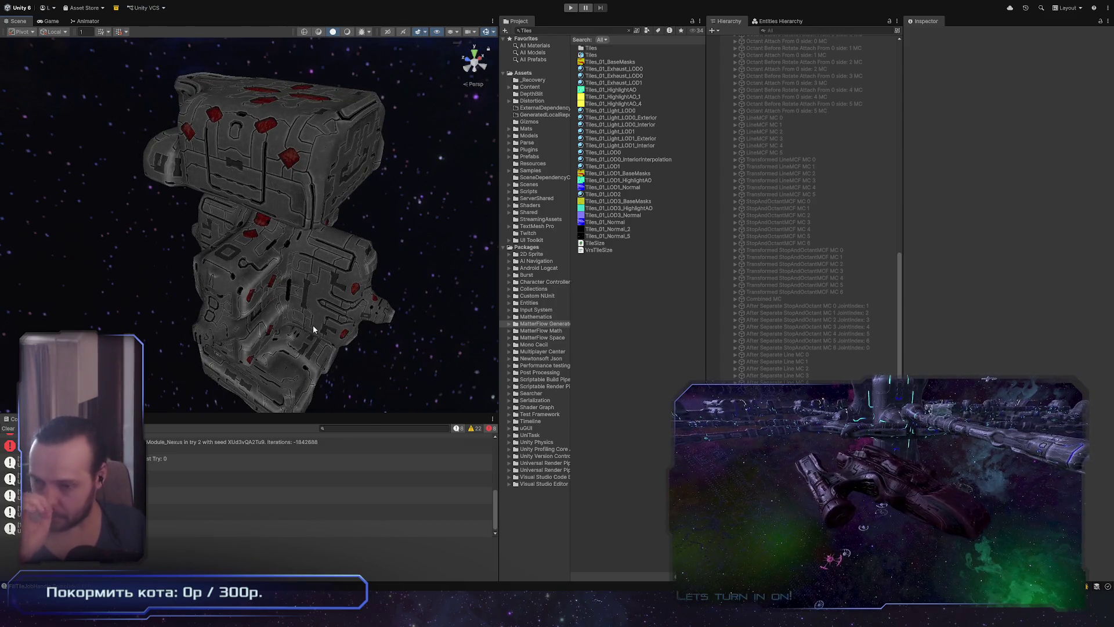
mouse_move(302, 308)
left_mouse_down("alt")
mouse_move(229, 282)
mouse_move(185, 306)
mouse_move(217, 249)
mouse_move(374, 325)
mouse_move(349, 339)
left_mouse_up("alt")
scroll(867, 302, "up", 15)
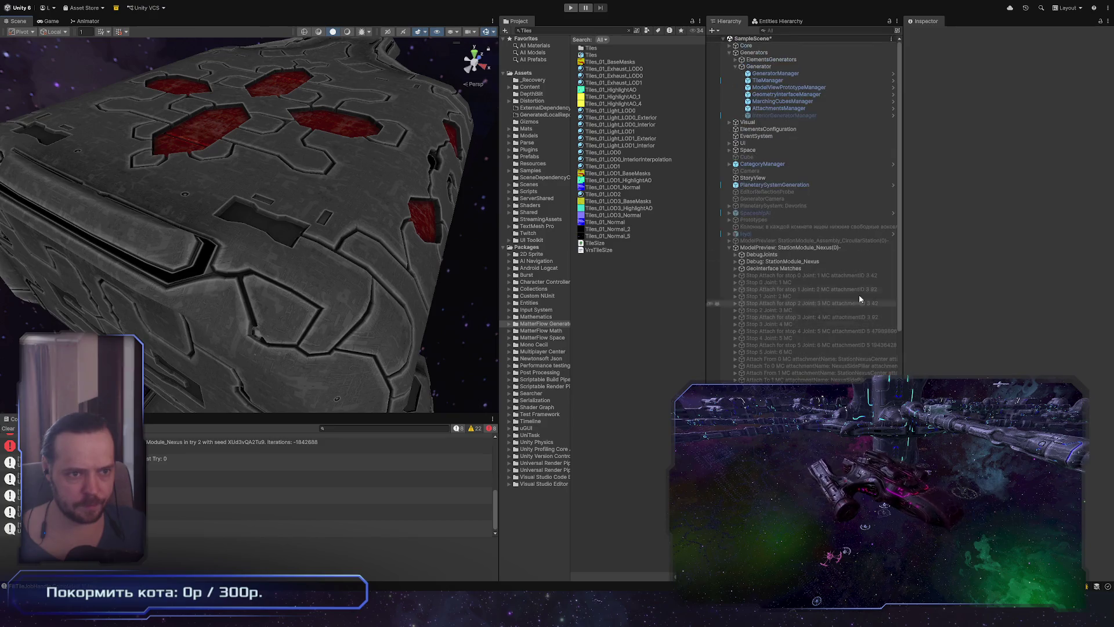
Scroll TileManager's constraint lists in a widened Inspector, then select ModelPreview: StationModule_Nexus(0)
left_click(802, 80)
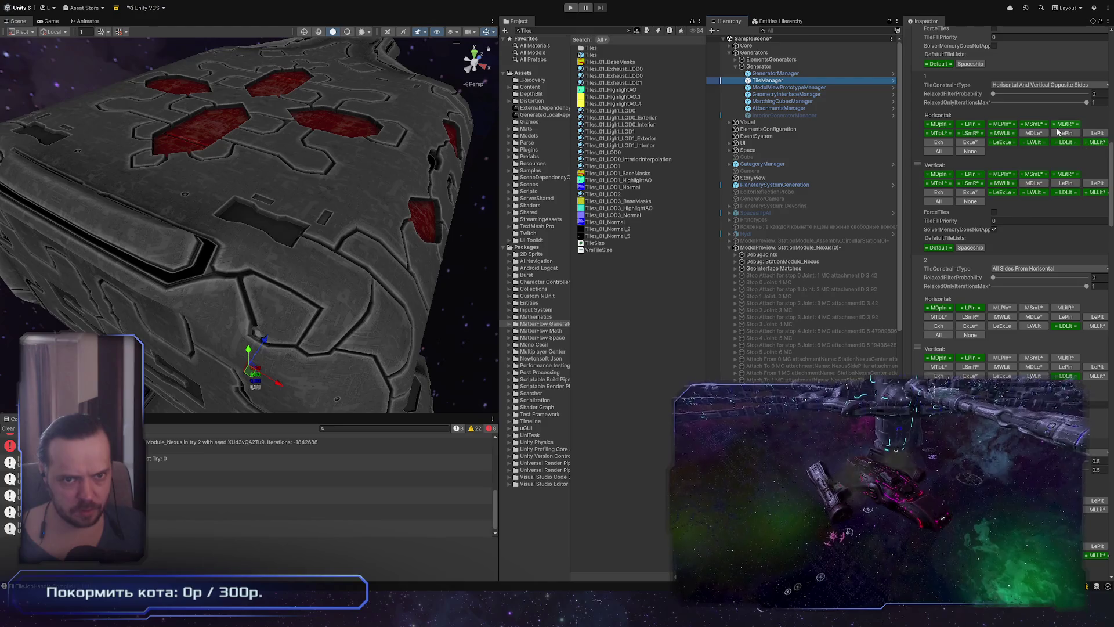
scroll(993, 140, "down", 4)
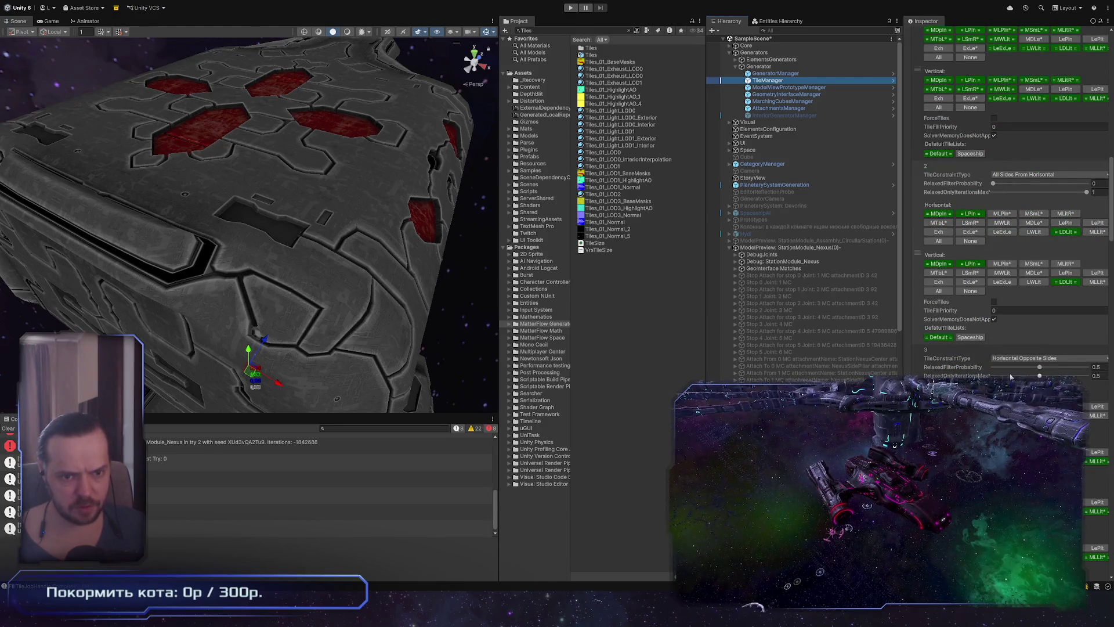
scroll(1011, 377, "down", 4)
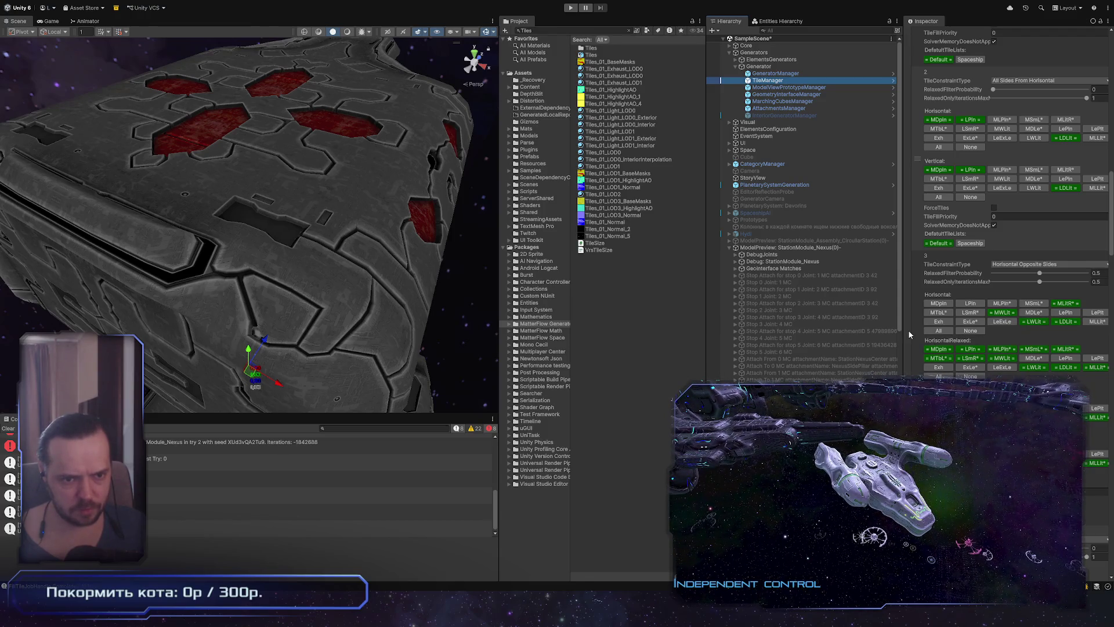
left_click_drag(905, 329, 862, 329)
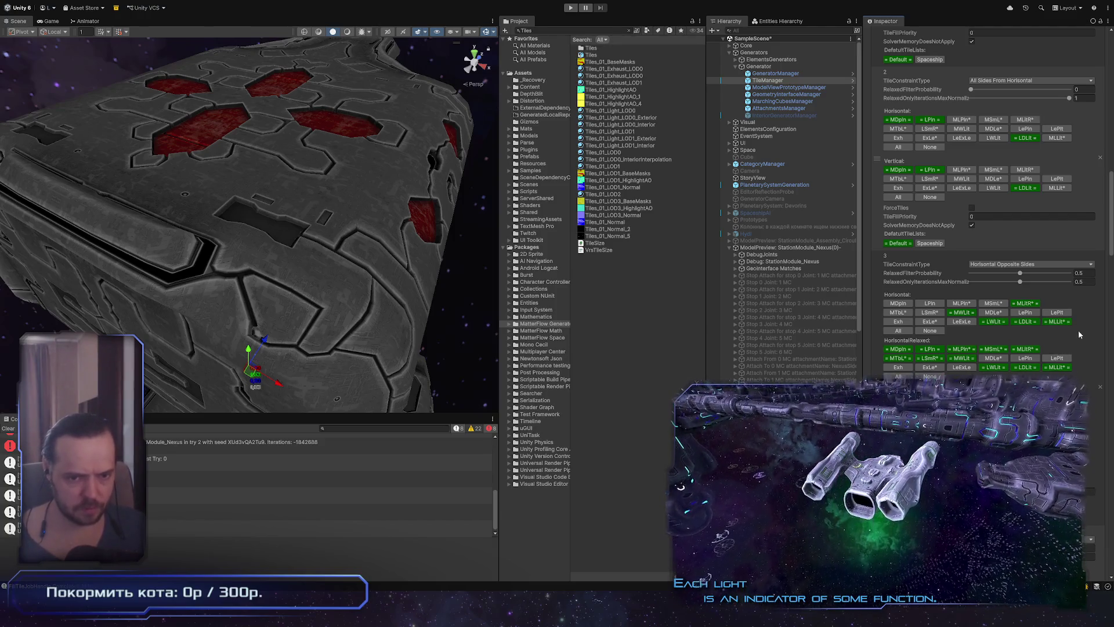
scroll(1078, 326, "down", 3)
scroll(986, 204, "up", 2)
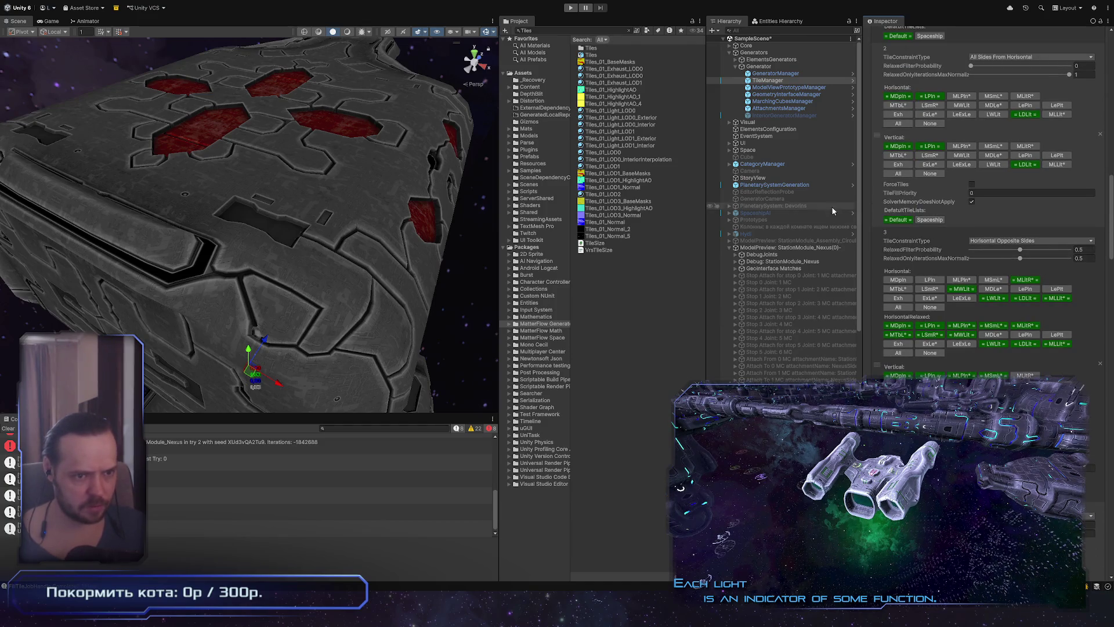
left_click(823, 248)
scroll(813, 232, "down", 3)
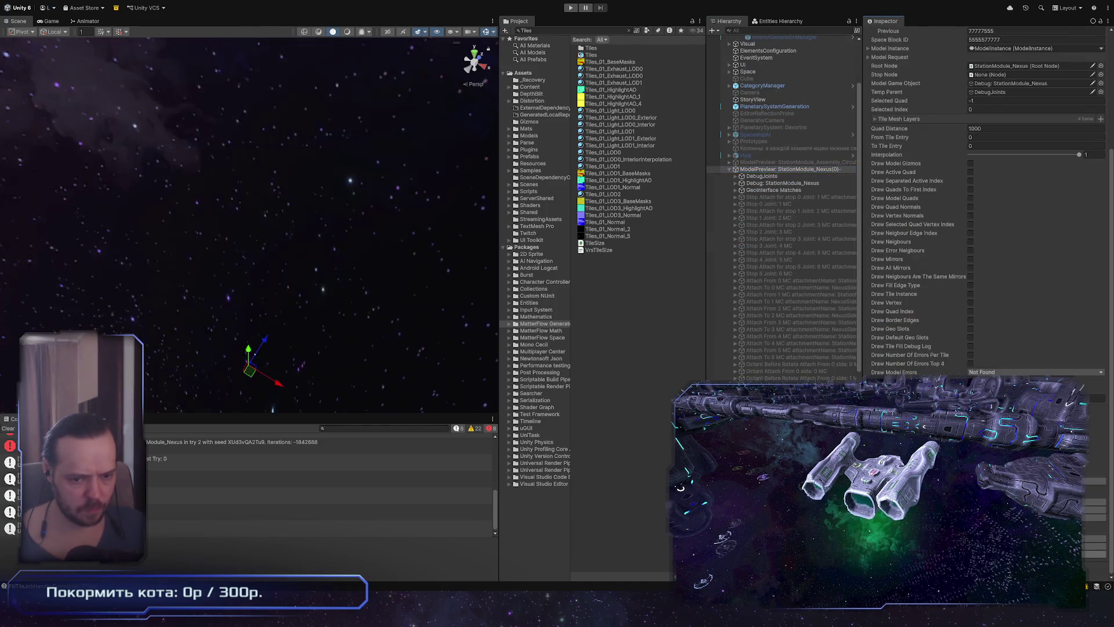
Regenerate ModelPreview: StationModule_Nexus(0) and orbit to an upright side view
mouse_move(372, 275)
left_mouse_down("alt")
mouse_move(339, 193)
mouse_move(303, 324)
mouse_move(282, 232)
left_mouse_up("alt")
left_click(799, 247)
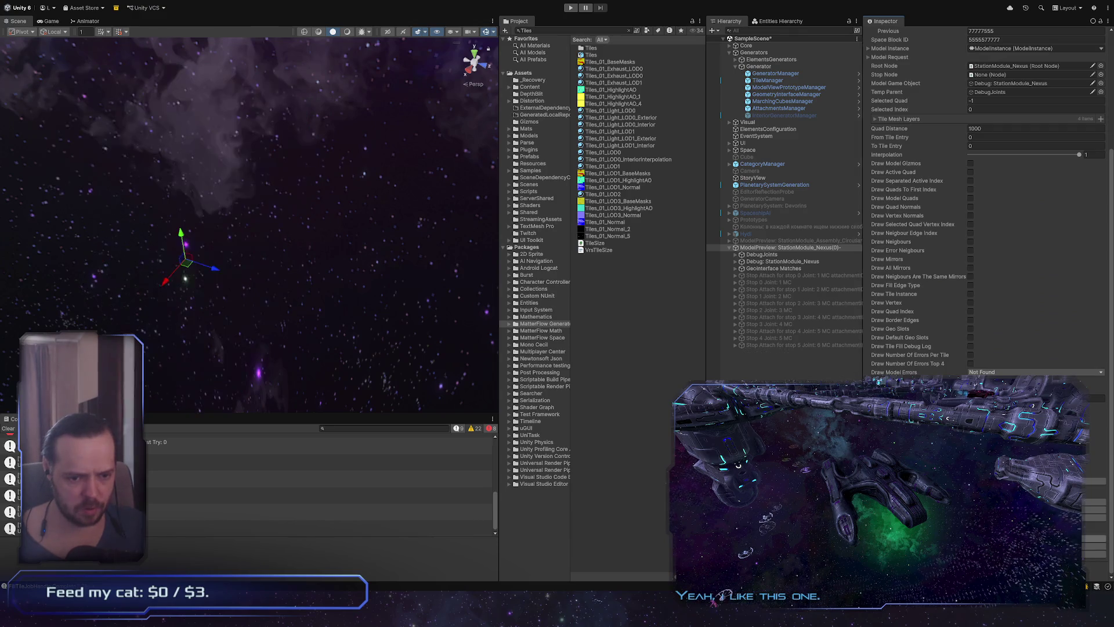
mouse_move(440, 361)
left_mouse_down("alt")
mouse_move(432, 228)
mouse_move(390, 315)
mouse_move(300, 206)
mouse_move(369, 303)
mouse_move(356, 326)
mouse_move(305, 314)
mouse_move(373, 244)
left_mouse_up("alt")
scroll(392, 336, "up", 5)
scroll(391, 336, "up", 5)
Frame a hull tile mesh up close, then frame the whole station before switching to Maya
left_click(373, 241)
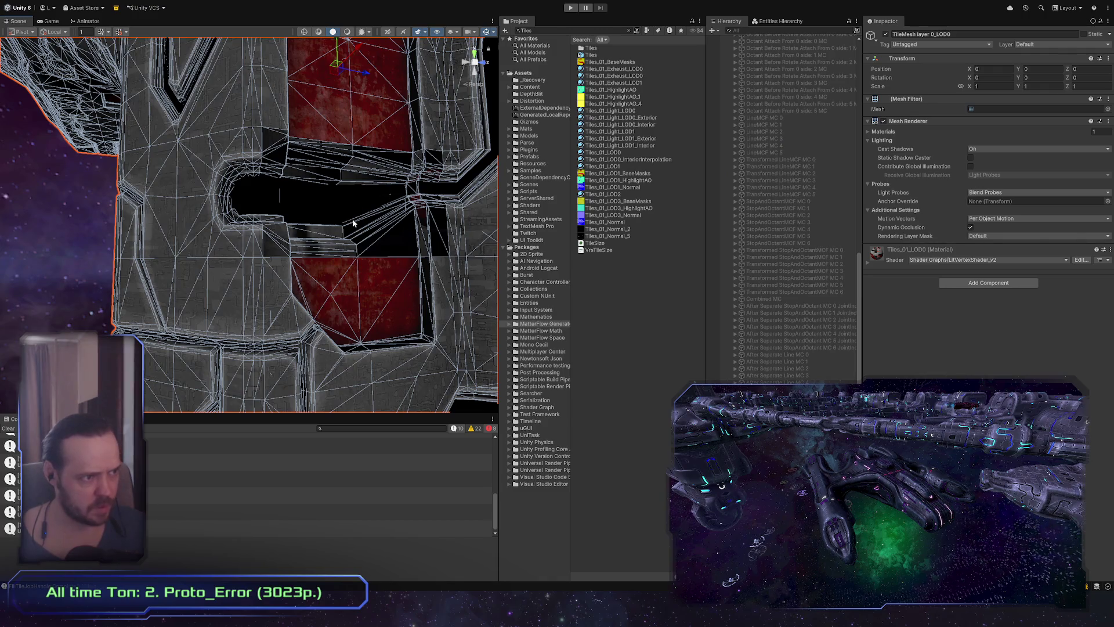
key("f")
left_click_drag(362, 348, 232, 261, "alt")
scroll(808, 258, "up", 10)
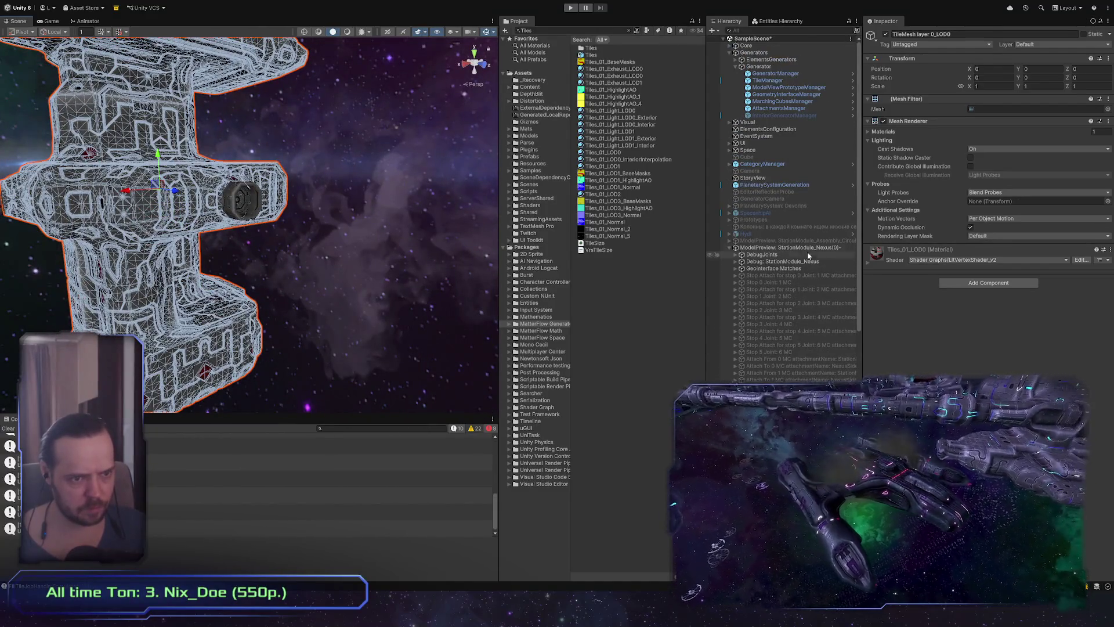
left_click(806, 247)
key("f")
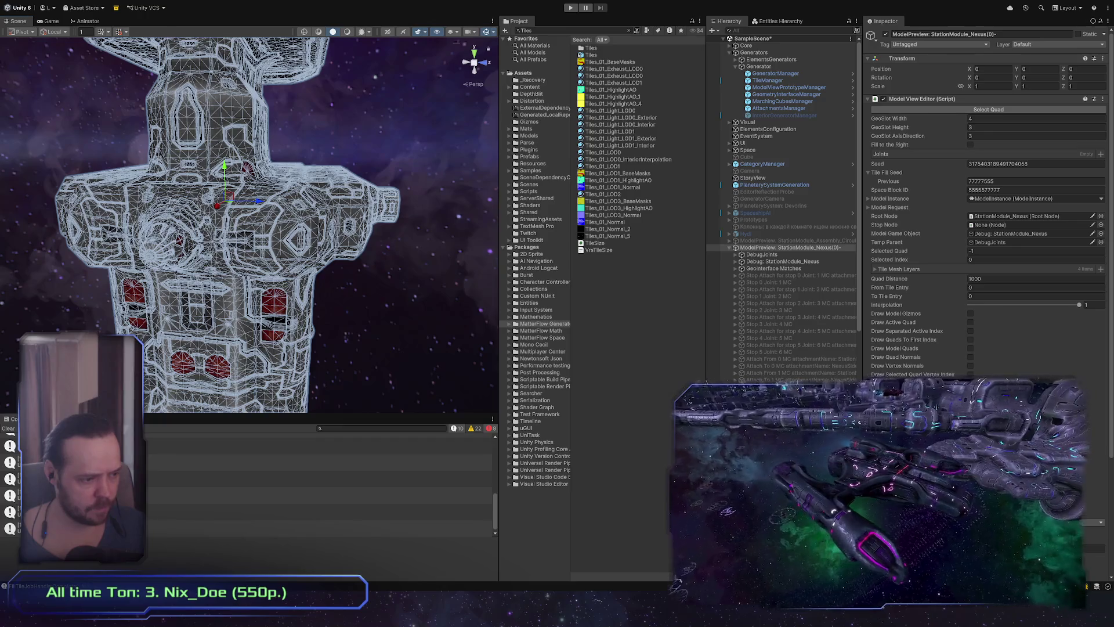
key("alt+Tab")
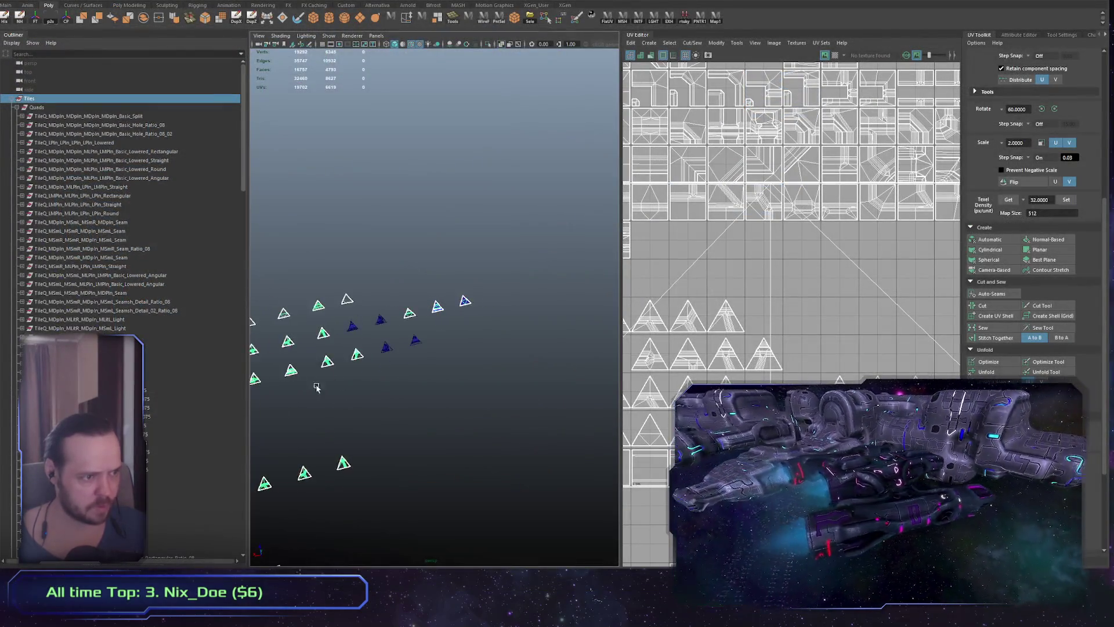
Clear the tile selection and toggle the 3D viewport maximized and back
scroll(459, 345, "down", 5)
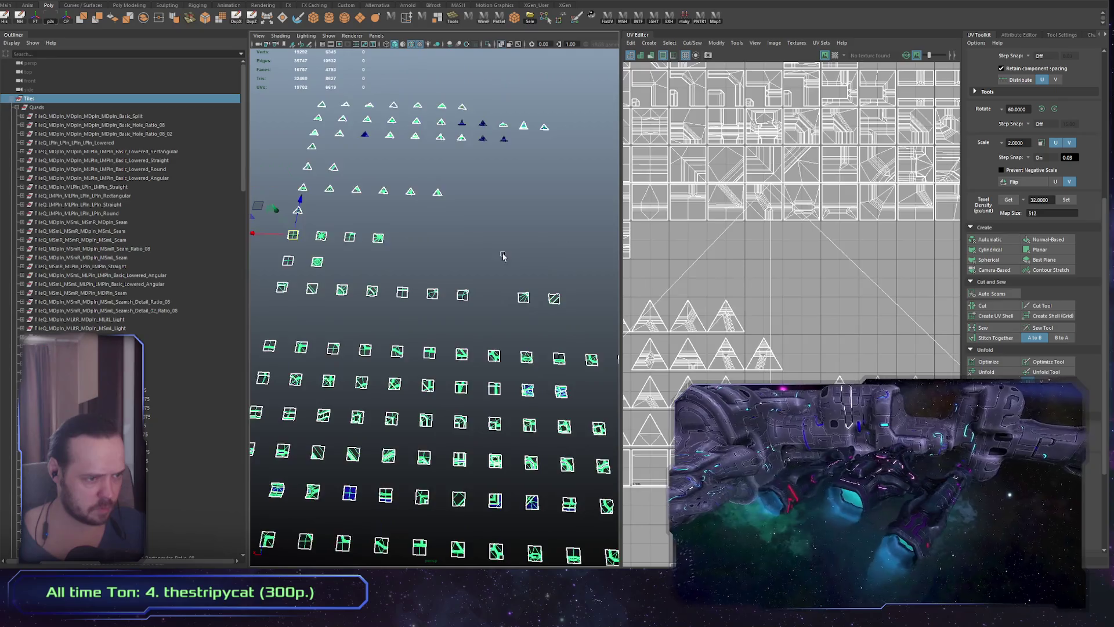
left_click(457, 347)
left_click_drag(457, 350, 491, 418, "alt")
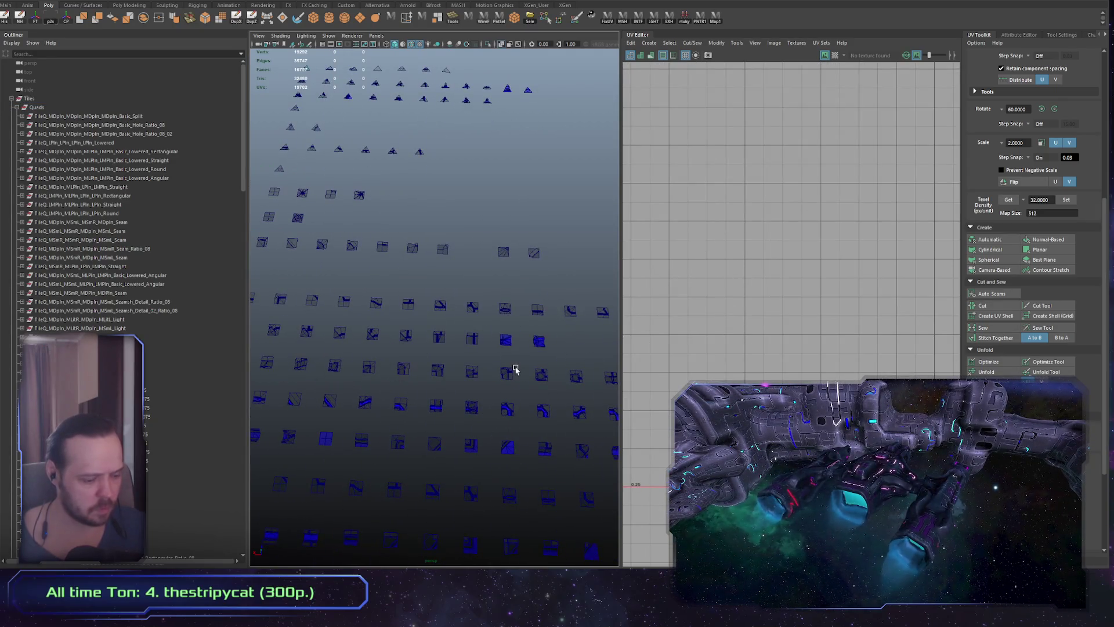
key("space")
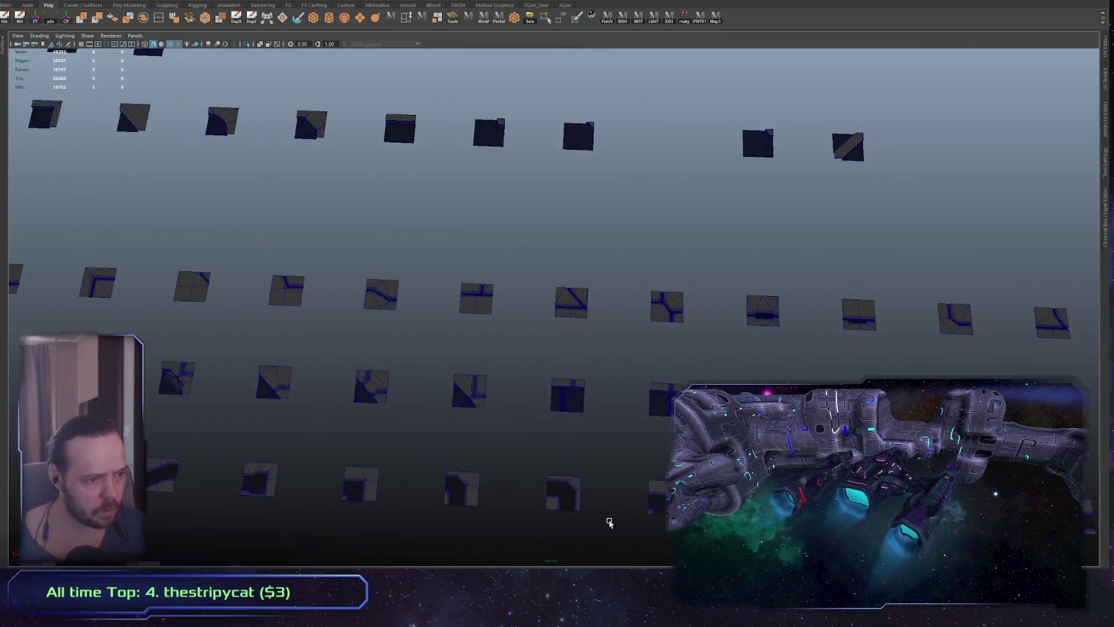
scroll(557, 279, "up", 3)
scroll(528, 400, "down", 1)
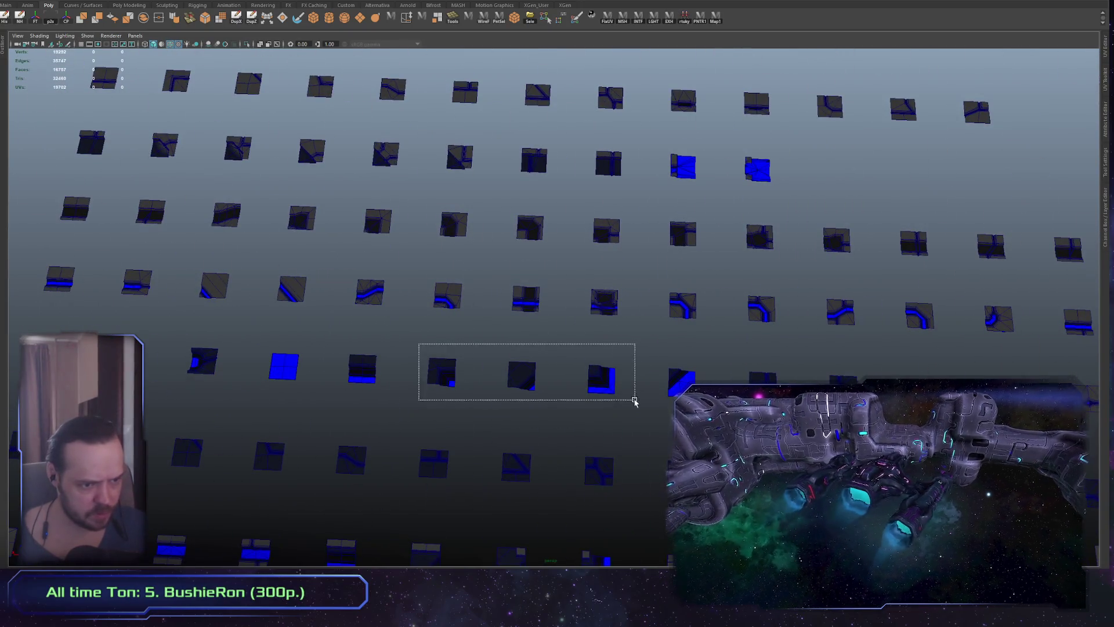
key("space")
Zoom in on the triangle tiles and marquee-select two to inspect their UV shells
left_click(425, 351)
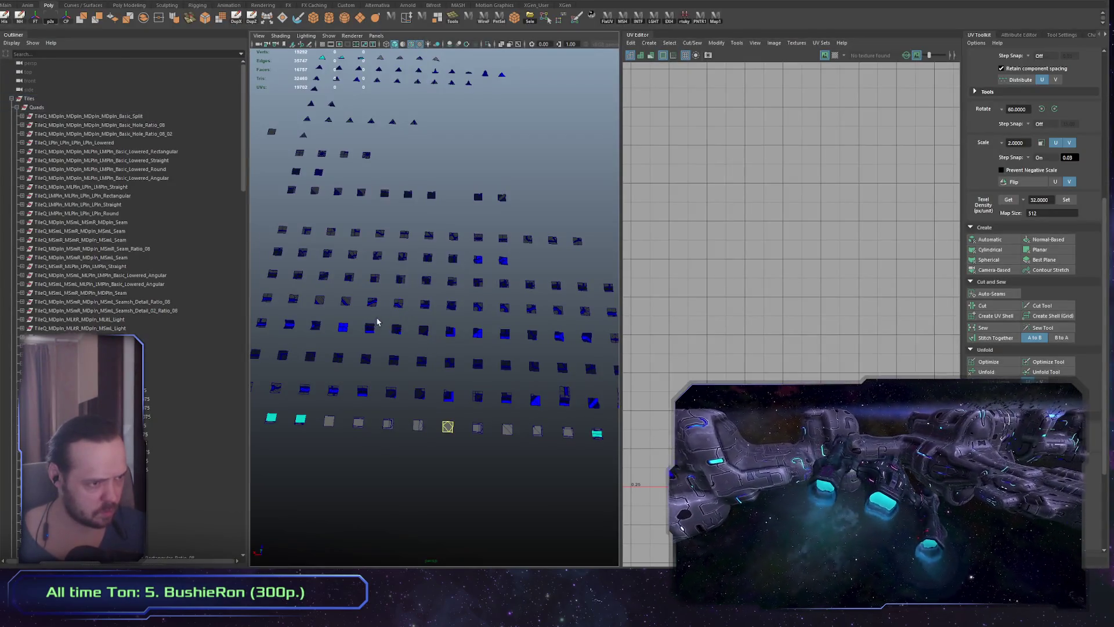
left_click_drag(496, 345, 497, 345)
scroll(125, 320, "down", 10)
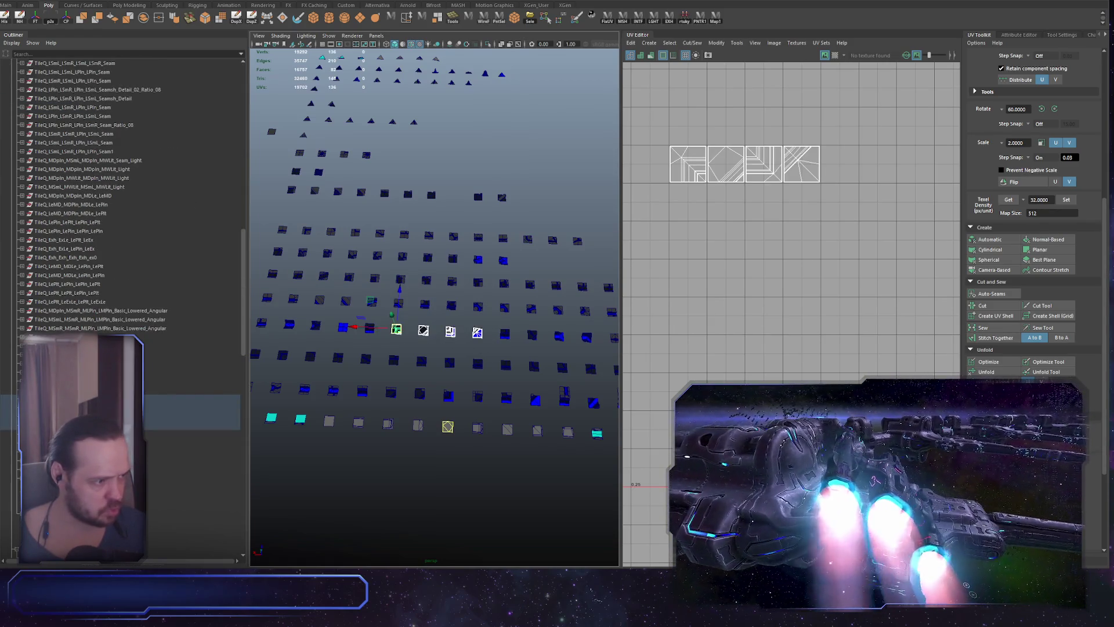
mouse_move(413, 379)
left_mouse_down("alt")
mouse_move(497, 425)
mouse_move(428, 398)
left_mouse_up("alt")
mouse_move(428, 399)
right_mouse_down("alt")
mouse_move(563, 480)
mouse_move(398, 453)
mouse_move(343, 464)
right_mouse_up("alt")
scroll(452, 444, "down", 3)
right_click_drag(451, 444, 527, 430, "alt")
left_click_drag(527, 430, 365, 423, "alt")
mouse_move(366, 423)
right_mouse_down("alt")
mouse_move(391, 443)
mouse_move(486, 424)
right_mouse_up("alt")
scroll(486, 424, "down", 3)
mouse_move(482, 423)
left_mouse_down("alt")
mouse_move(462, 426)
mouse_move(517, 428)
left_mouse_up("alt")
scroll(309, 355, "up", 3)
left_click_drag(438, 425, 348, 395)
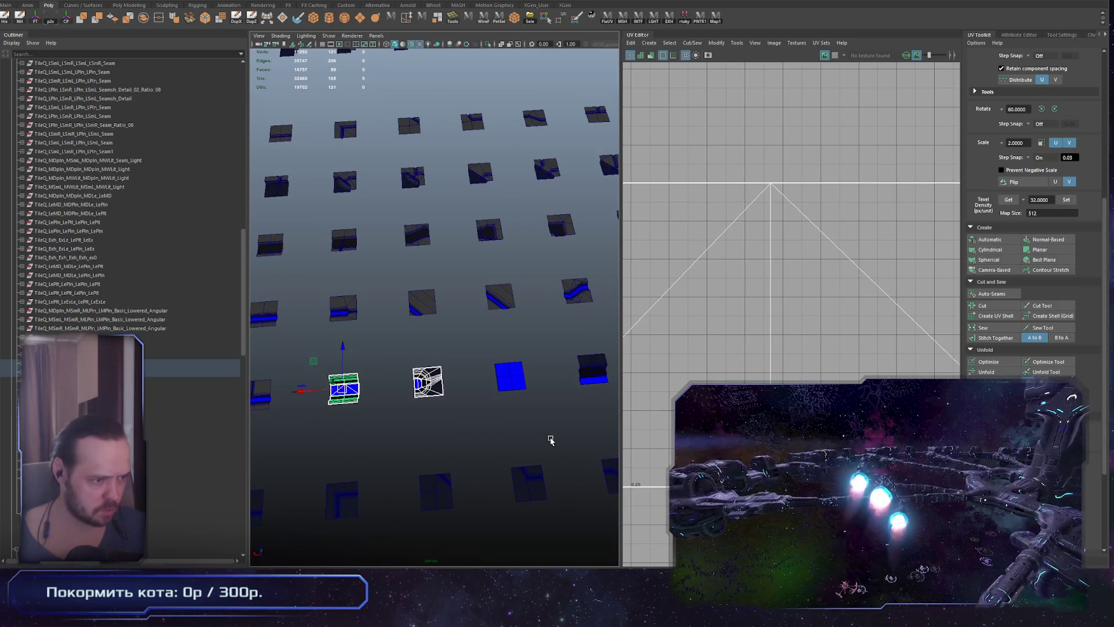
Marquee-select a whole row of tiles so their UV shells show side by side
scroll(543, 436, "down", 3)
left_click_drag(544, 435, 391, 412, "alt")
scroll(391, 412, "up", 4)
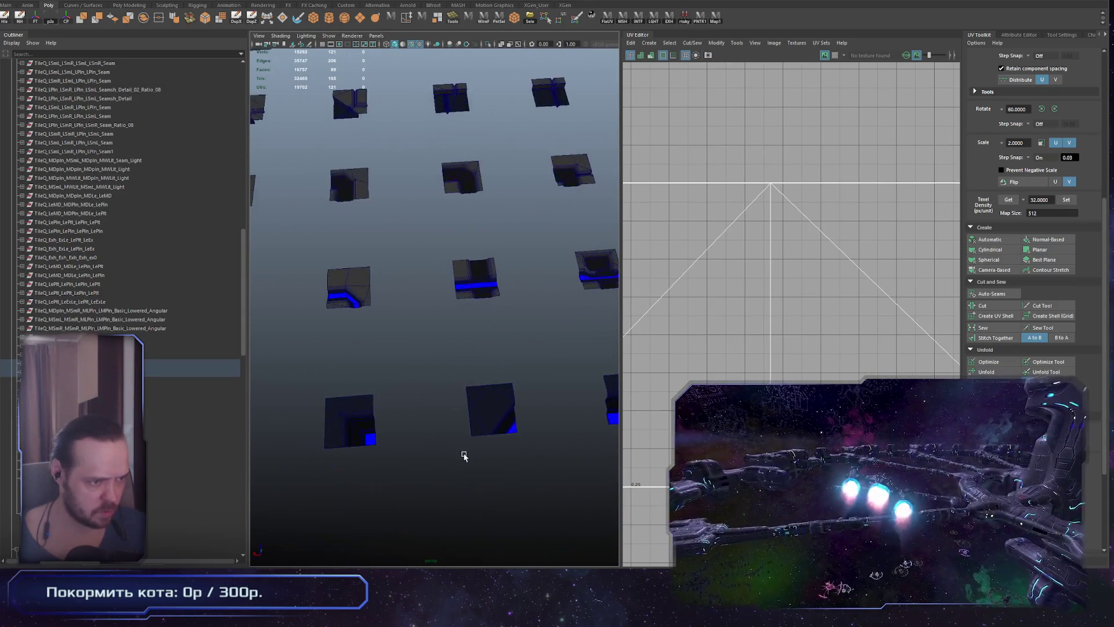
scroll(462, 455, "down", 1)
mouse_move(447, 443)
left_mouse_down("alt")
mouse_move(473, 447)
mouse_move(343, 450)
mouse_move(412, 418)
mouse_move(386, 400)
left_mouse_up("alt")
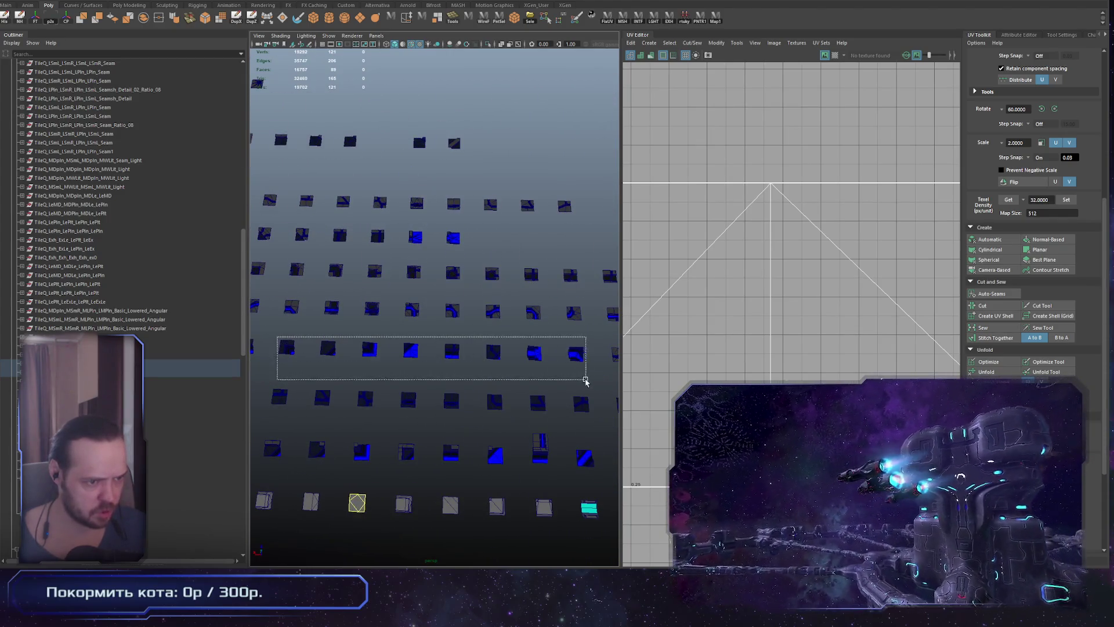
left_click_drag(584, 380, 585, 380)
scroll(522, 418, "up", 5)
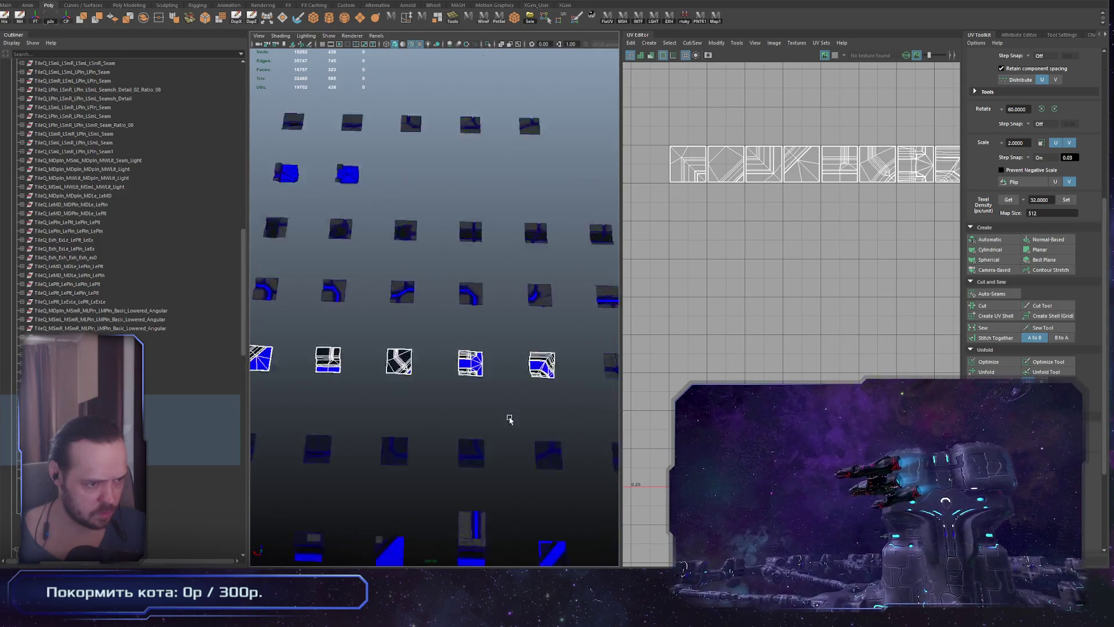
scroll(530, 427, "down", 5)
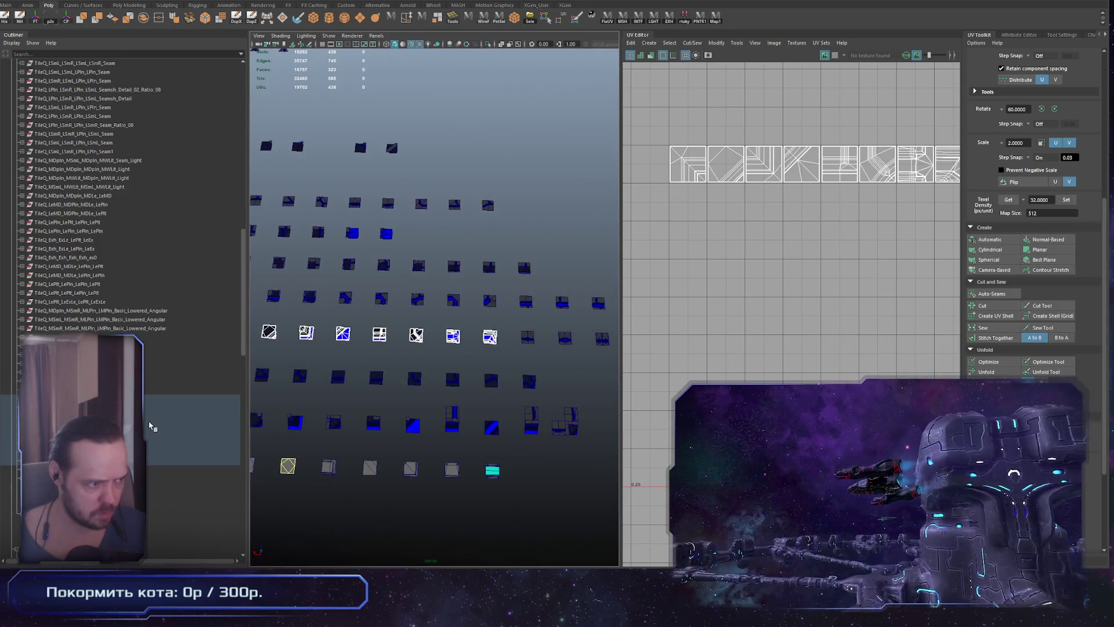
scroll(149, 427, "down", 5)
scroll(99, 257, "up", 2)
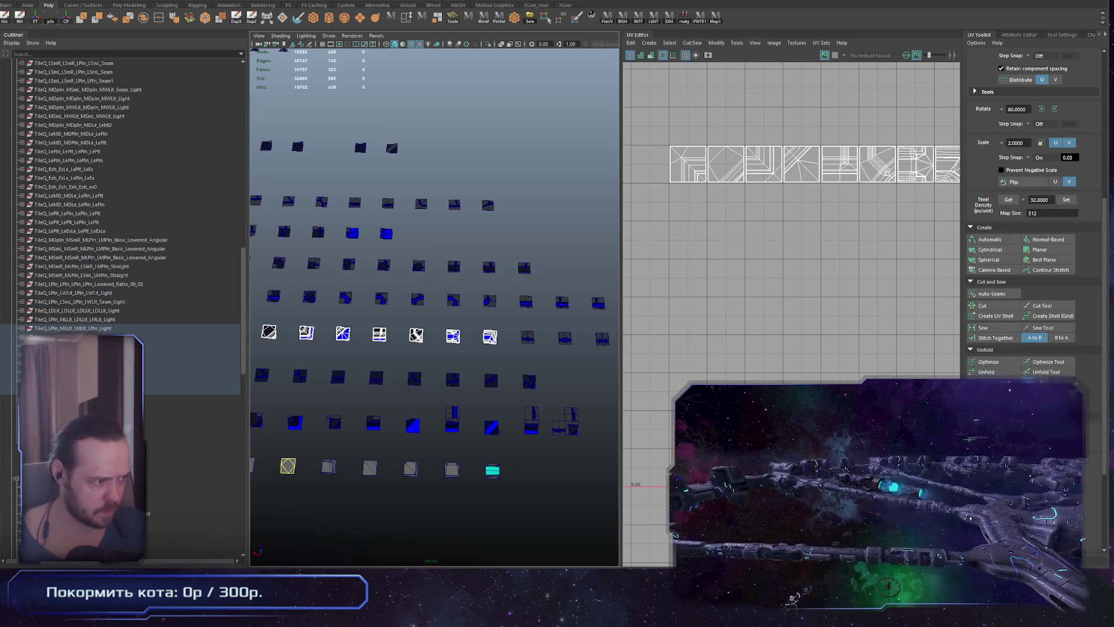
key("F8")
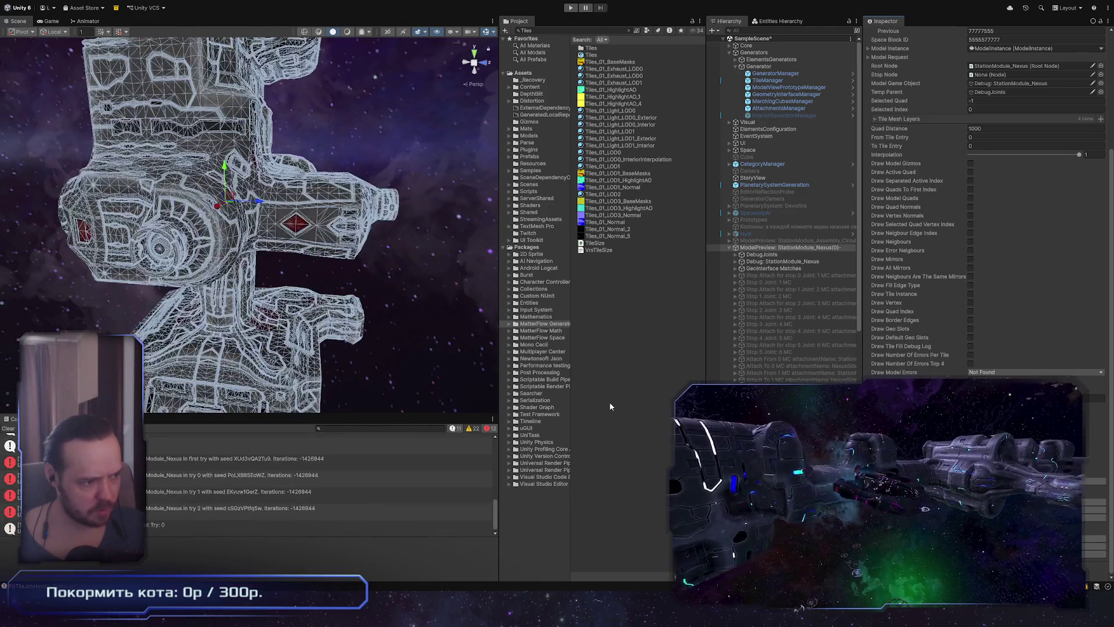
Select the regenerated station's TileMesh layer 0_LOD0 mesh and frame it in the Scene view
mouse_move(370, 329)
left_mouse_down("alt")
mouse_move(197, 270)
mouse_move(253, 364)
mouse_move(21, 76)
mouse_move(87, 81)
left_mouse_up("alt")
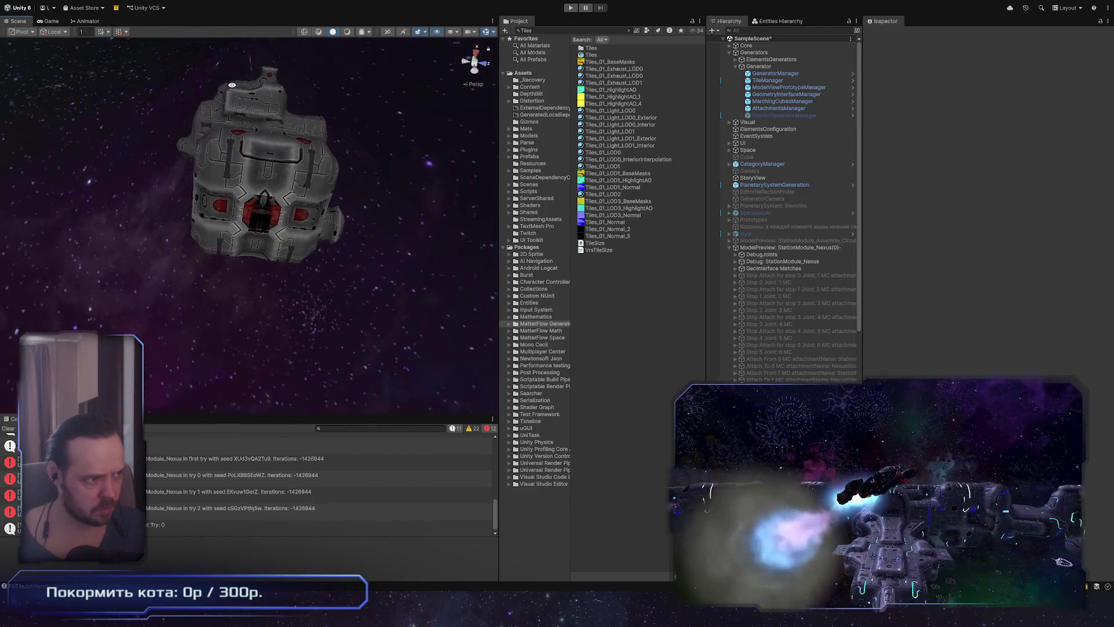
scroll(473, 274, "up", 5)
left_click(323, 219)
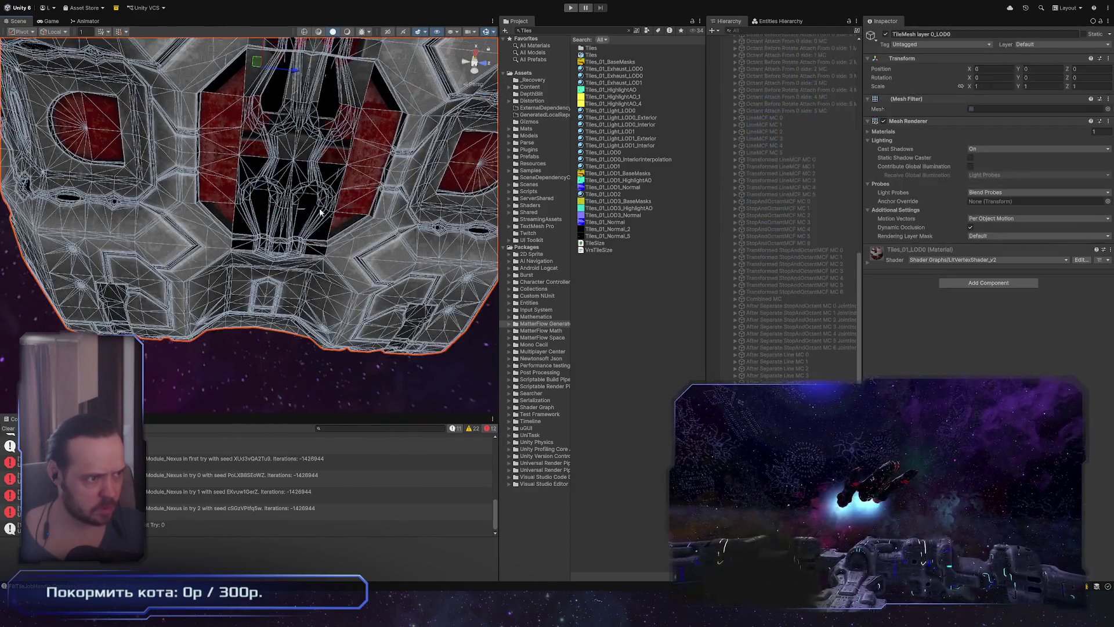
key("f")
left_click_drag(323, 231, 418, 209, "alt")
scroll(307, 277, "up", 5)
Inspect the red light panels up close from several angles, deselect the mesh, and switch to Maya
mouse_move(282, 76)
left_mouse_down("alt")
mouse_move(301, 273)
mouse_move(308, 238)
left_mouse_up("alt")
scroll(308, 238, "down", 5)
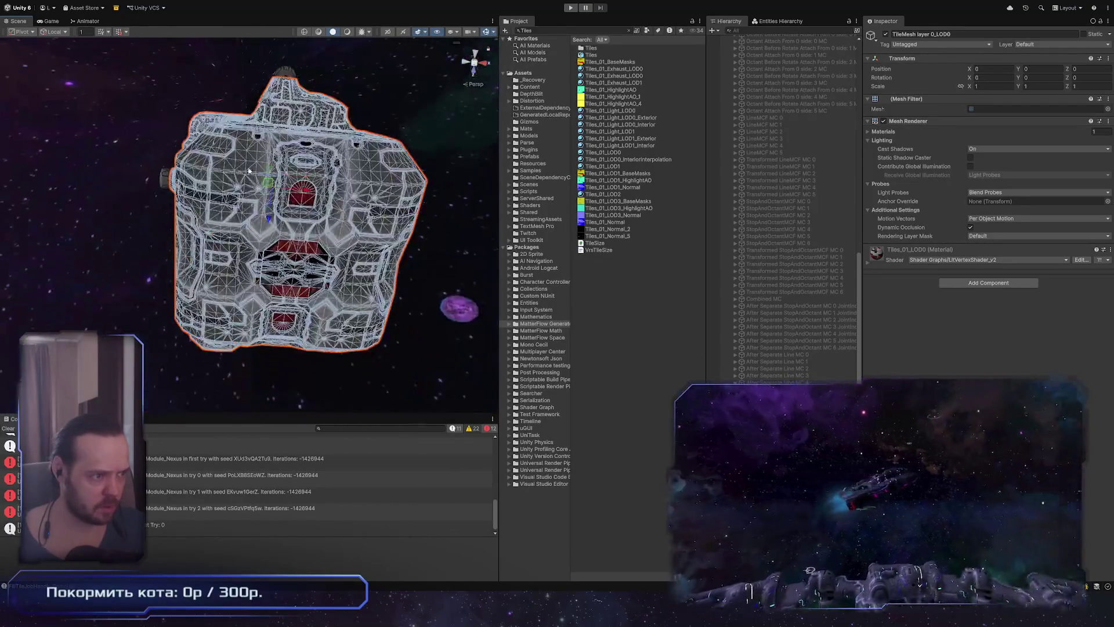
scroll(283, 208, "up", 8)
scroll(388, 265, "up", 5)
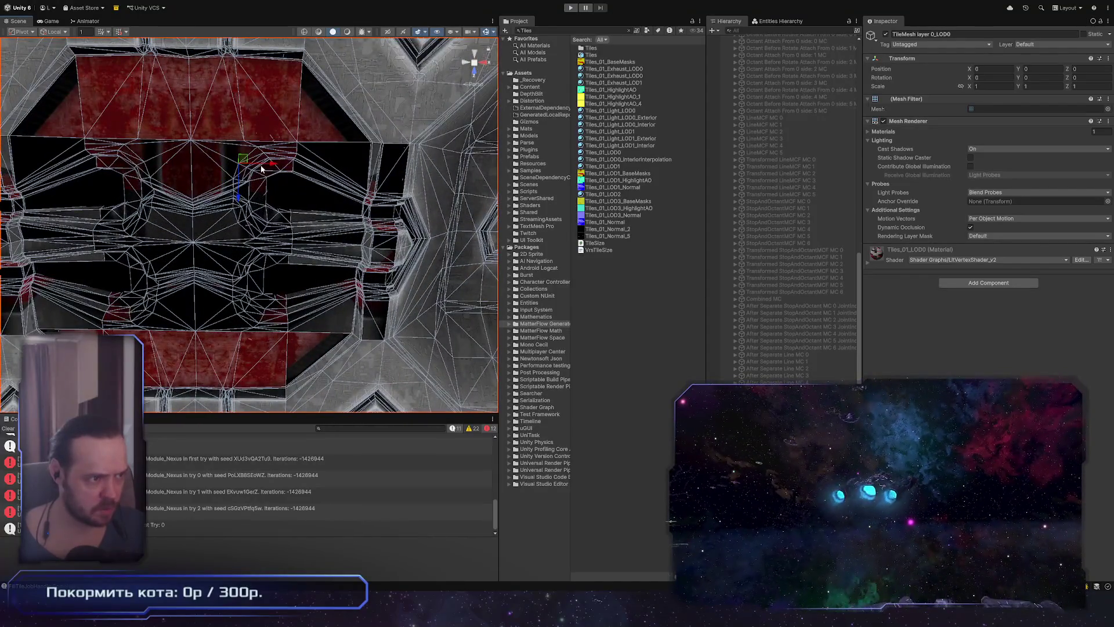
scroll(272, 205, "down", 5)
scroll(272, 206, "up", 5)
left_click_drag(272, 206, 289, 199, "alt")
scroll(289, 200, "down", 10)
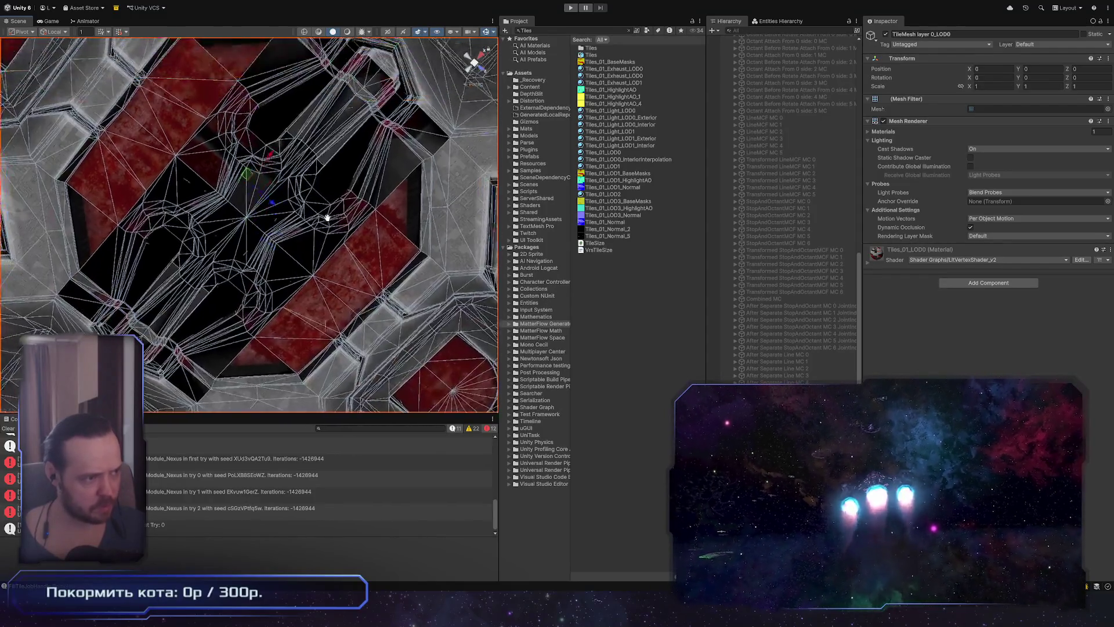
mouse_move(236, 176)
left_mouse_down("alt")
mouse_move(322, 248)
mouse_move(454, 270)
mouse_move(290, 211)
mouse_move(306, 222)
mouse_move(296, 297)
mouse_move(331, 319)
mouse_move(354, 298)
mouse_move(354, 342)
left_mouse_up("alt")
left_click(637, 354)
scroll(454, 270, "up", 3)
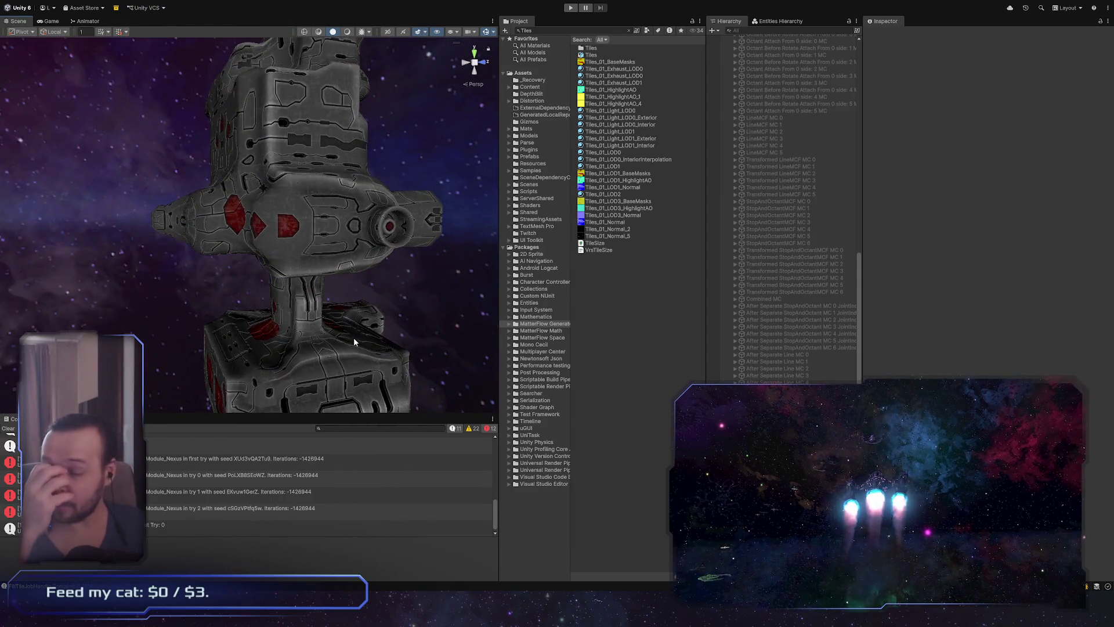
key("alt+Tab")
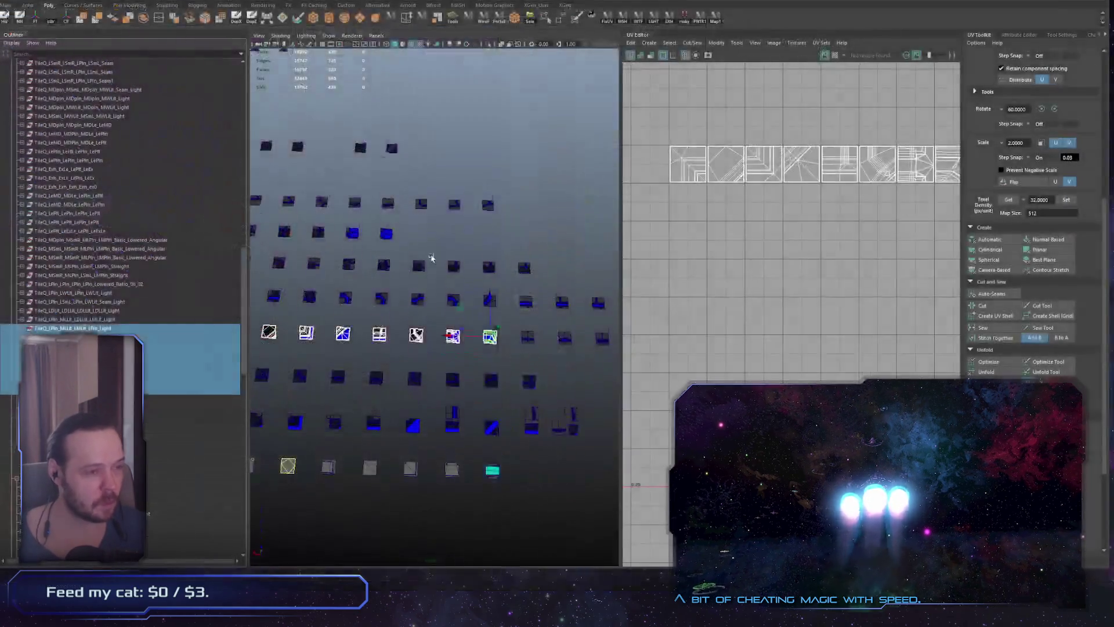
Marquee-select the row of pyramid tiles, then frame just the third pyramid tile
mouse_move(463, 168)
left_mouse_down("alt")
mouse_move(448, 182)
mouse_move(442, 281)
mouse_move(410, 281)
left_mouse_up("alt")
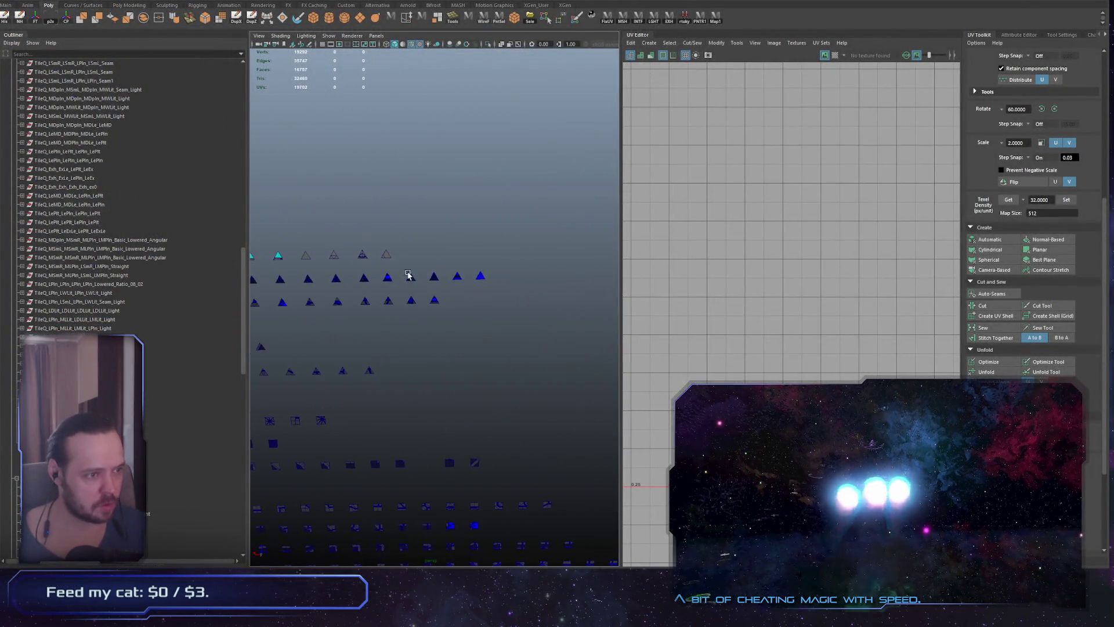
key("f")
left_click_drag(408, 241, 511, 328)
key("f")
scroll(385, 331, "down", 5)
mouse_move(385, 331)
left_mouse_down("alt")
mouse_move(477, 311)
mouse_move(465, 336)
left_mouse_up("alt")
Select the whole Triangles group in the Outliner, frame it, and maximise the viewport
key("f")
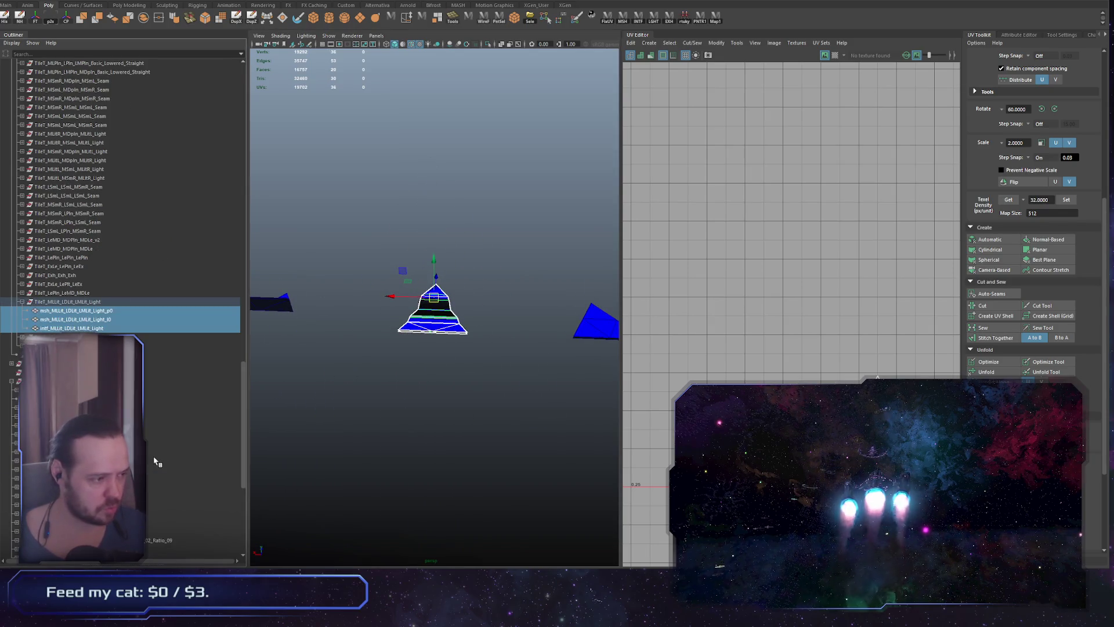
left_click(78, 302)
scroll(137, 319, "up", 5)
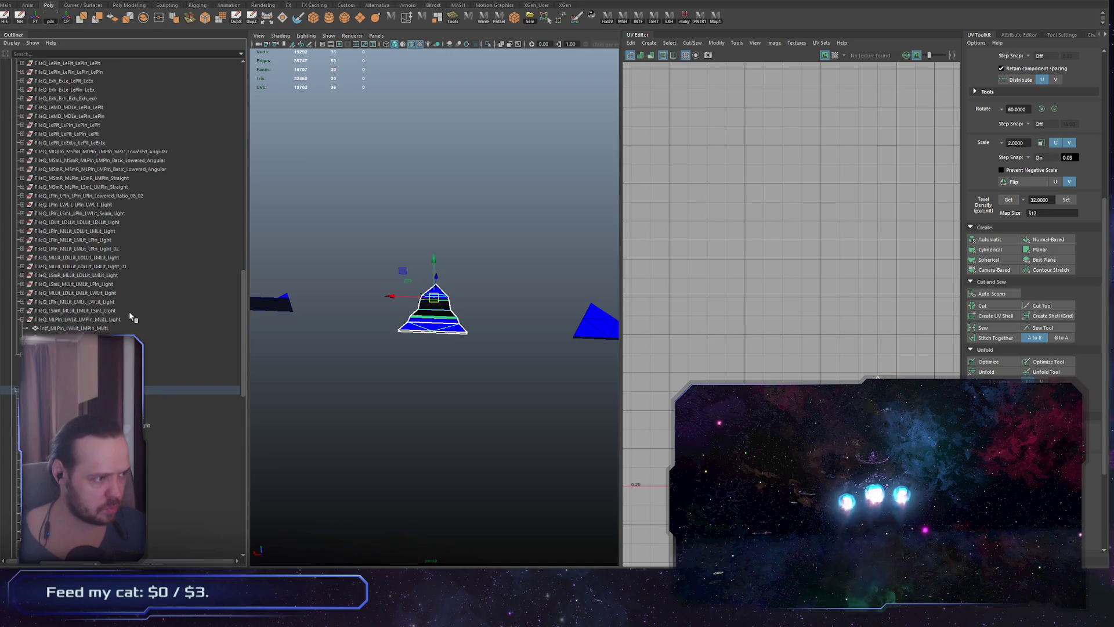
scroll(129, 313, "down", 5)
left_click(118, 250)
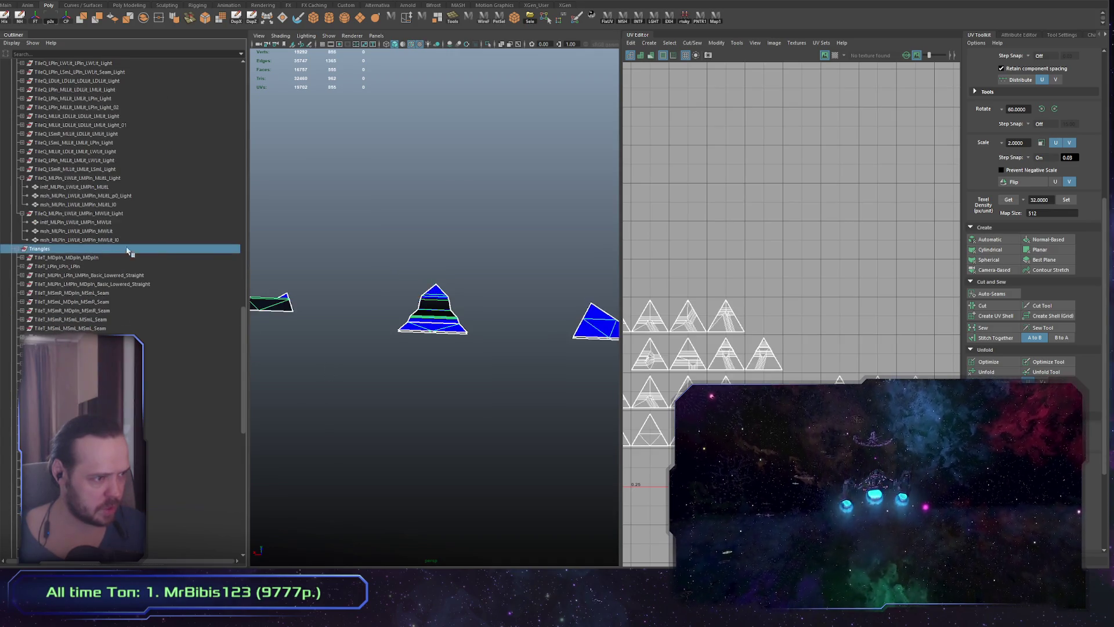
key("f")
key("ctrl+space")
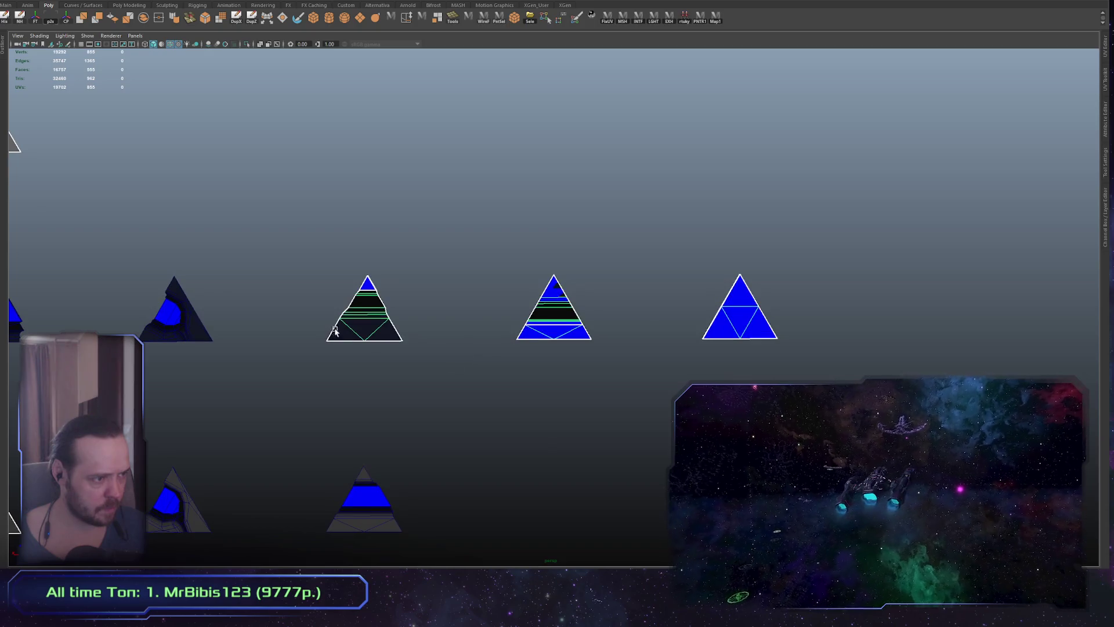
Pick out a single triangle light tile, restore the multi-panel layout, and frame the tile
scroll(328, 342, "down", 5)
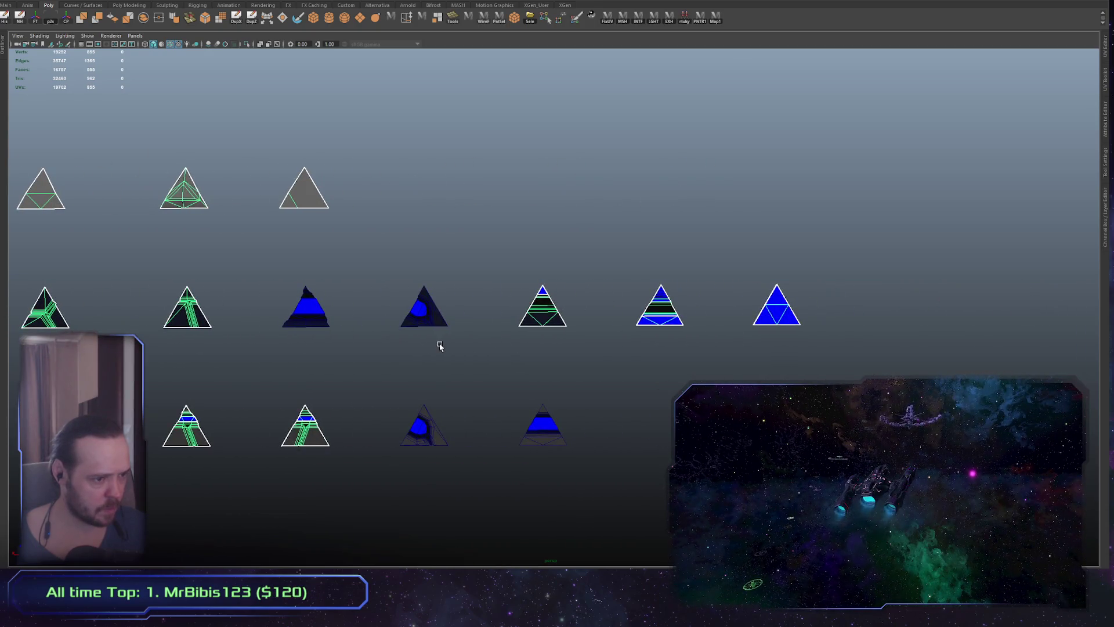
left_click_drag(276, 264, 349, 372)
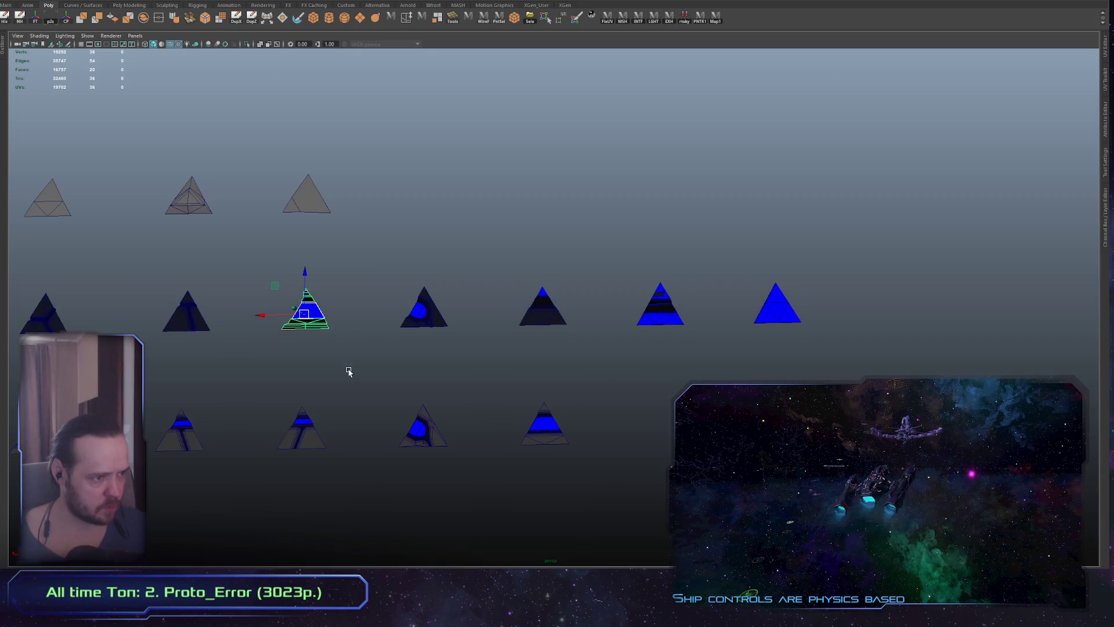
key("ctrl+space")
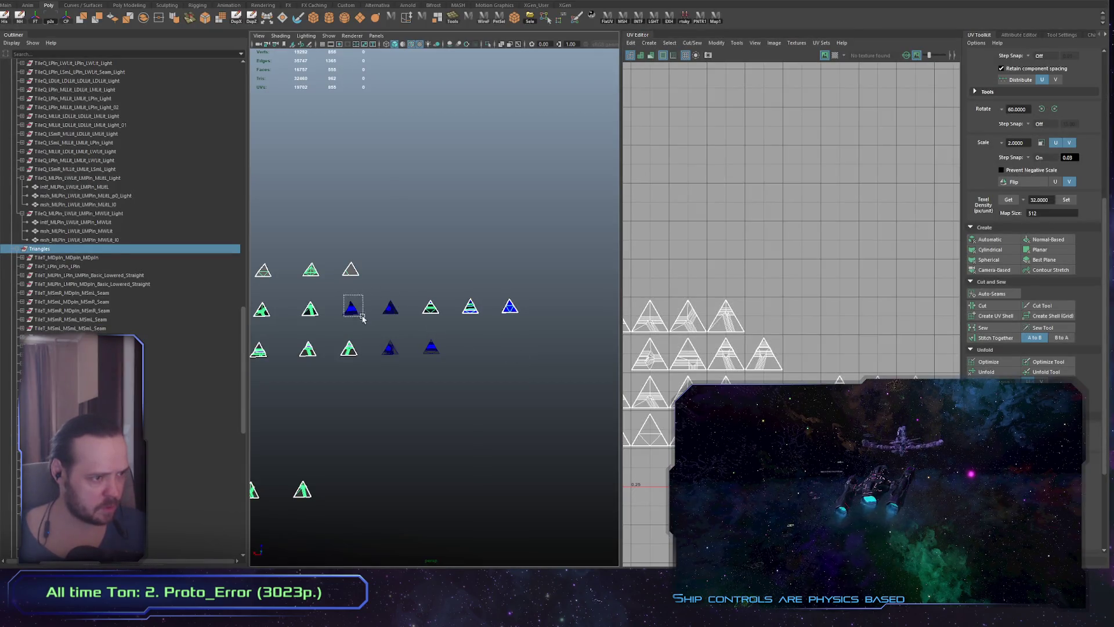
scroll(183, 395, "down", 5)
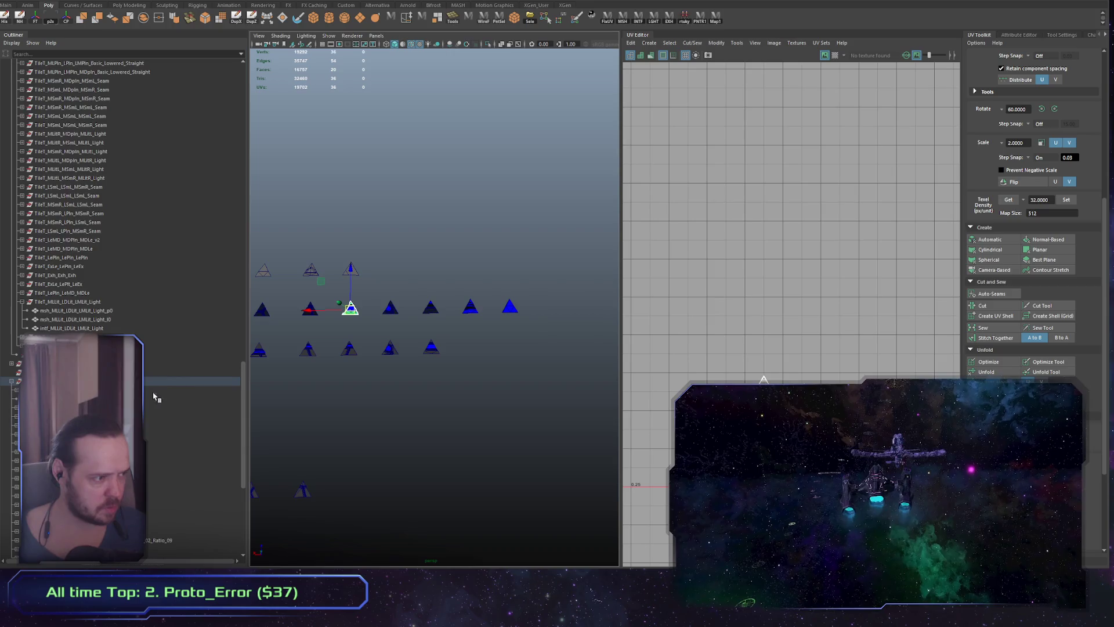
scroll(182, 395, "down", 5)
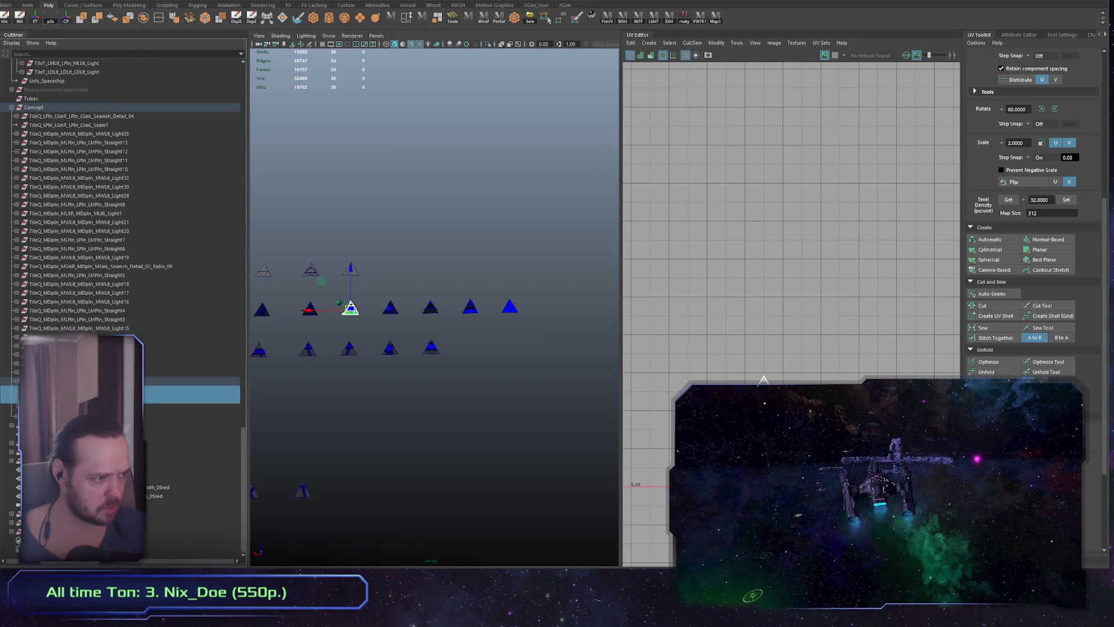
scroll(183, 395, "up", 3)
key("f")
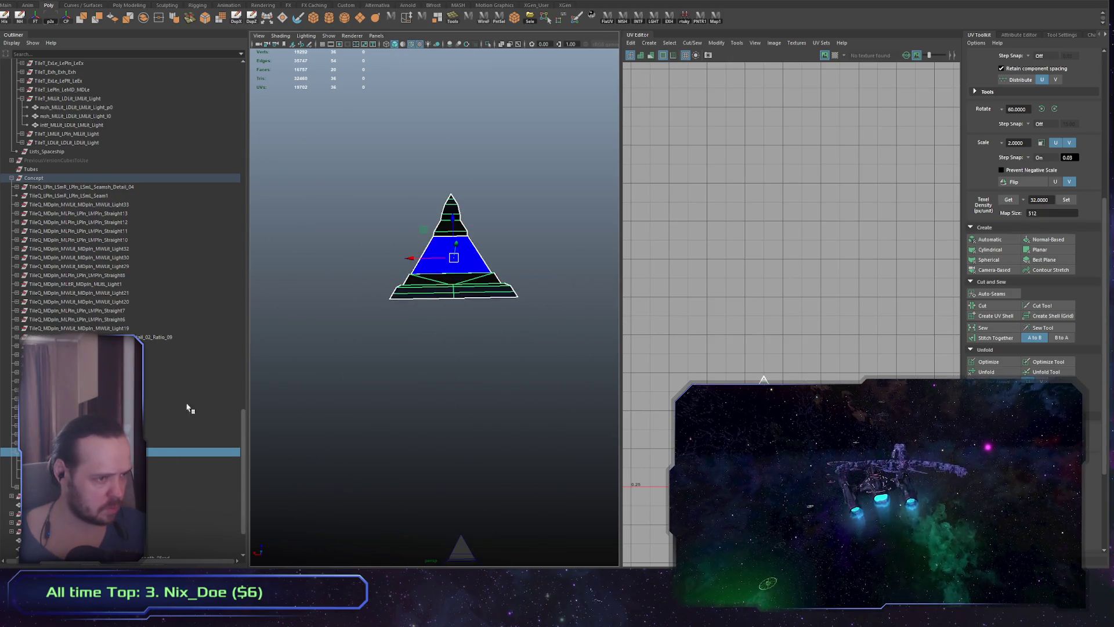
Tumble around the pyramid tiles and select the blue-striped neighbouring tile
mouse_move(495, 278)
left_mouse_down("alt")
mouse_move(435, 398)
mouse_move(456, 383)
left_mouse_up("alt")
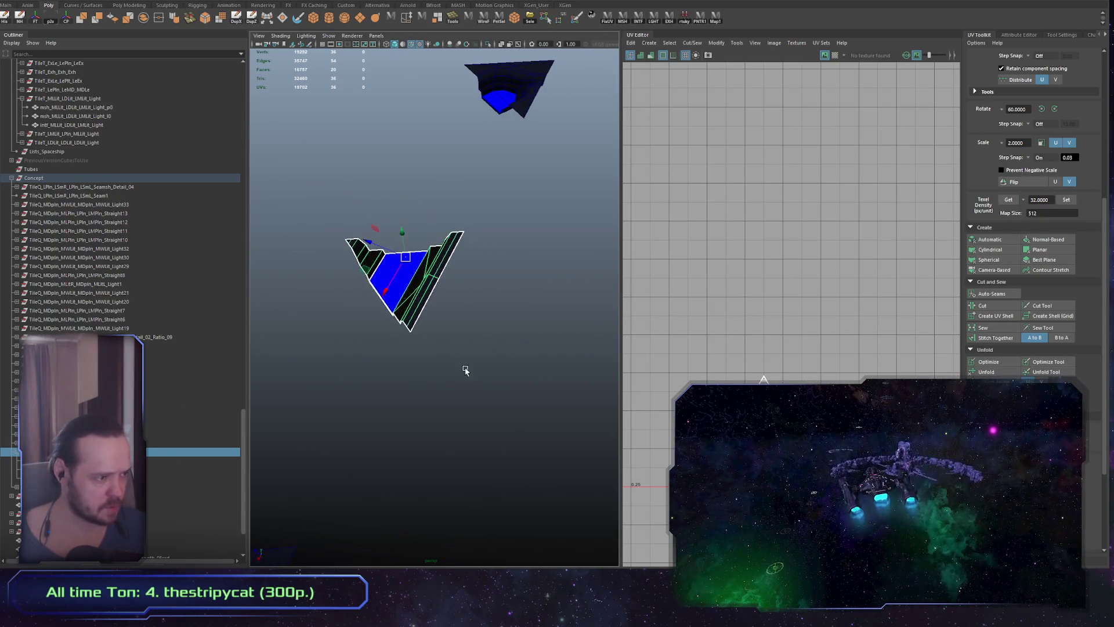
right_click_drag(465, 371, 418, 381, "alt")
left_click_drag(418, 380, 398, 381, "alt")
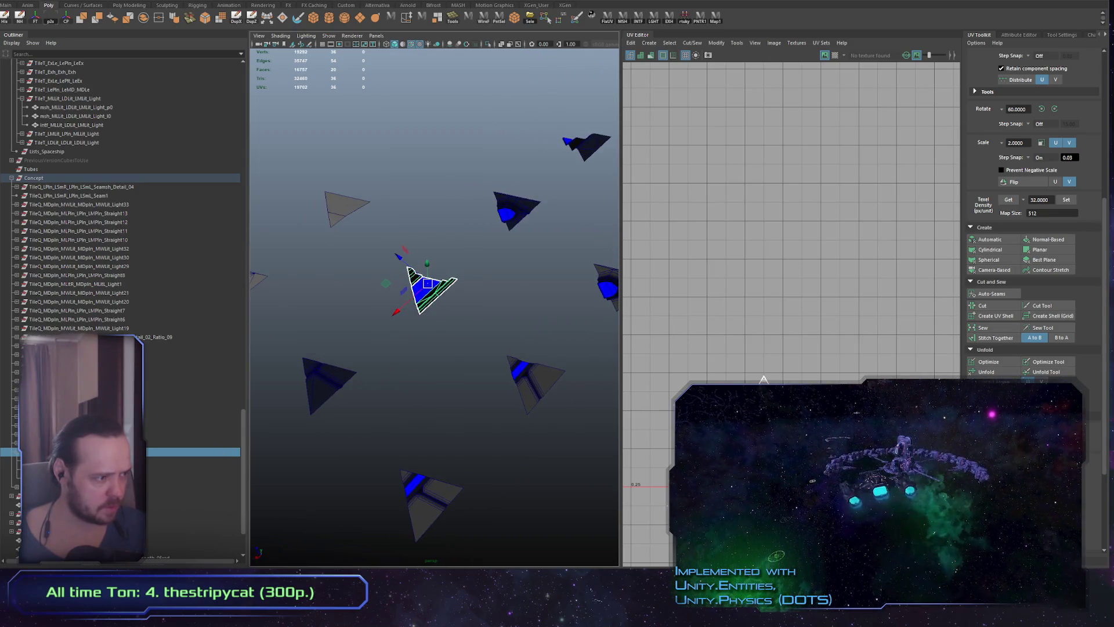
left_click(510, 213)
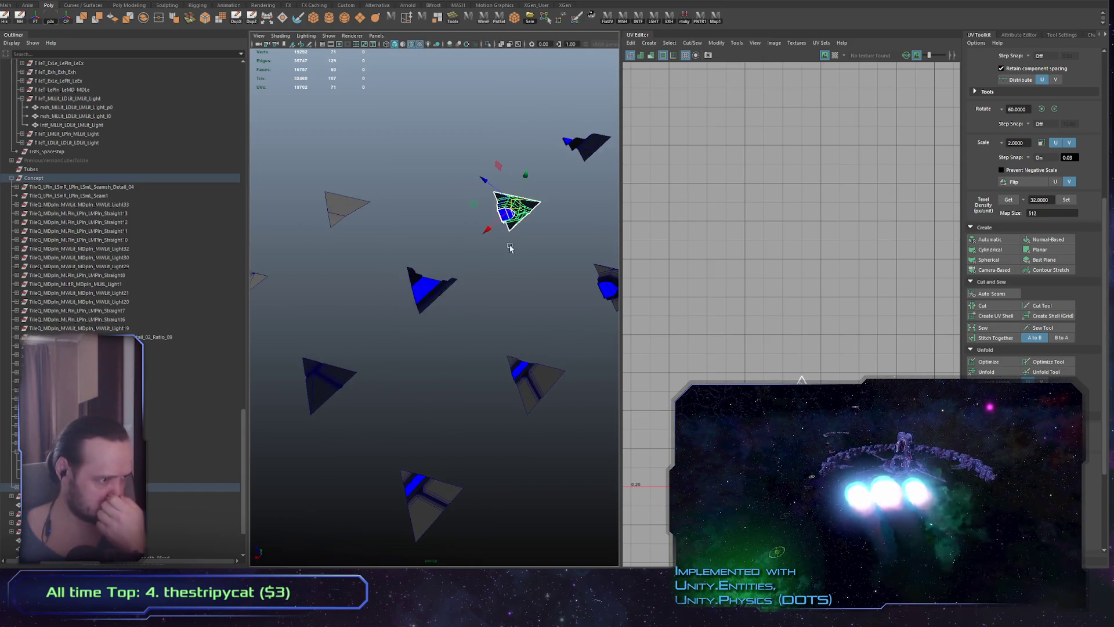
right_click_drag(524, 313, 438, 384, "alt")
left_click_drag(438, 384, 482, 349, "alt")
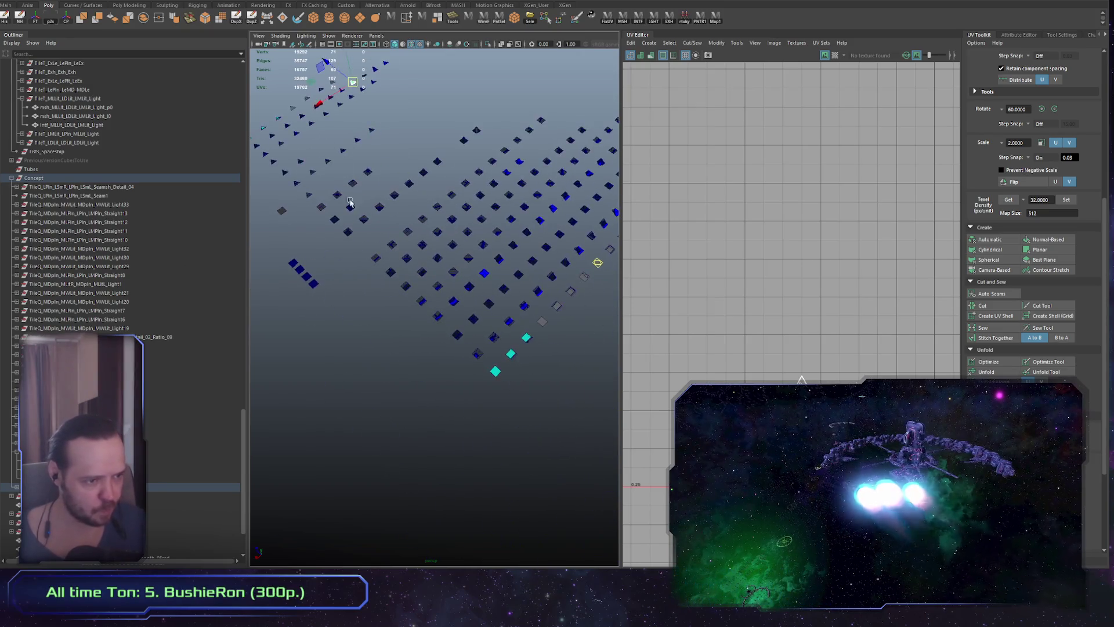
scroll(530, 323, "up", 5)
Select two other triangular tiles in turn, framing each to view its UVs
left_click(497, 288)
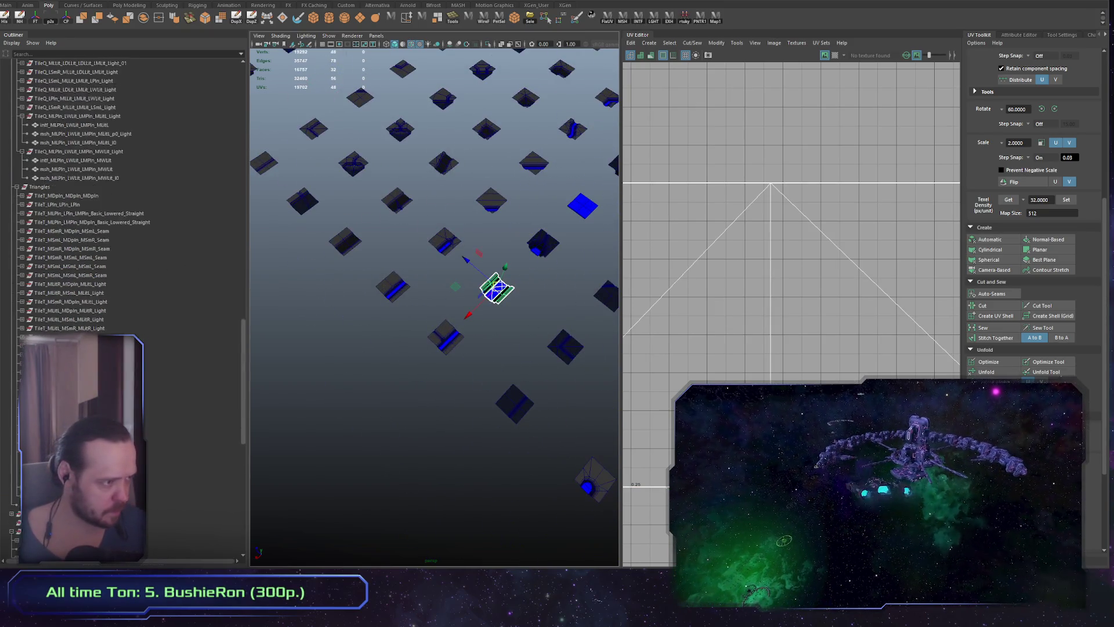
mouse_move(497, 288)
left_mouse_down("alt")
mouse_move(455, 291)
mouse_move(550, 393)
mouse_move(415, 430)
mouse_move(435, 281)
left_mouse_up("alt")
left_click(407, 235)
key("f")
scroll(280, 306, "down", 5)
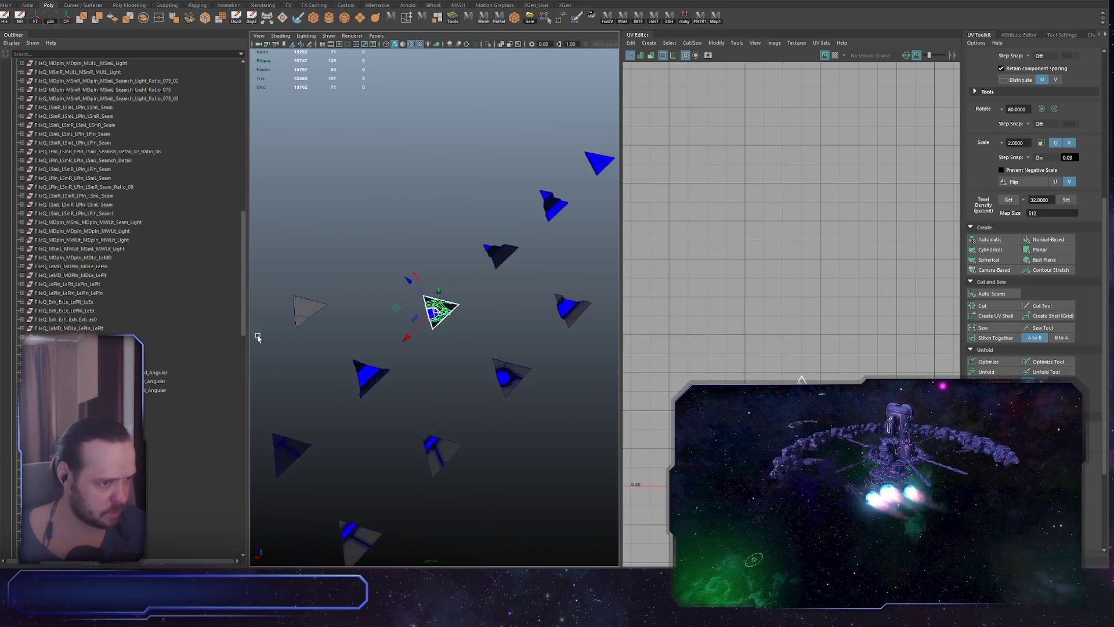
left_click(363, 368)
key("f")
scroll(145, 402, "down", 10)
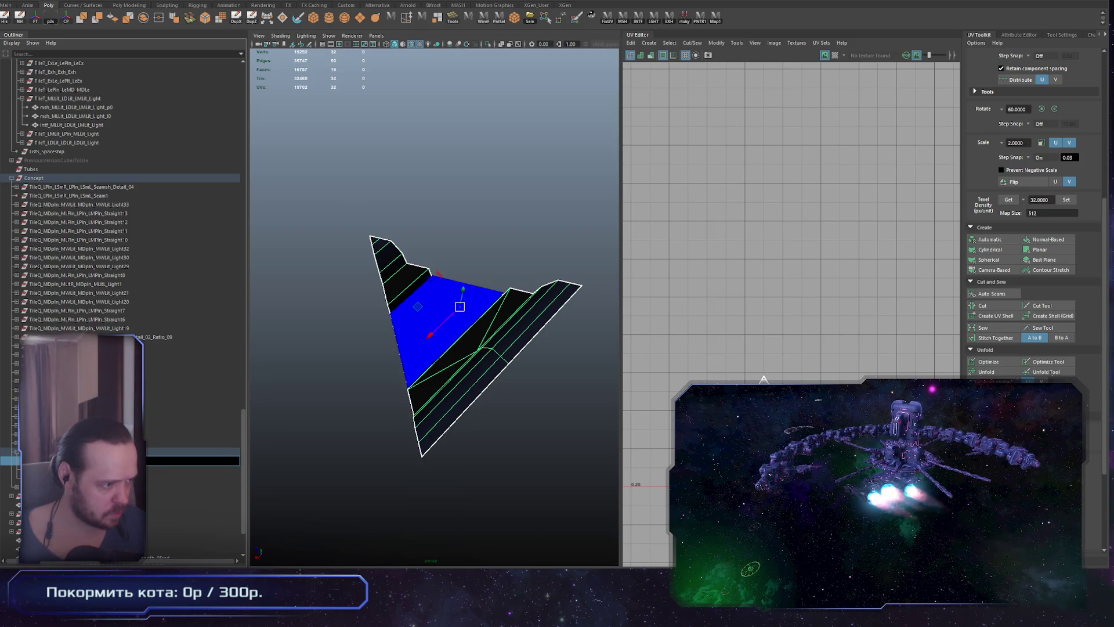
left_click(81, 451)
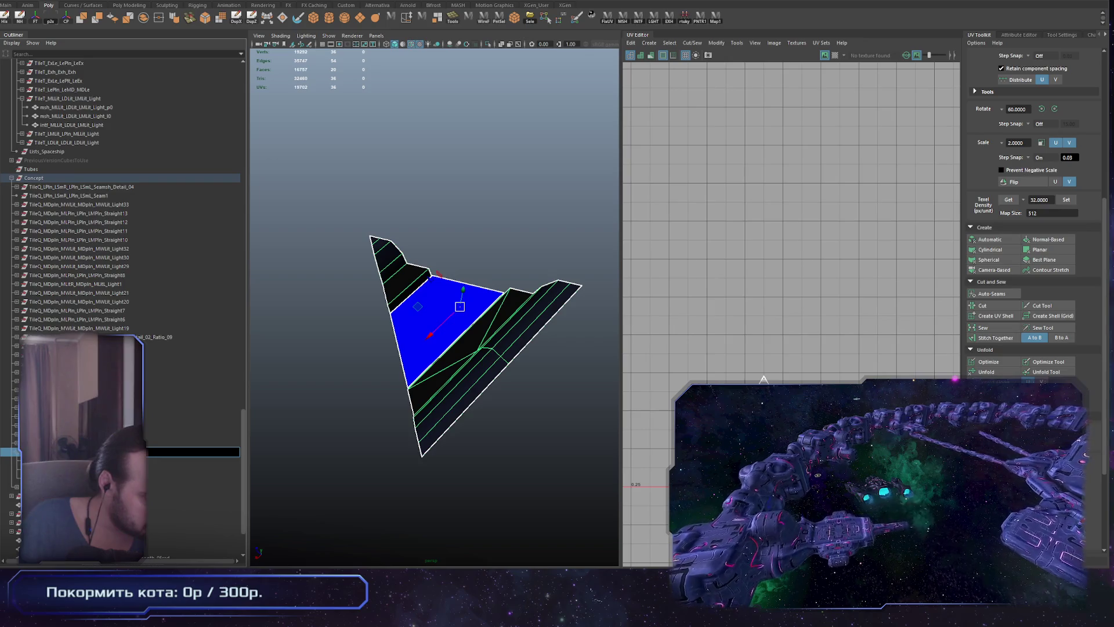
key("Return")
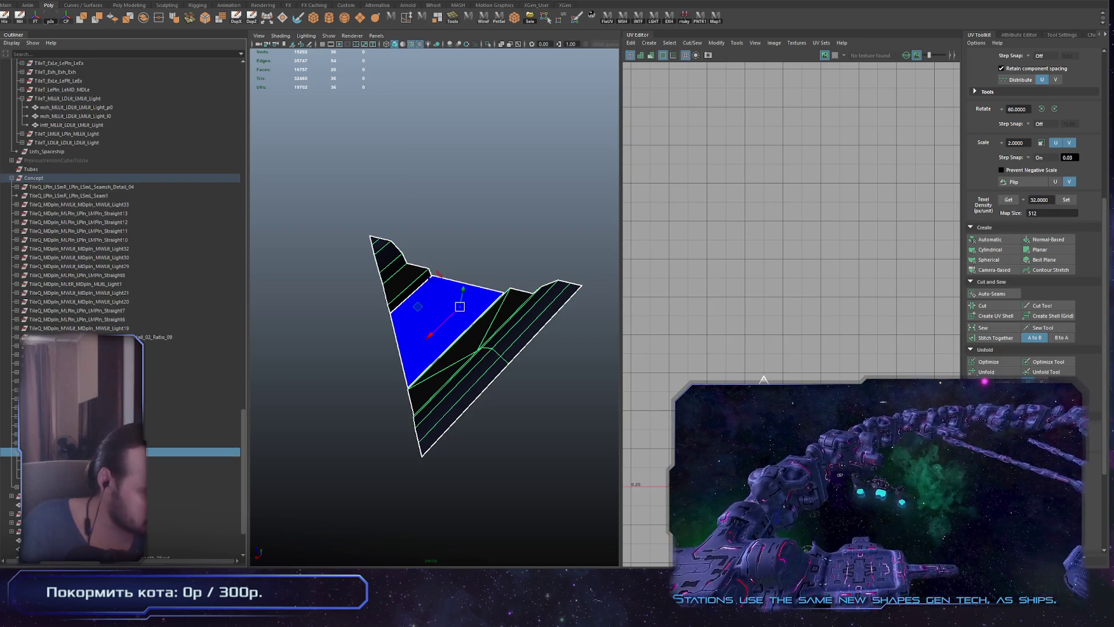
double_click(192, 460)
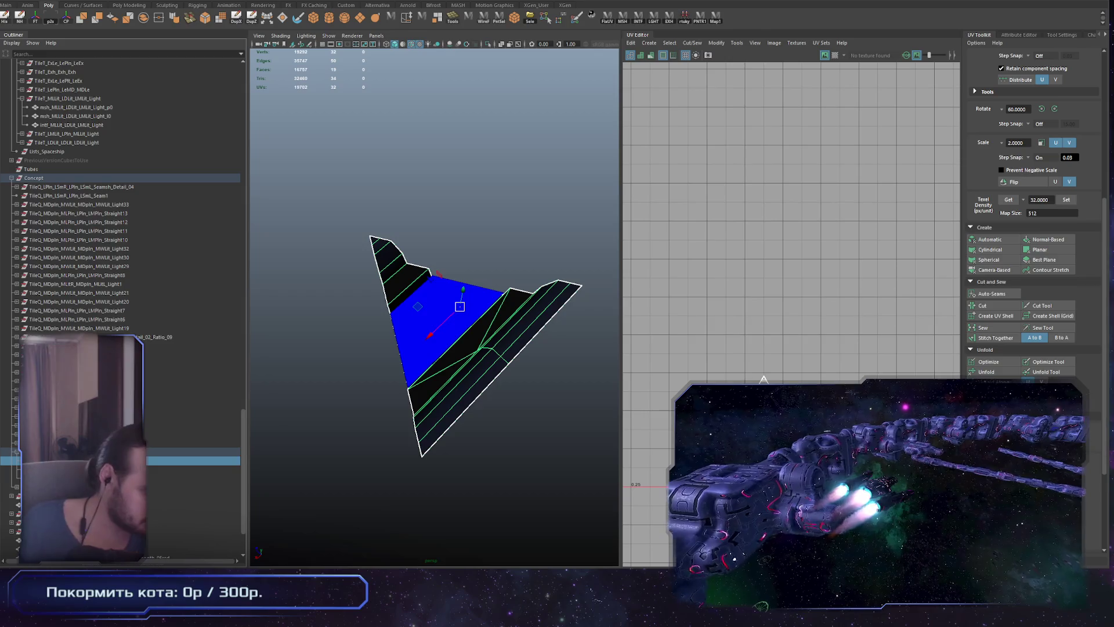
double_click(192, 469)
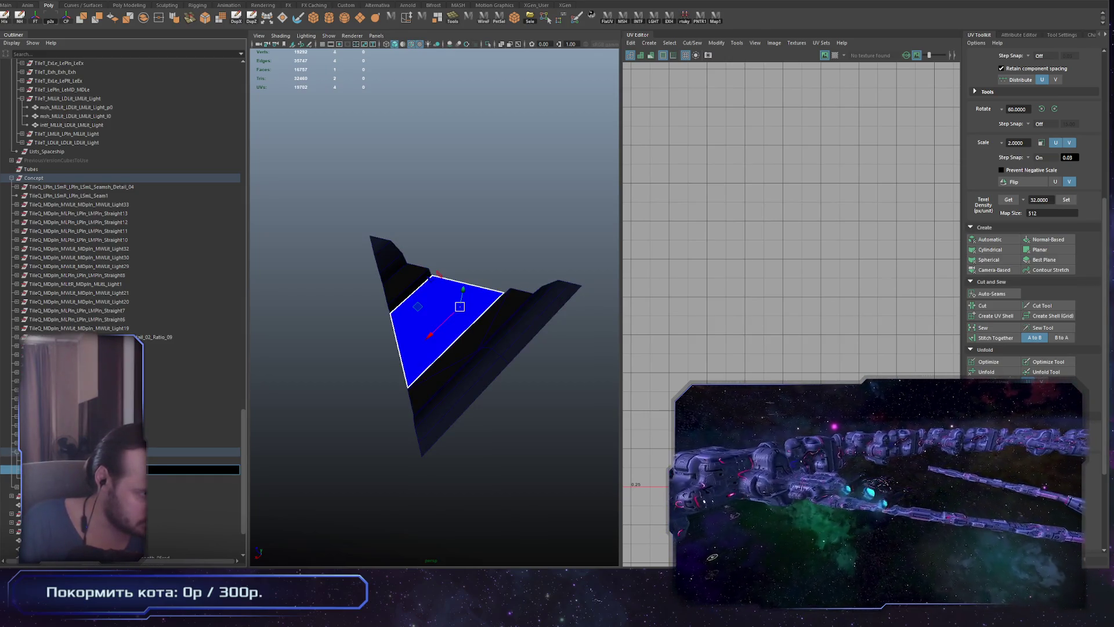
double_click(192, 478)
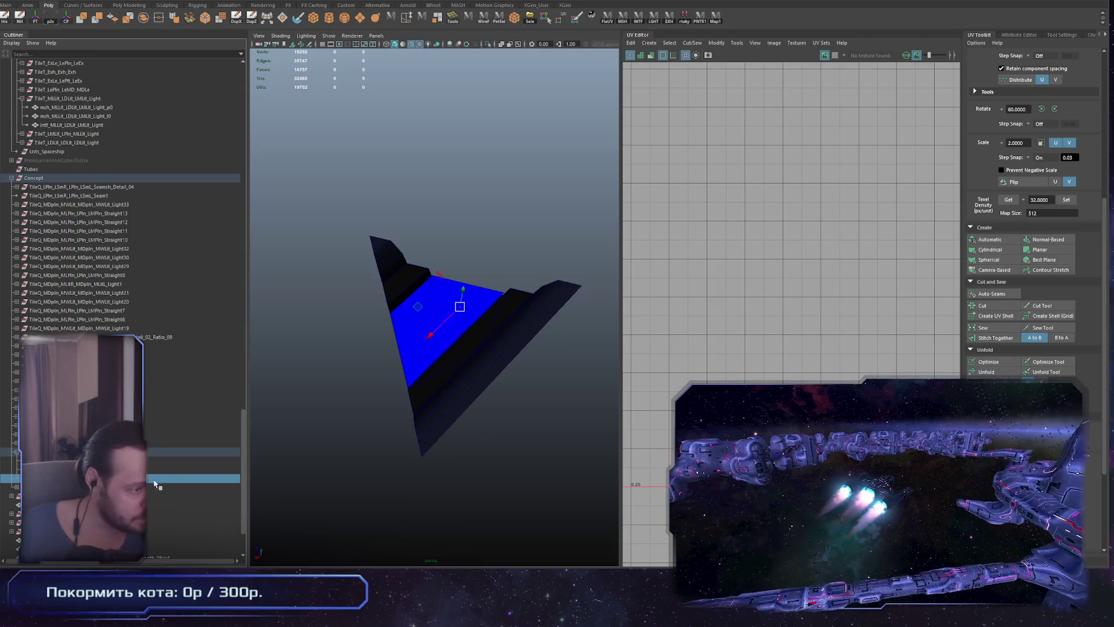
key("shift+period")
mouse_move(505, 357)
left_mouse_down("alt")
mouse_move(464, 302)
mouse_move(362, 365)
left_mouse_up("alt")
key("shift+comma")
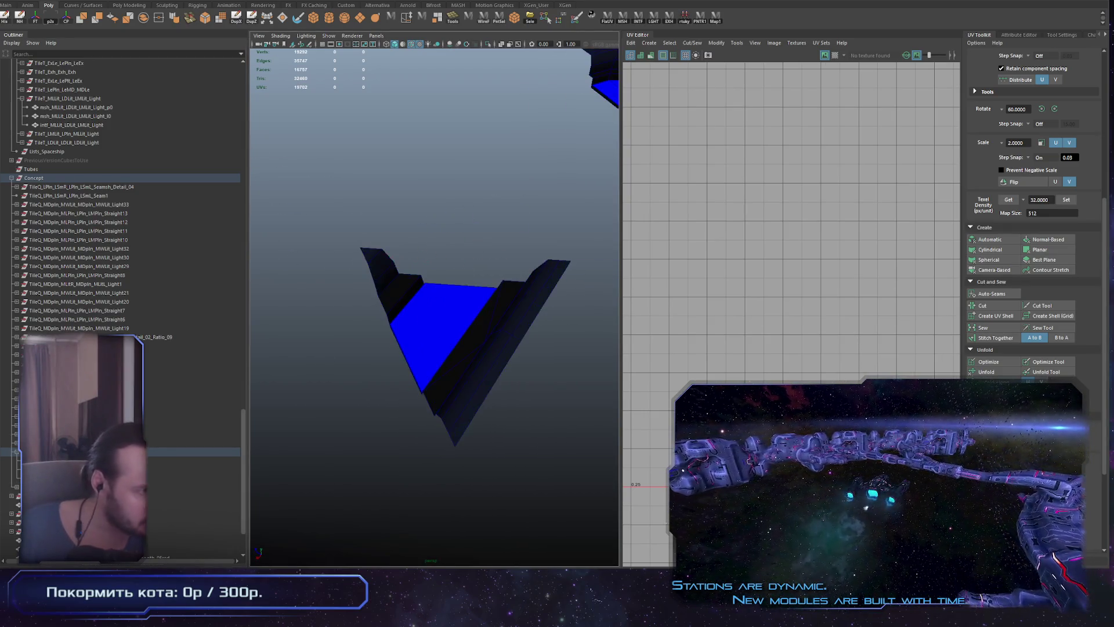
key("shift+period")
scroll(114, 289, "up", 5)
scroll(114, 289, "up", 10)
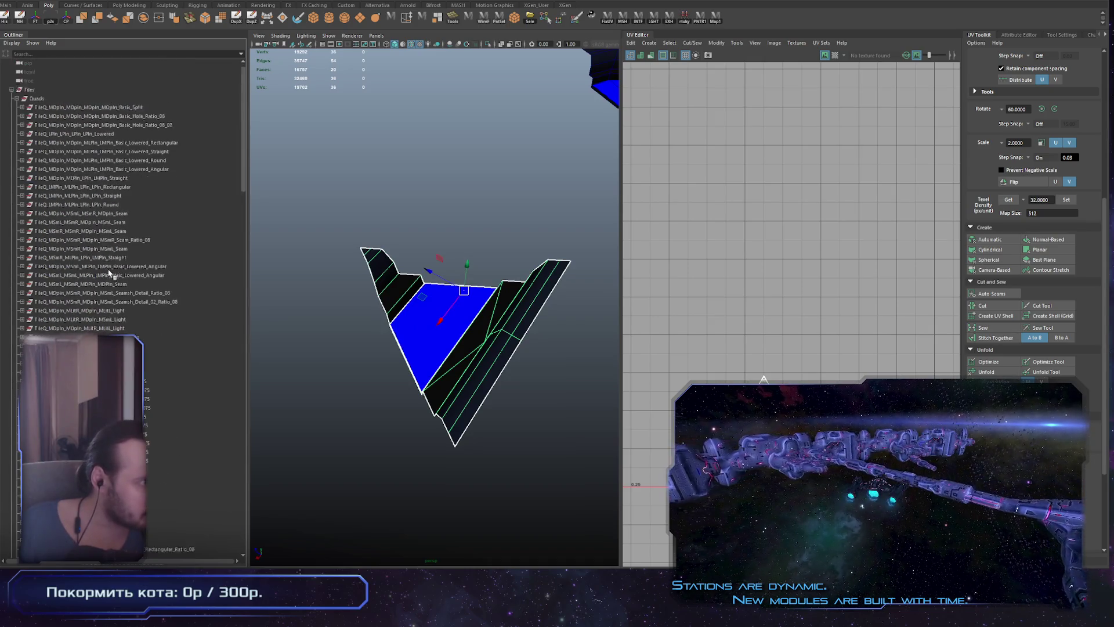
Select the Quads group, then the entire Tiles group, to show all tile UV shells
left_click(36, 108)
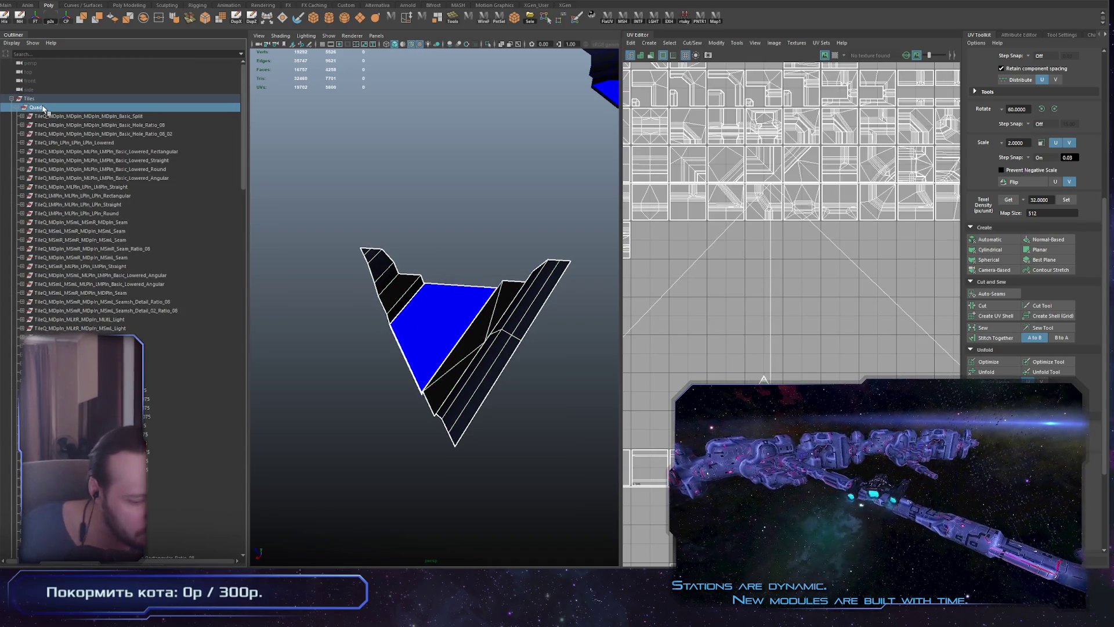
scroll(139, 226, "down", 15)
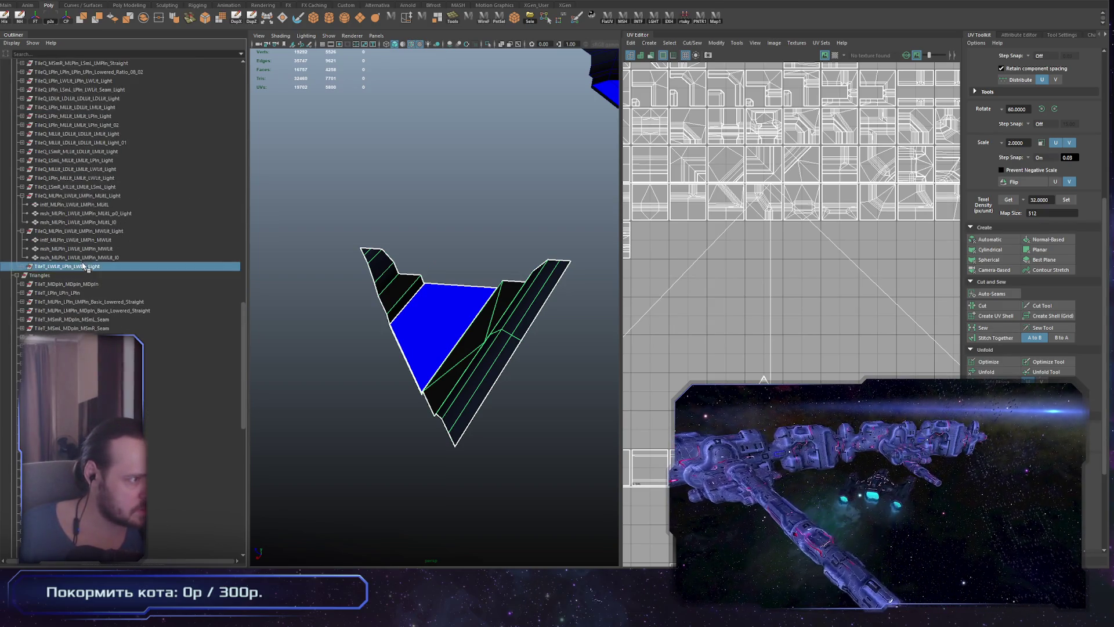
left_click(84, 267)
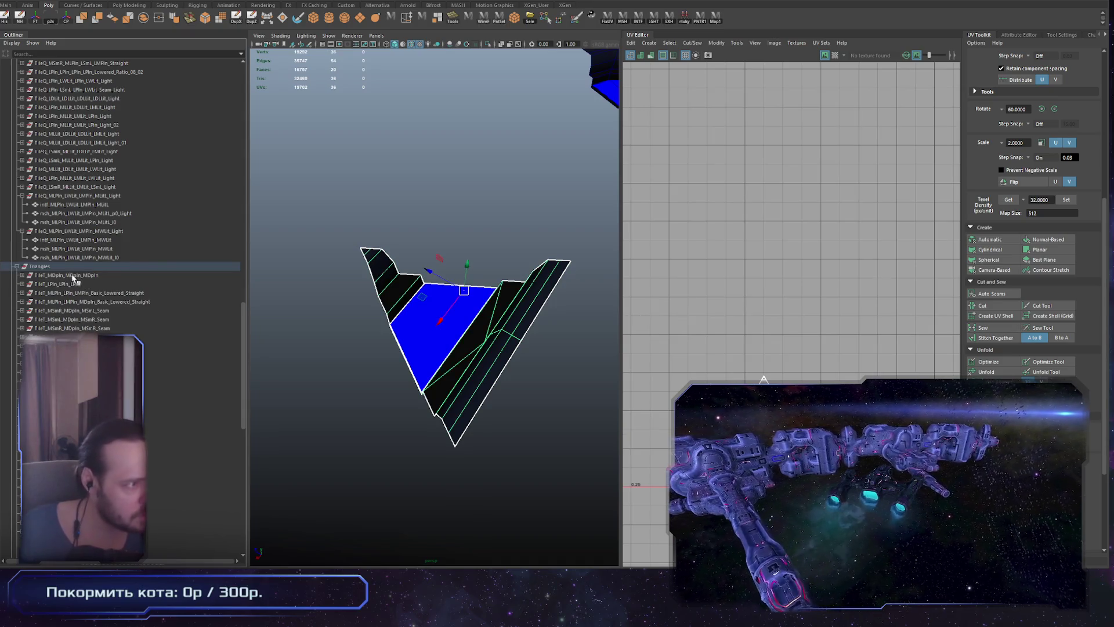
scroll(75, 279, "up", 15)
left_click(90, 98)
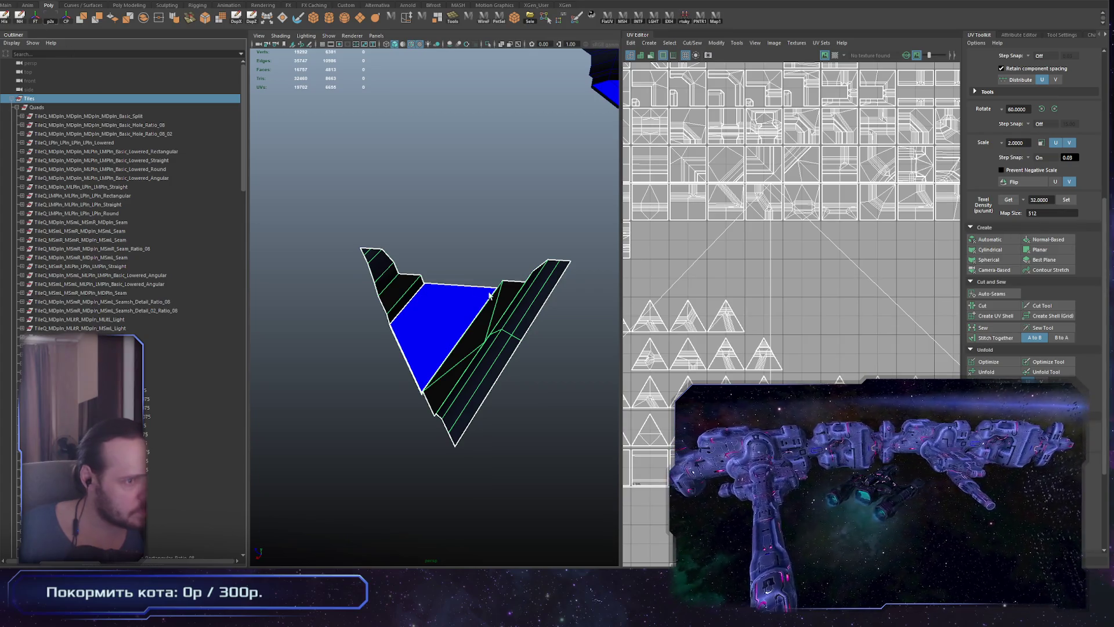
right_click_drag(489, 295, 413, 298, "alt")
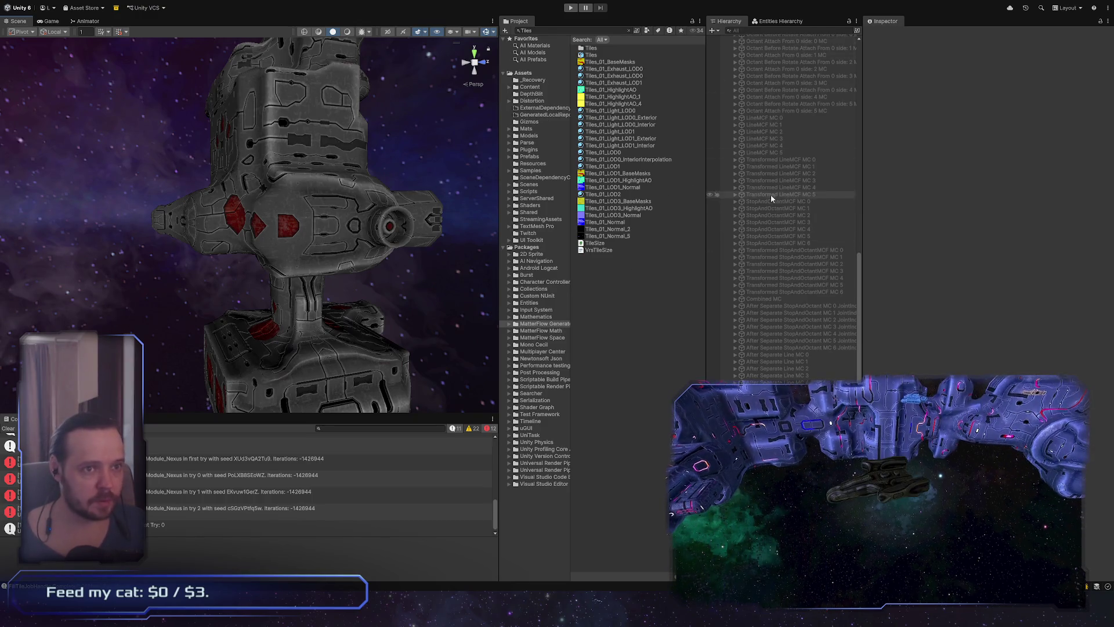
Select TileManager and scroll its Inspector to the Tile Materials and Tile Sources lists
scroll(778, 209, "up", 10)
scroll(789, 221, "up", 3)
left_click(782, 87)
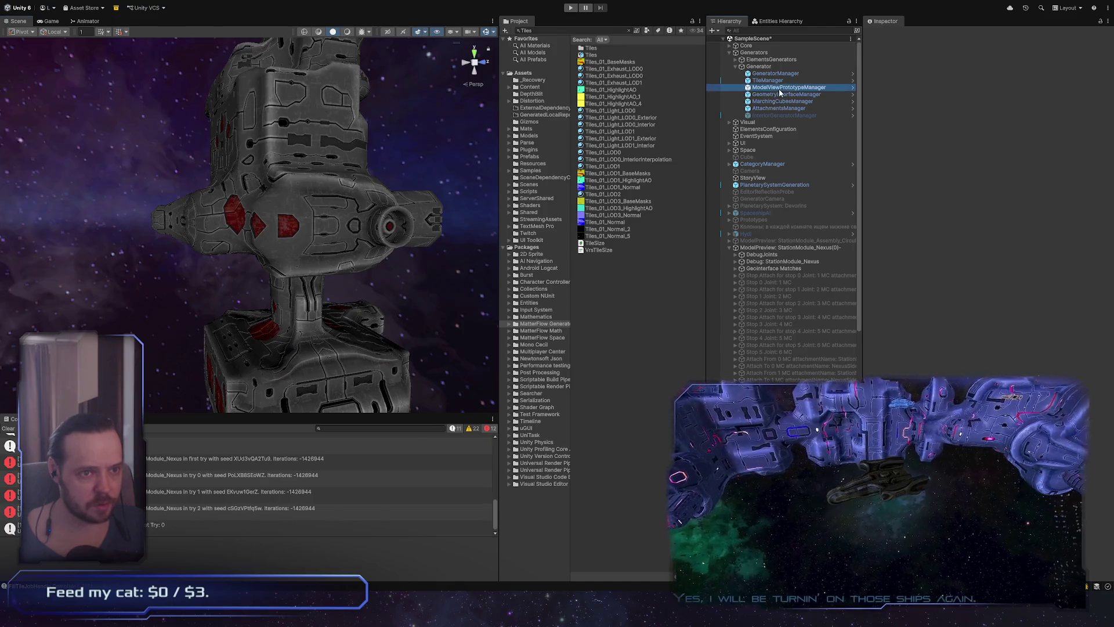
left_click(781, 81)
scroll(987, 311, "down", 10)
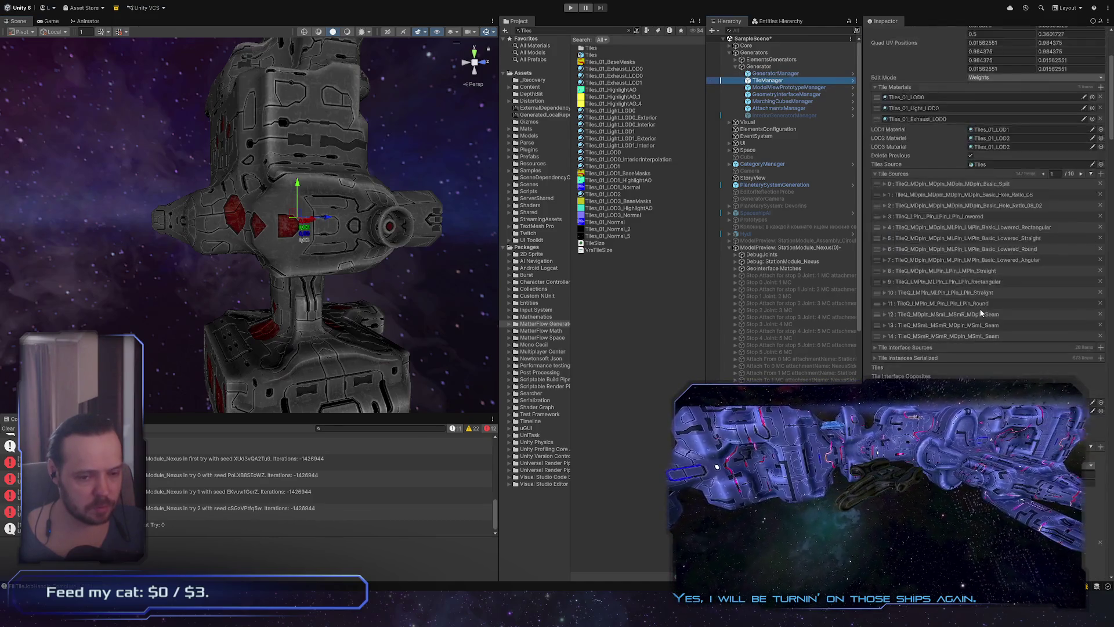
scroll(898, 232, "up", 10)
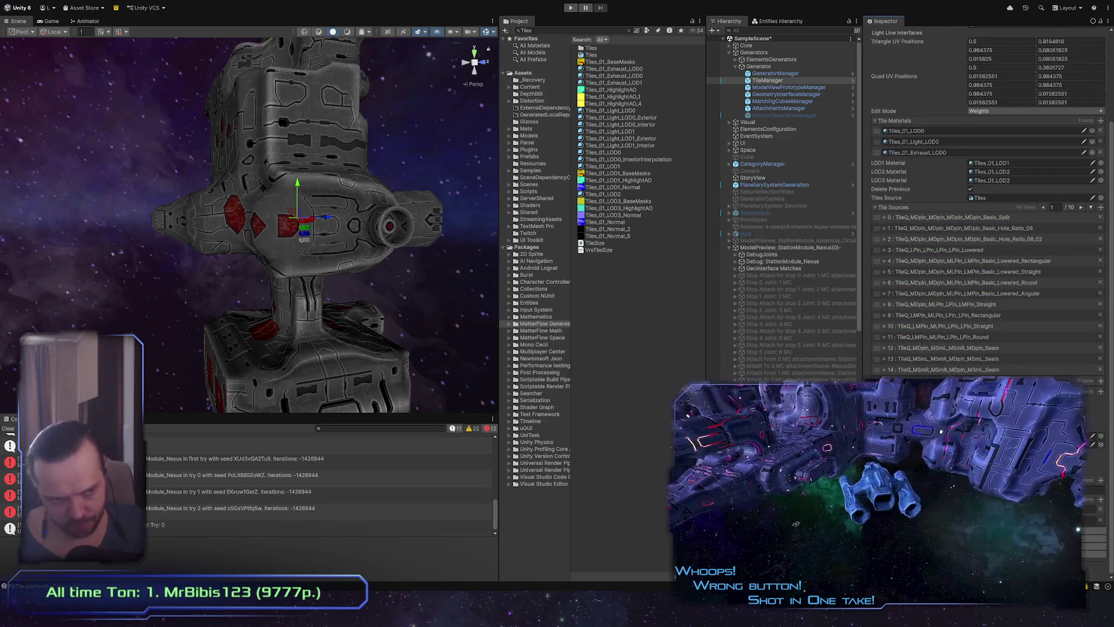
left_click_drag(426, 318, 362, 292, "alt")
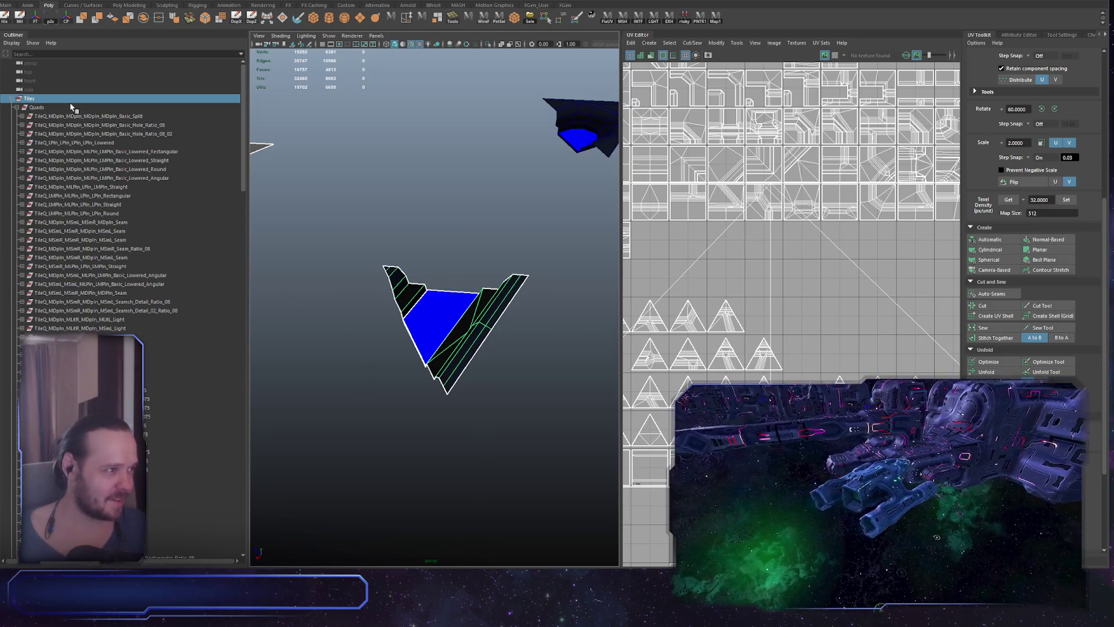
Clear the tile selection in Maya and return to the Unity editor
left_click(52, 90)
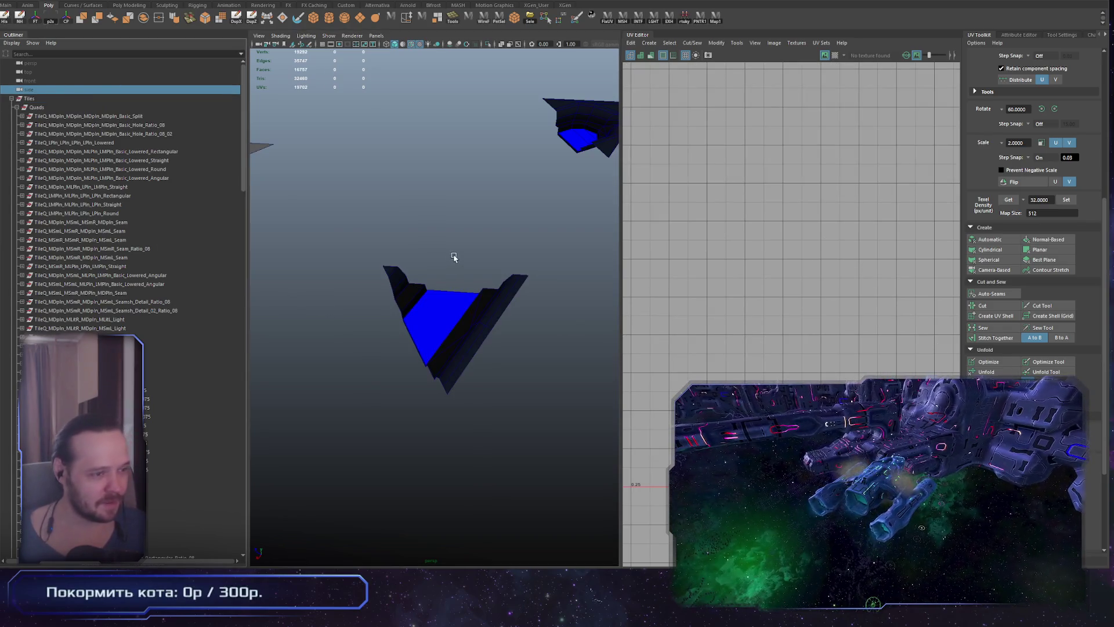
scroll(450, 407, "down", 4)
key("alt+Tab")
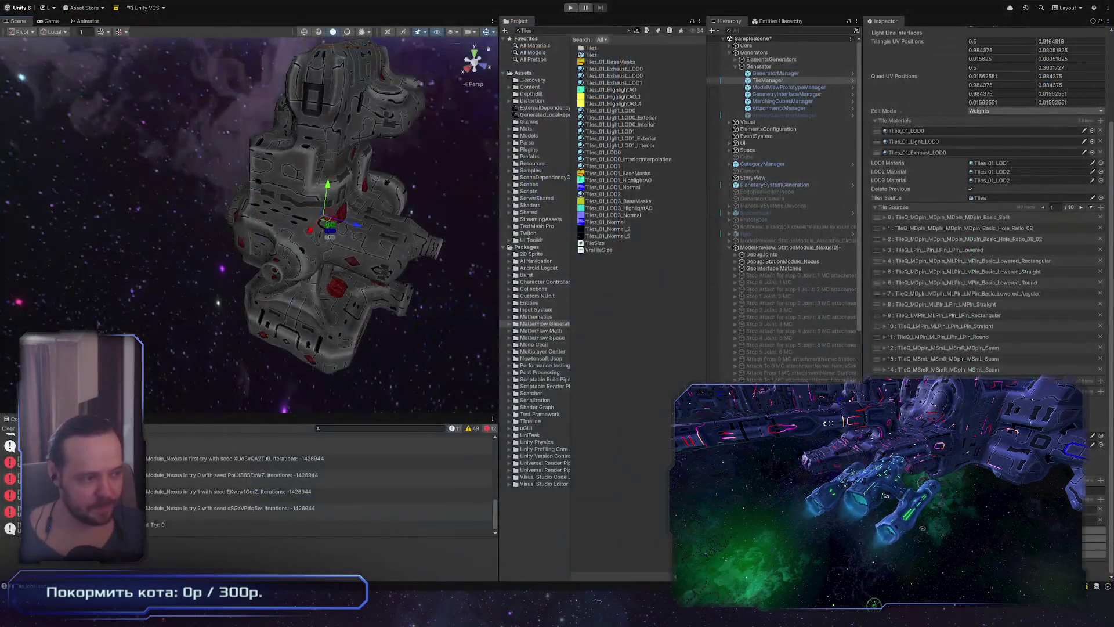
Clear the Console errors and run Import Marching Cubes on MarchingCubesManager
left_click(7, 429)
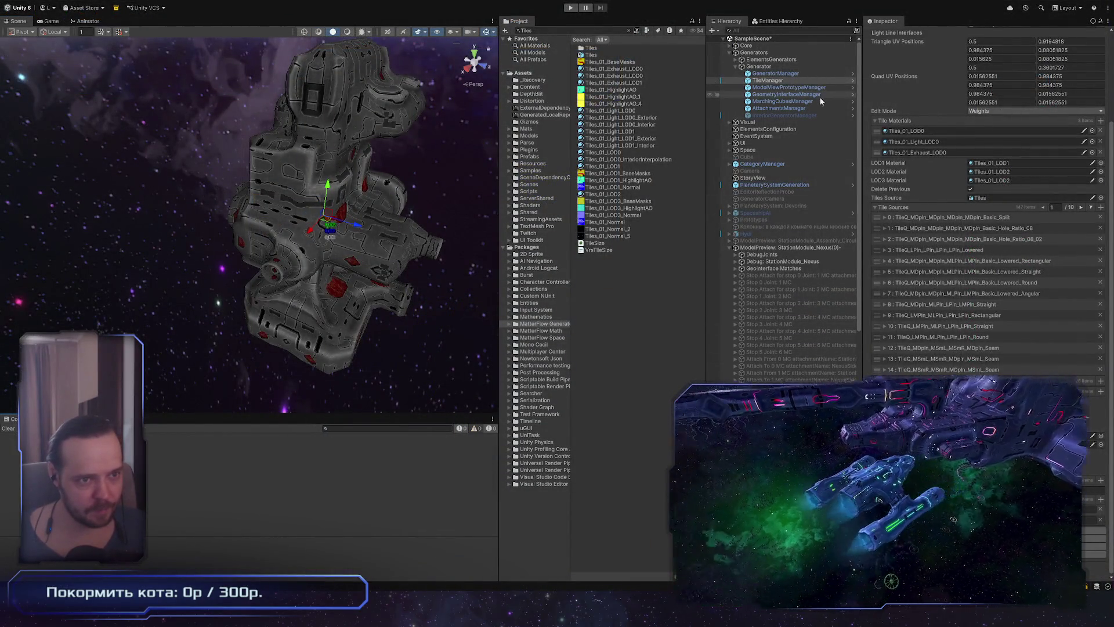
left_click(818, 95)
left_click(813, 101)
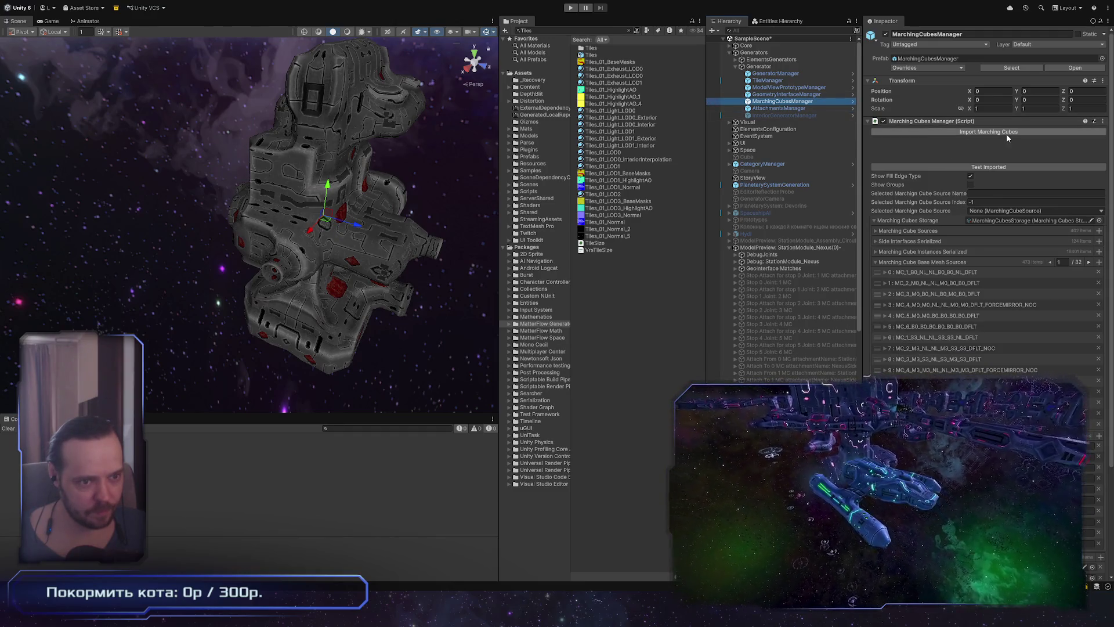
left_click(1026, 131)
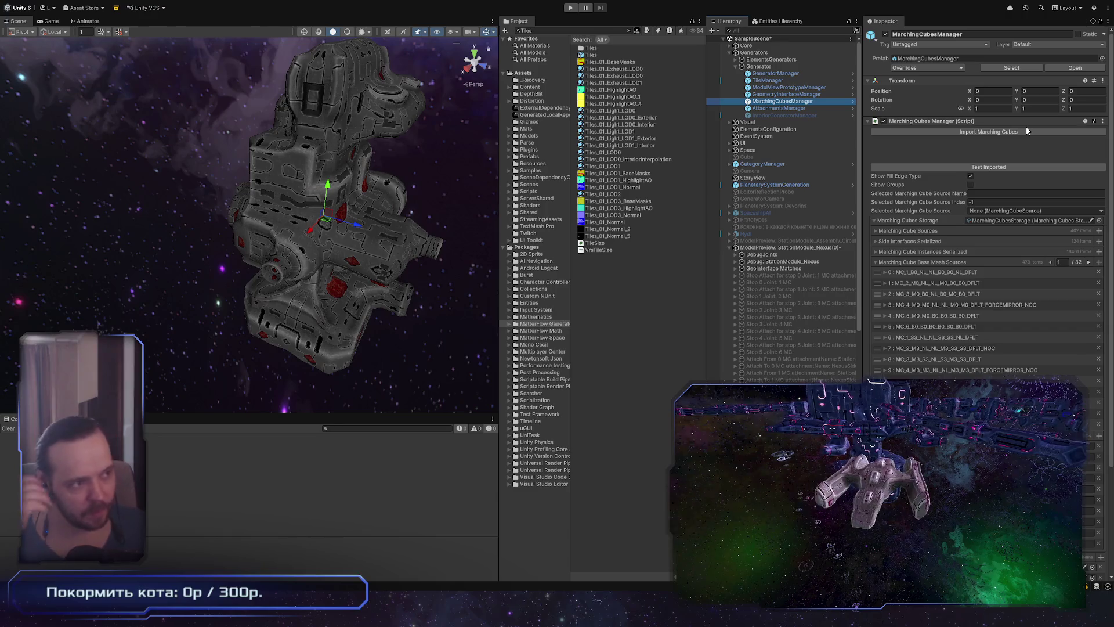
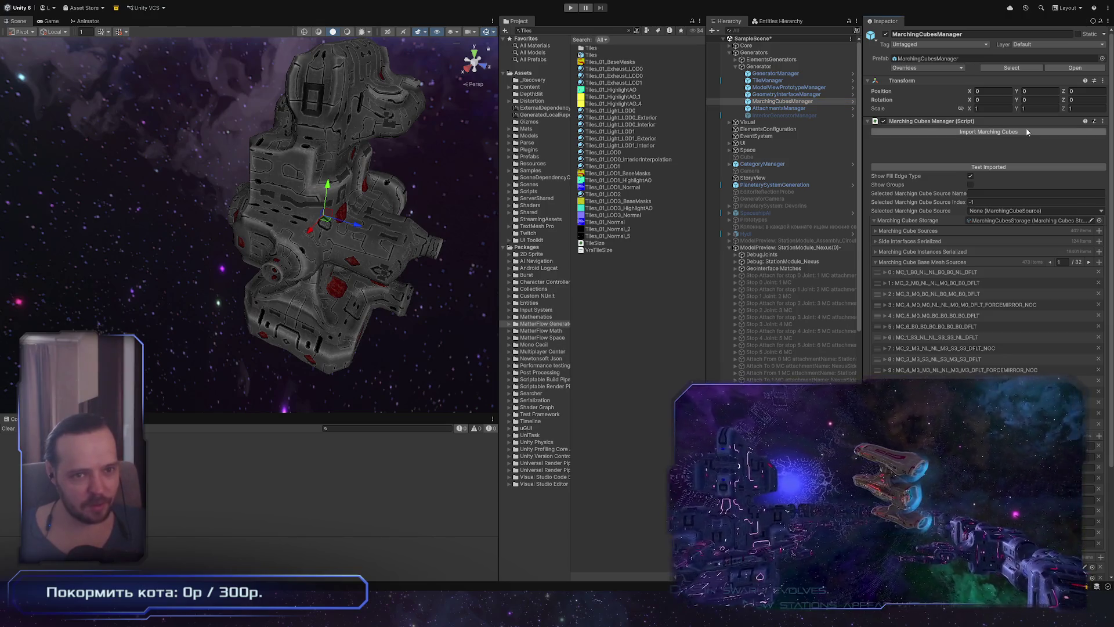
Re-import the marching cube tile meshes, select ModelPreview and clear the old console messages
left_click(1032, 132)
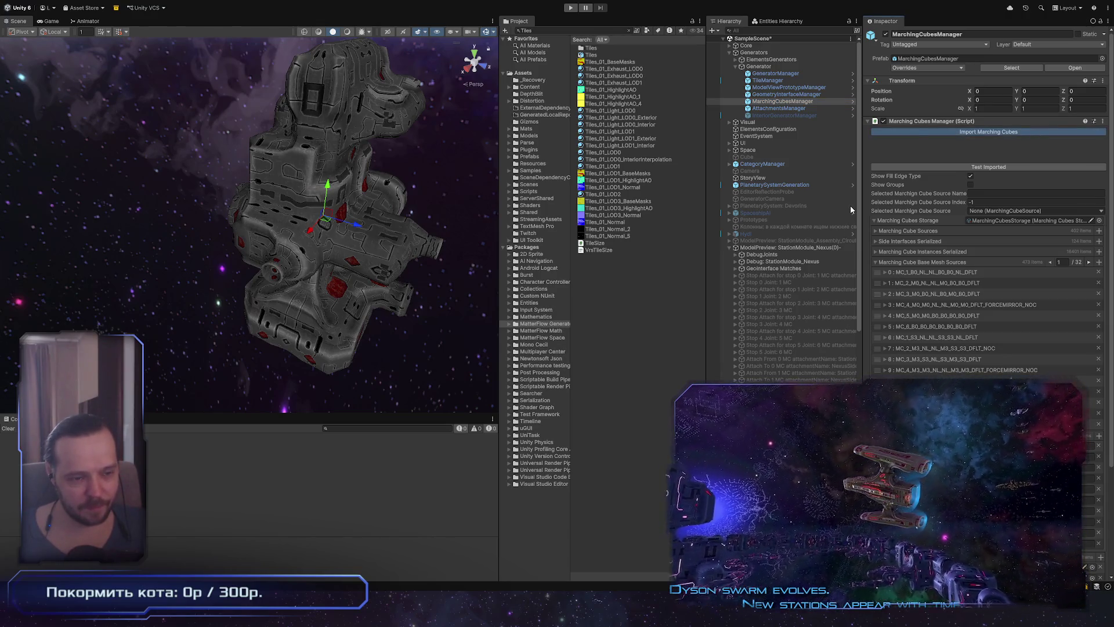
left_click(793, 249)
scroll(1040, 371, "down", 5)
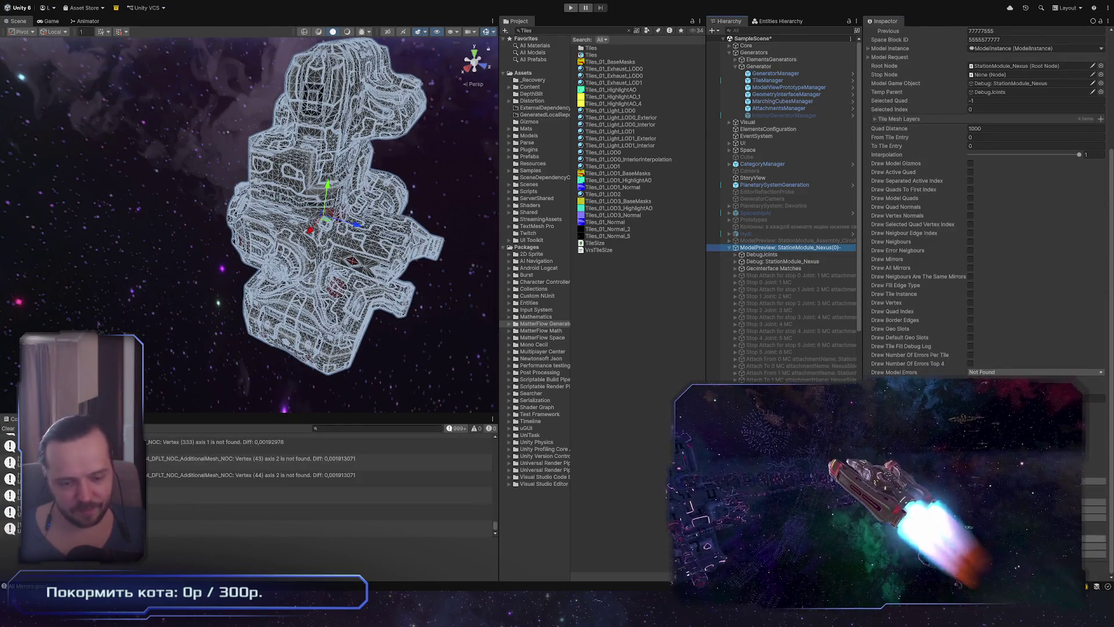
left_click(8, 429)
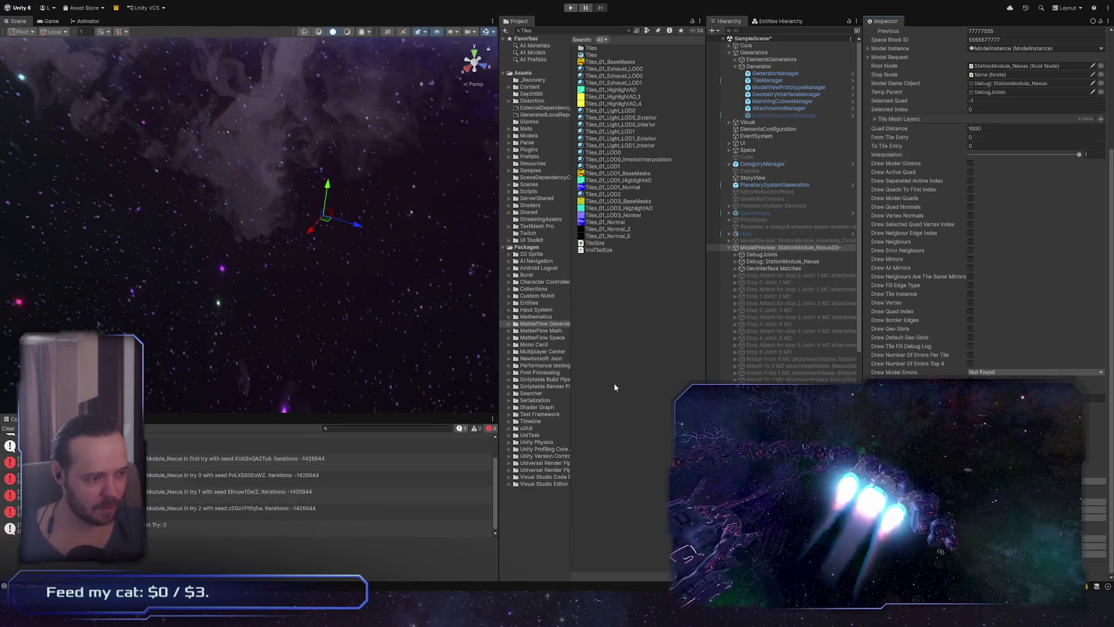
Orbit and zoom around the regenerated StationModule_Nexus module to inspect it
mouse_move(279, 253)
right_mouse_down()
mouse_move(214, 371)
mouse_move(313, 360)
mouse_move(368, 249)
mouse_move(288, 245)
mouse_move(300, 121)
mouse_move(150, 328)
right_mouse_up()
scroll(331, 356, "up", 5)
scroll(332, 356, "down", 3)
scroll(150, 328, "up", 3)
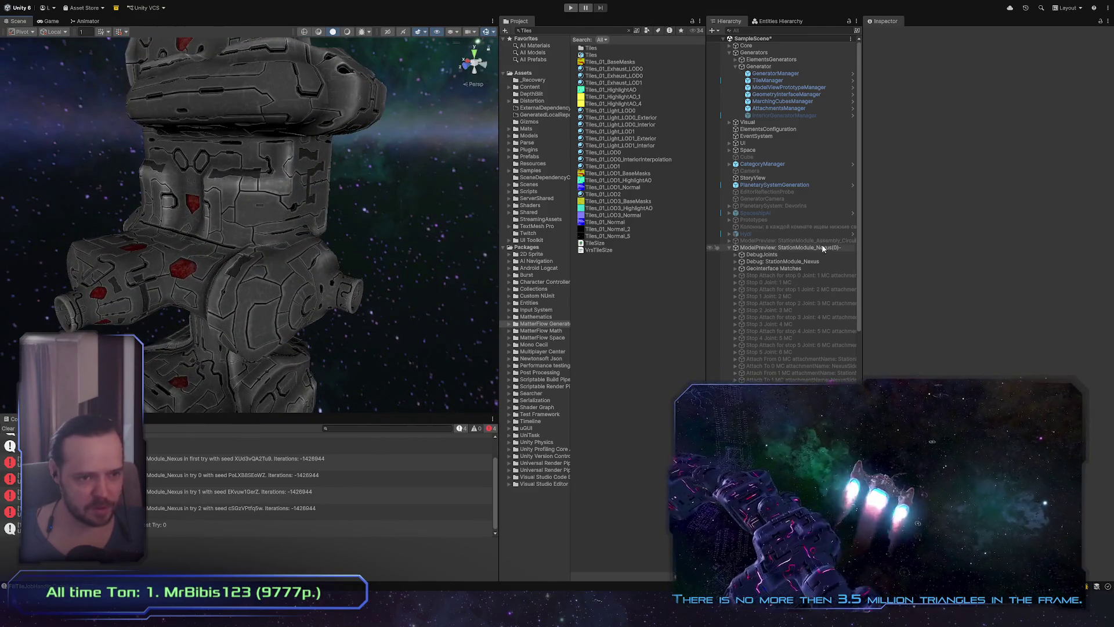
Inspect the Nexus station's tiling from side angles, reselect ModelPreview, then bring up Model.cs in VS Code
left_click(346, 266)
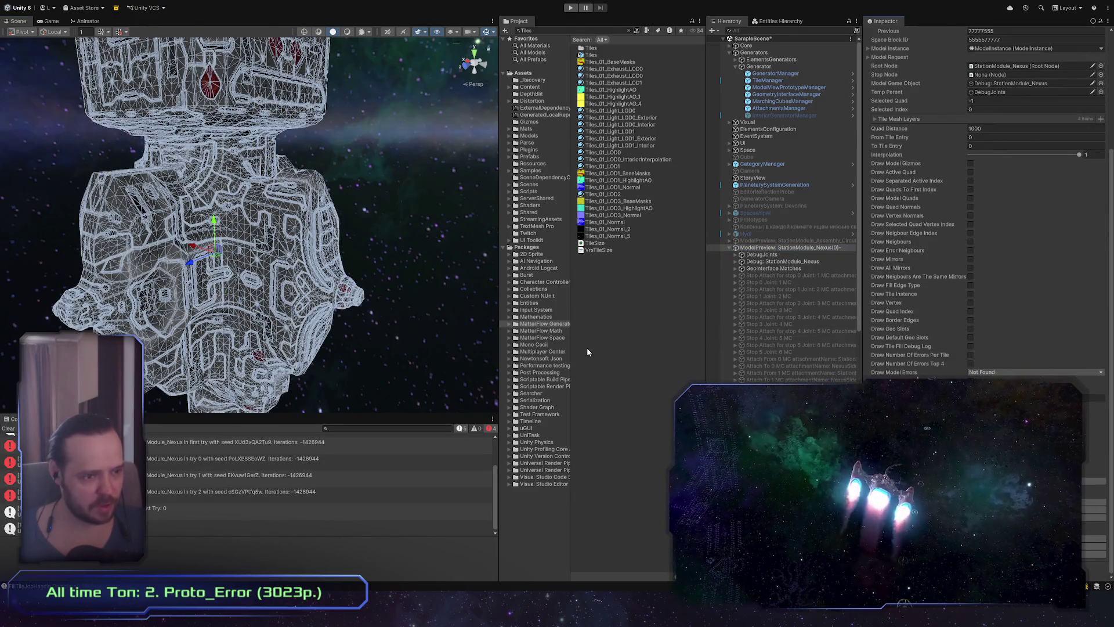
mouse_move(243, 244)
right_mouse_down()
mouse_move(134, 324)
mouse_move(441, 301)
right_mouse_up()
mouse_move(650, 300)
right_mouse_down()
mouse_move(715, 197)
mouse_move(639, 433)
mouse_move(355, 169)
mouse_move(329, 318)
right_mouse_up()
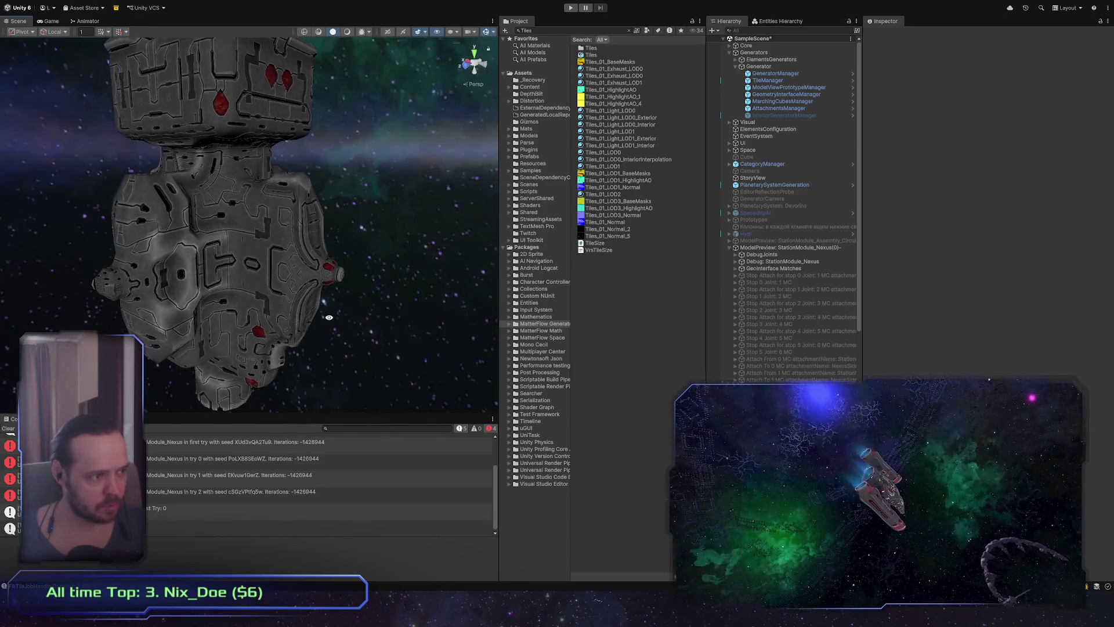
left_click(804, 246)
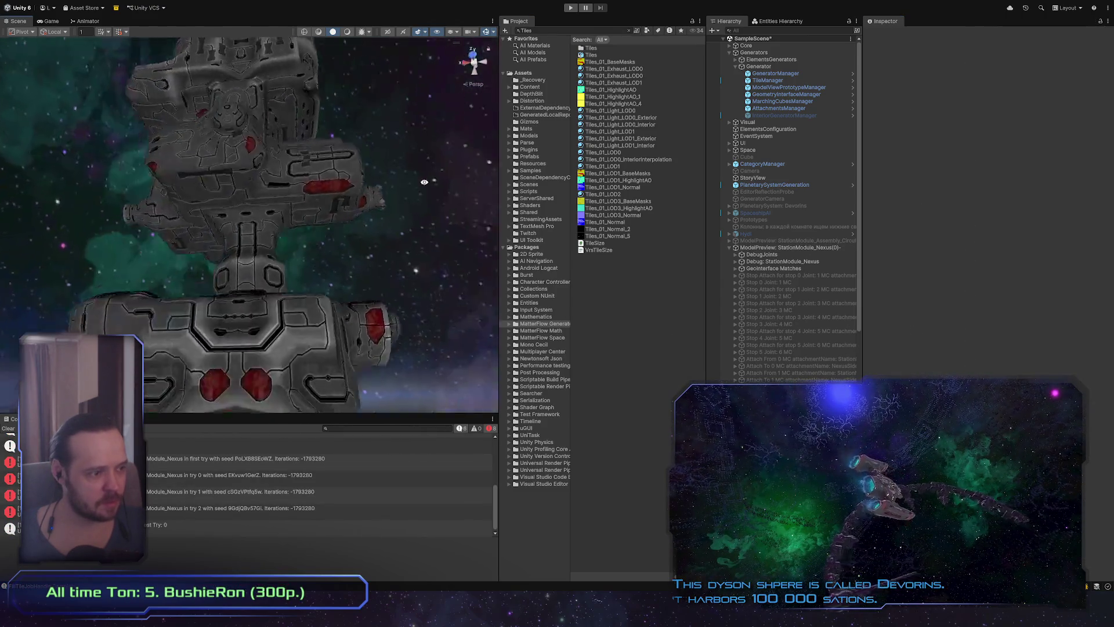
mouse_move(273, 325)
right_mouse_down()
mouse_move(288, 348)
mouse_move(377, 394)
mouse_move(453, 409)
right_mouse_up()
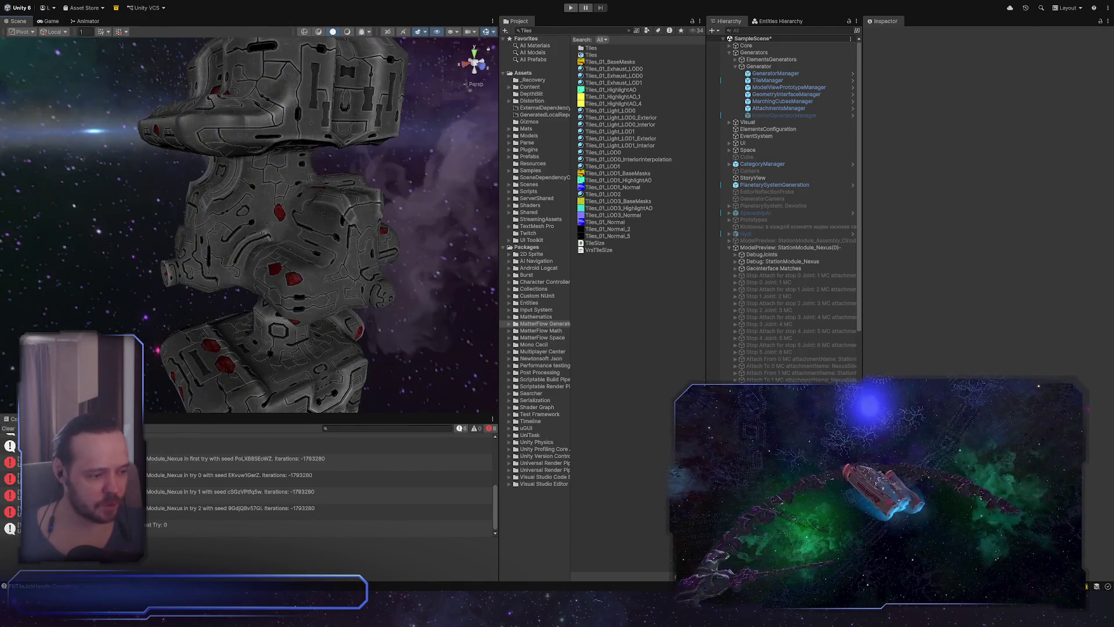
key("alt+Tab")
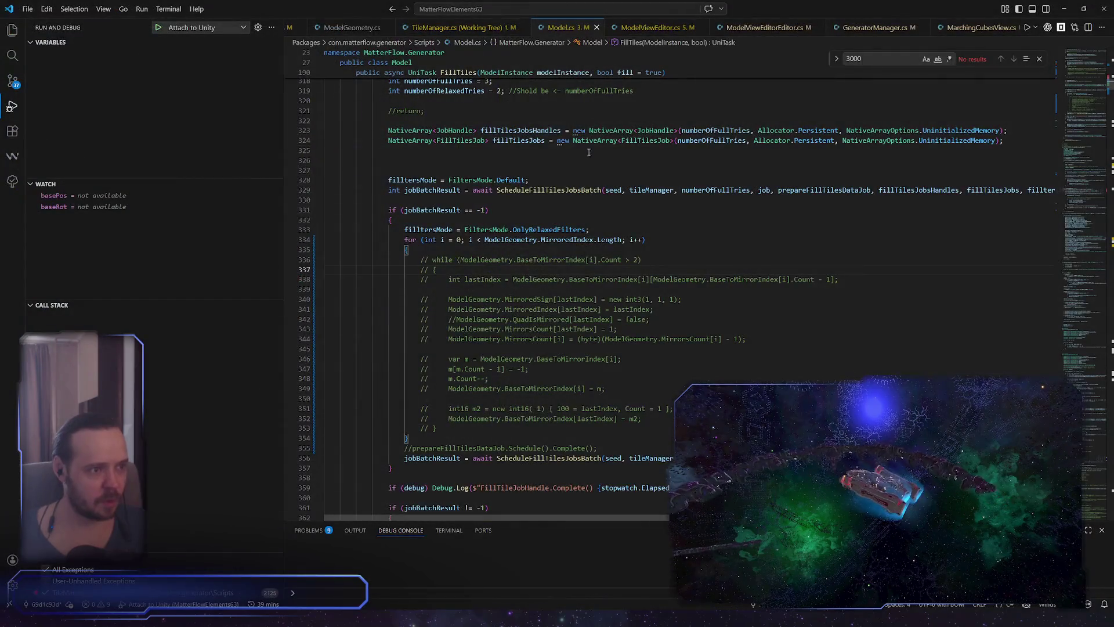
Uncomment lines 305–311 in FillTiles' error branch with Ctrl+K Ctrl+U, then return to Unity
scroll(595, 267, "down", 10)
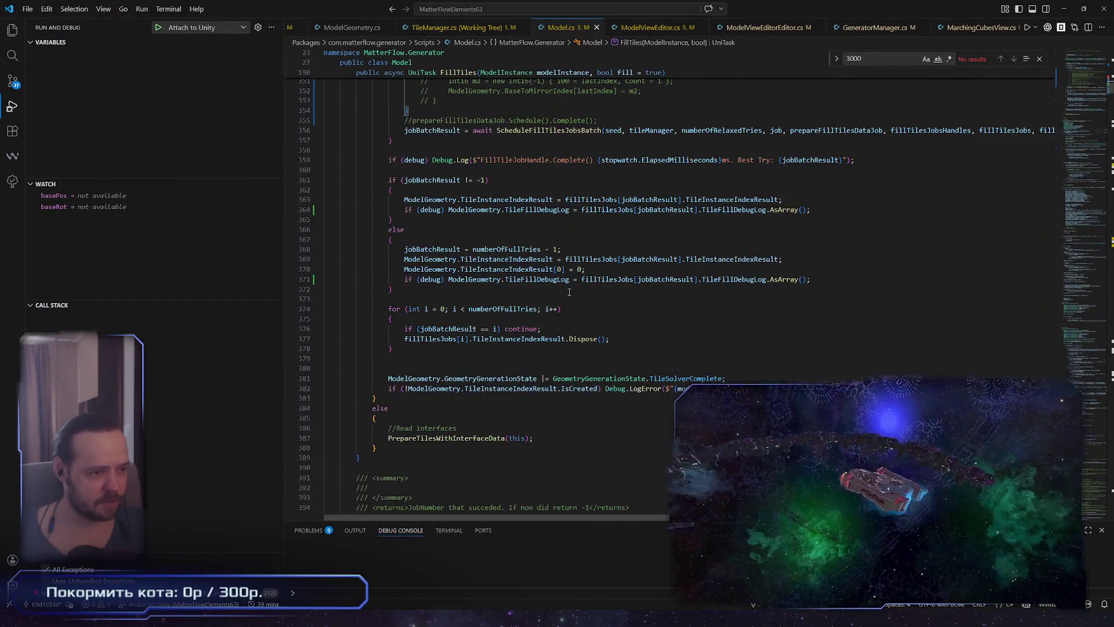
scroll(594, 302, "up", 15)
scroll(594, 320, "up", 4)
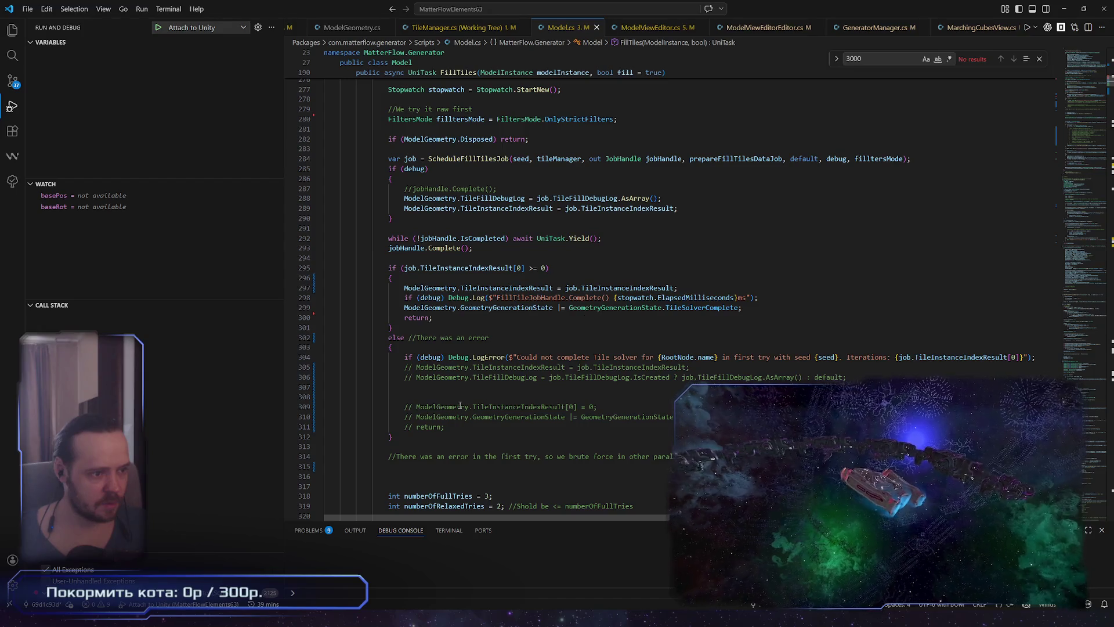
left_click_drag(392, 370, 496, 421)
key("ctrl+k")
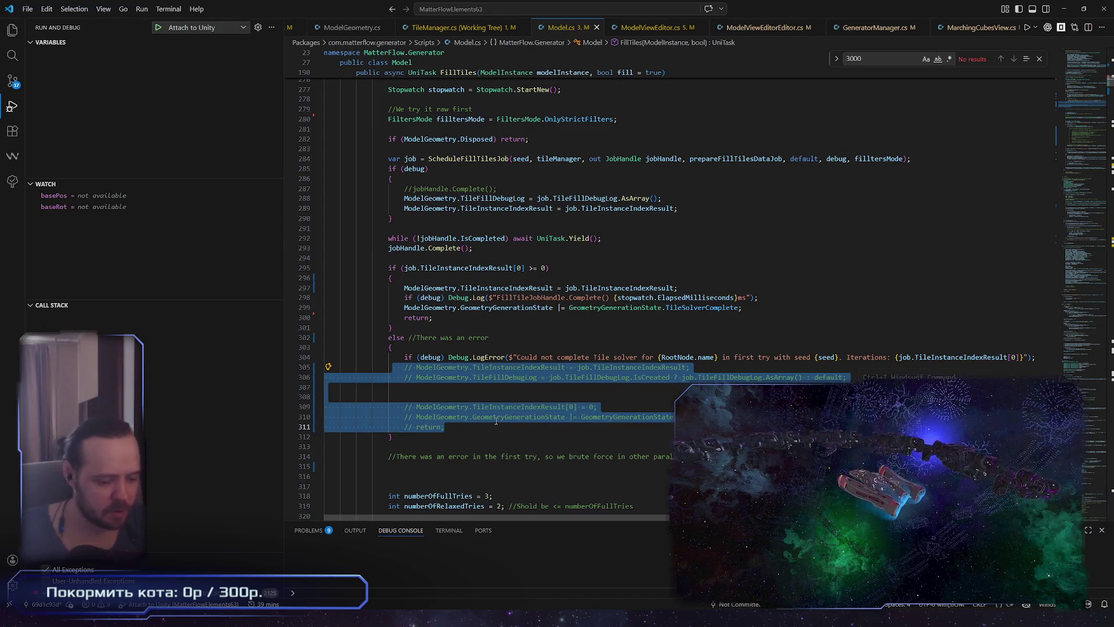
key("ctrl+u")
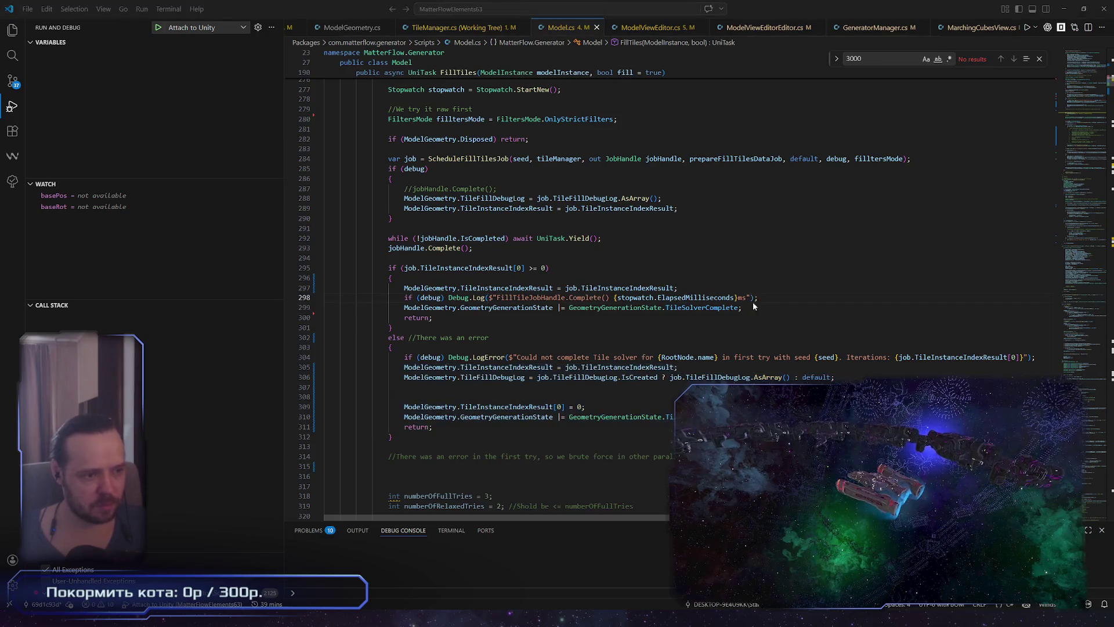
key("alt+Tab")
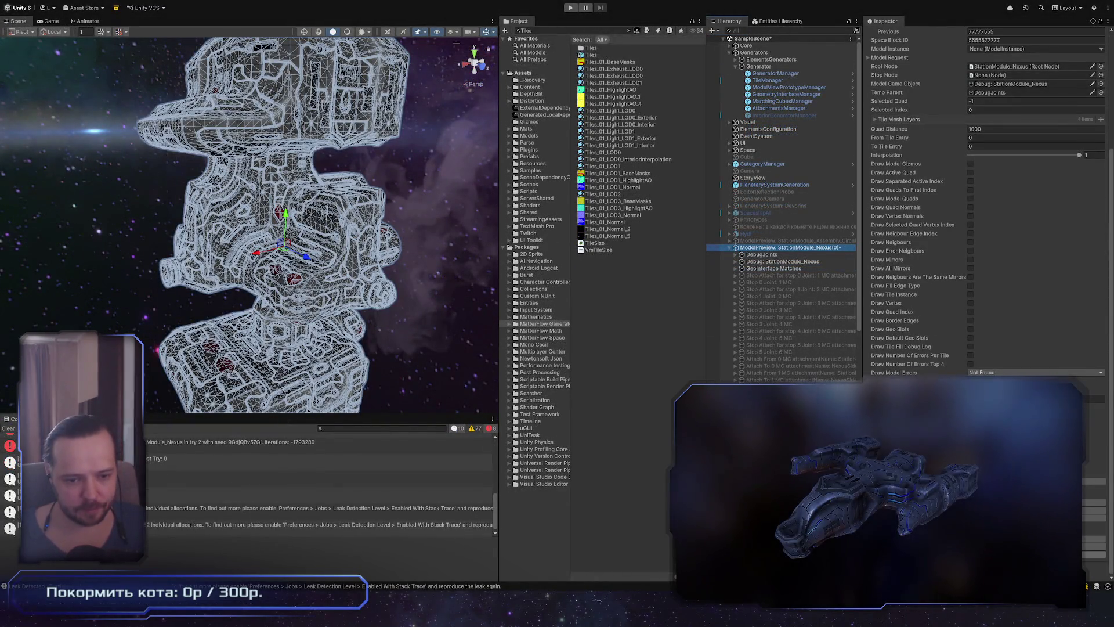
Orbit to the station's front and select the broken purple tile mesh from two angles
left_click(473, 488)
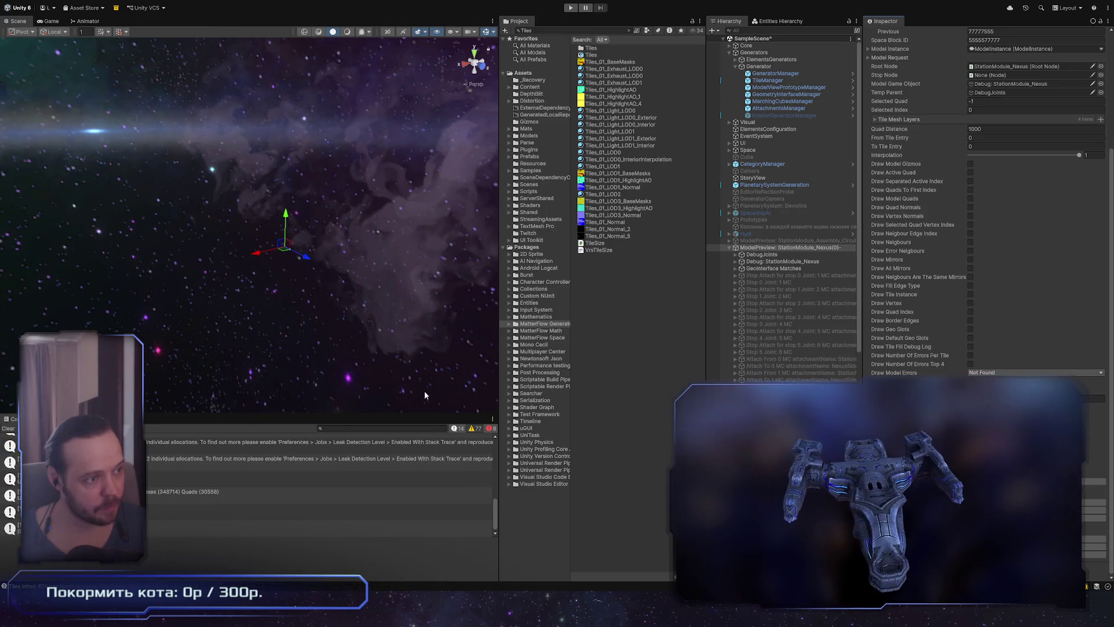
mouse_move(346, 319)
left_mouse_down("alt")
mouse_move(493, 220)
mouse_move(293, 175)
mouse_move(281, 210)
mouse_move(290, 300)
mouse_move(277, 204)
left_mouse_up("alt")
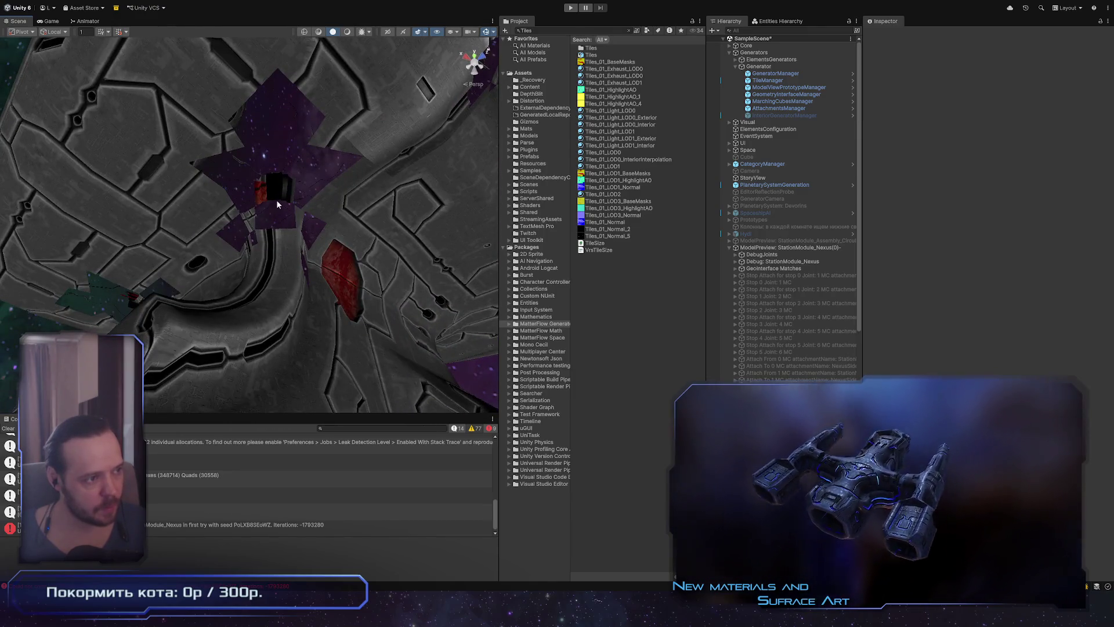
left_click(277, 204)
scroll(277, 204, "up", 2)
left_click_drag(424, 307, 256, 216, "alt")
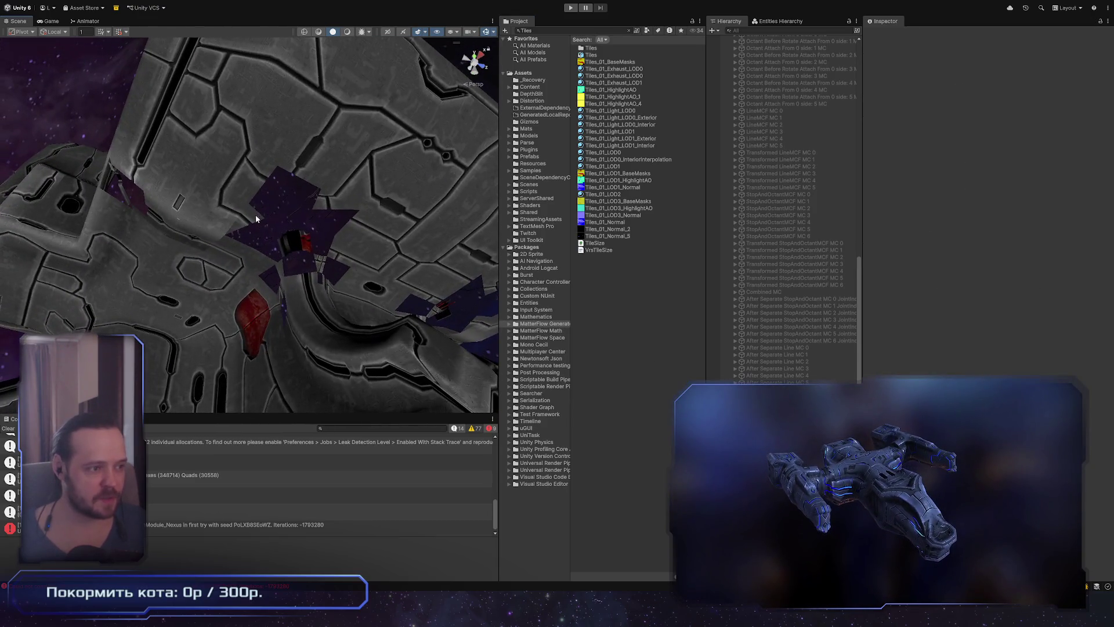
left_click(338, 301)
scroll(778, 256, "up", 15)
Select ModelPreview and enable Draw Number Of Errors Per Tile, viewing the purple tile area
left_click(805, 249)
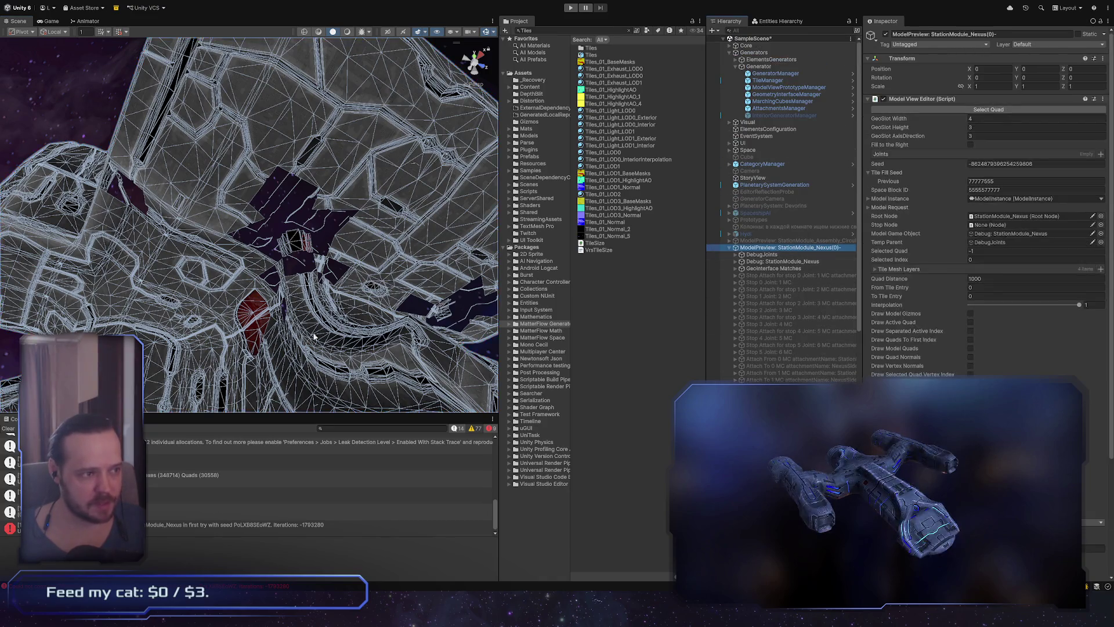
scroll(987, 232, "down", 5)
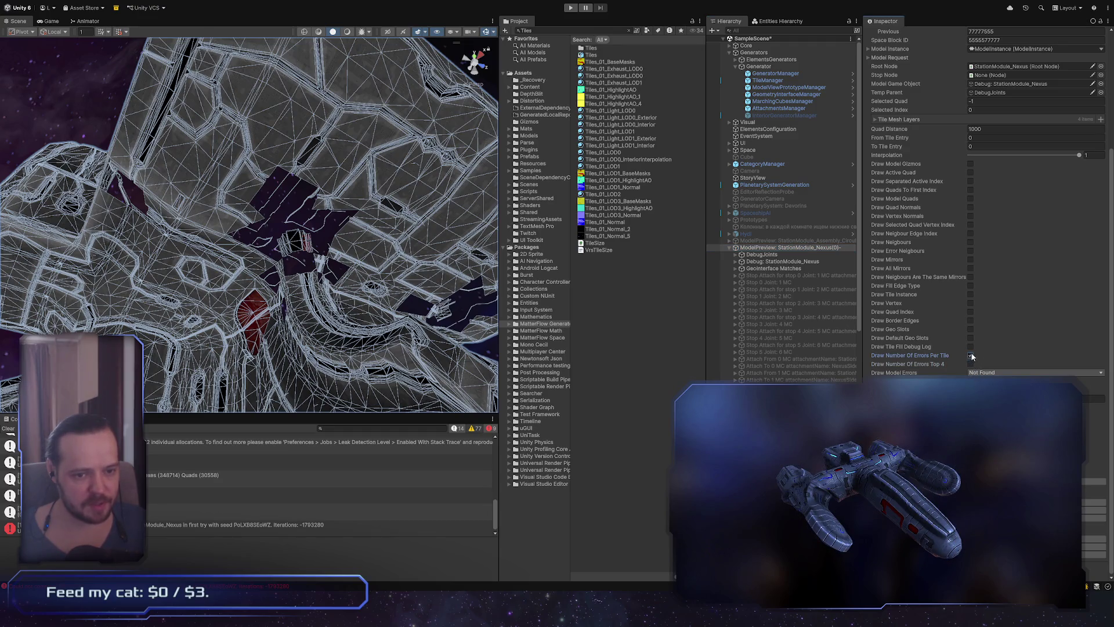
mouse_move(249, 359)
left_mouse_down("alt")
mouse_move(201, 387)
mouse_move(334, 269)
mouse_move(304, 281)
mouse_move(310, 293)
left_mouse_up("alt")
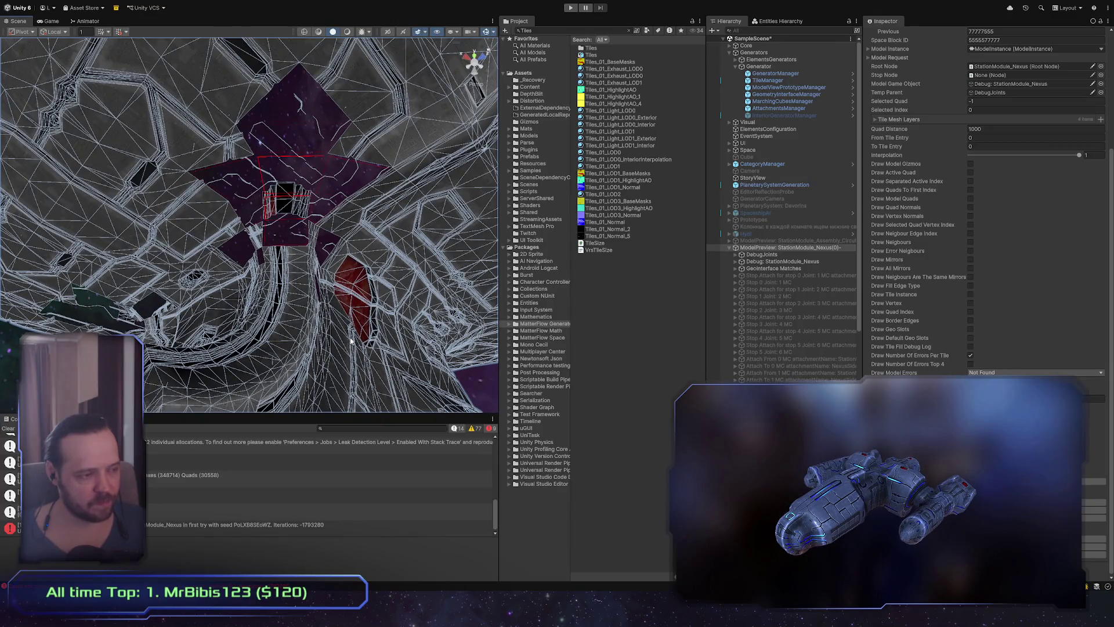
Zoom in close on the purple and red-outlined broken tiles, then switch to Maya
left_click_drag(318, 337, 303, 317, "alt")
right_click_drag(303, 317, 405, 361, "alt")
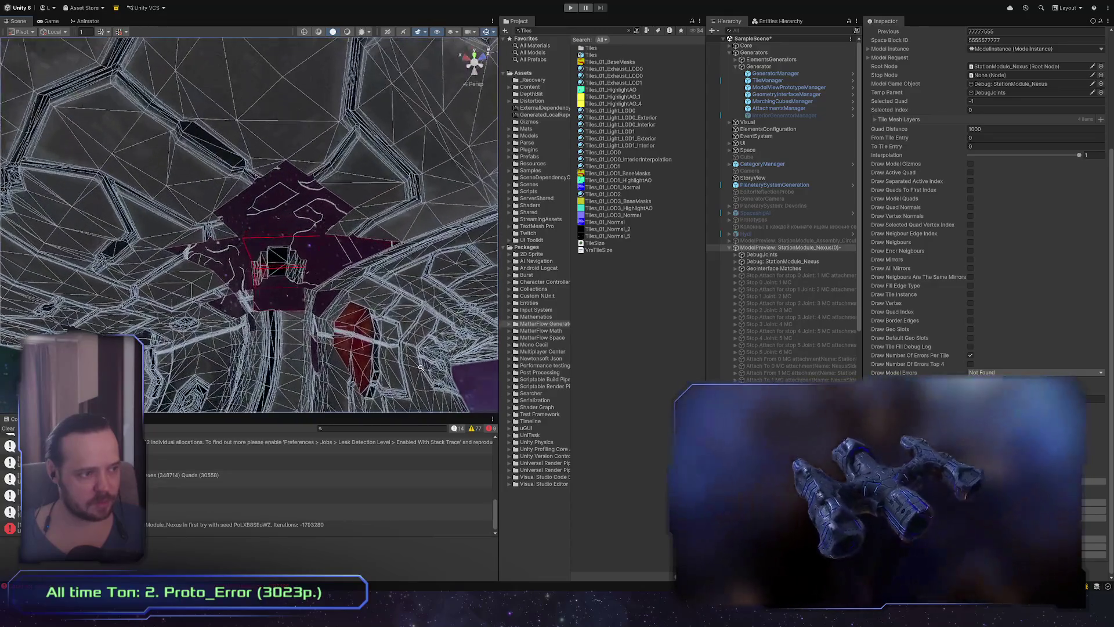
right_click_drag(301, 296, 403, 367, "alt")
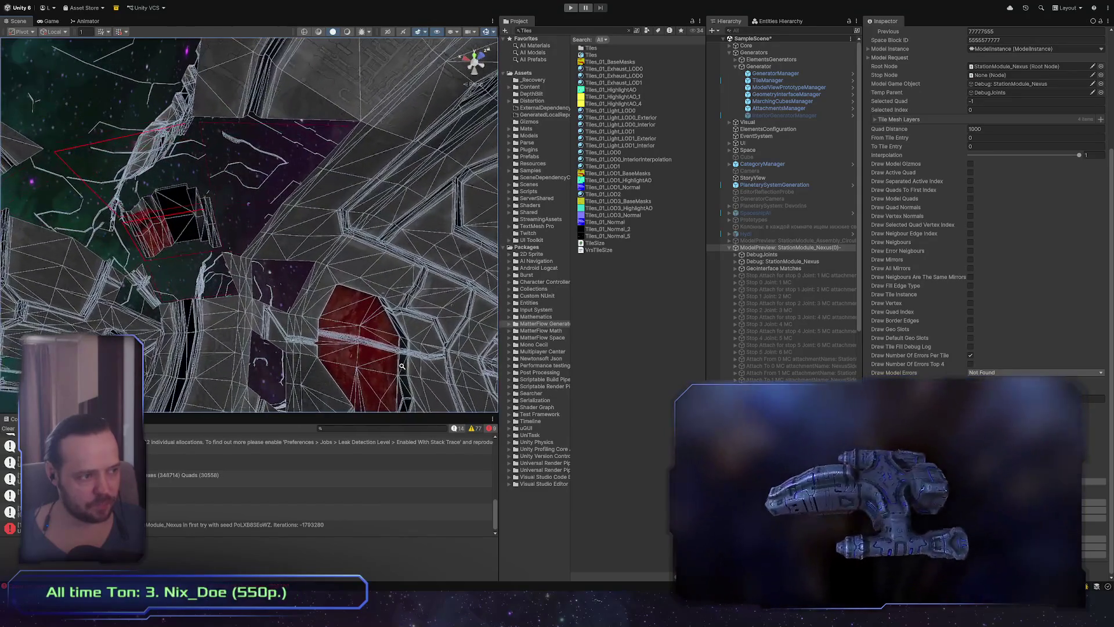
mouse_move(181, 327)
left_mouse_down("alt")
mouse_move(259, 318)
mouse_move(227, 316)
left_mouse_up("alt")
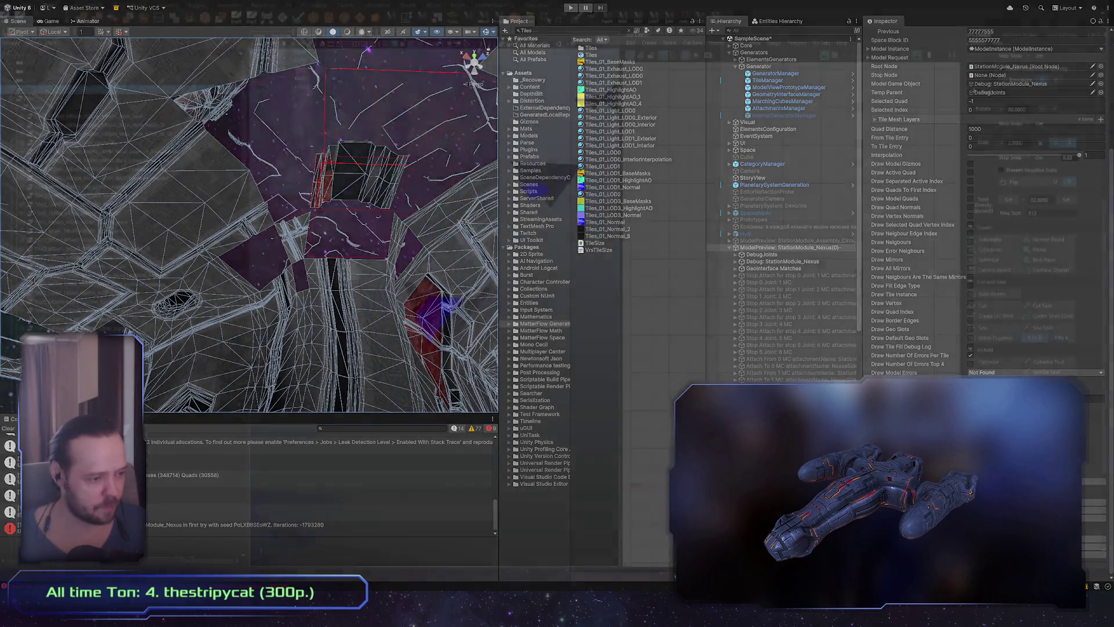
key("alt+Tab")
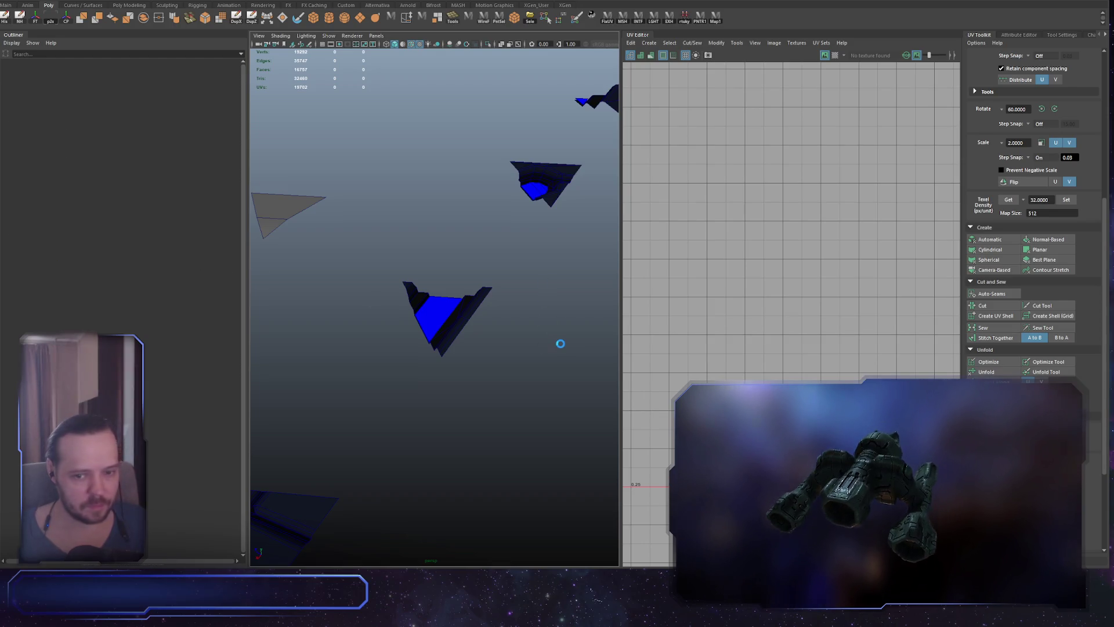
Select the central cross-shaped tile piece and inspect it from several angles, then return to Unity
left_click_drag(545, 353, 567, 304, "alt")
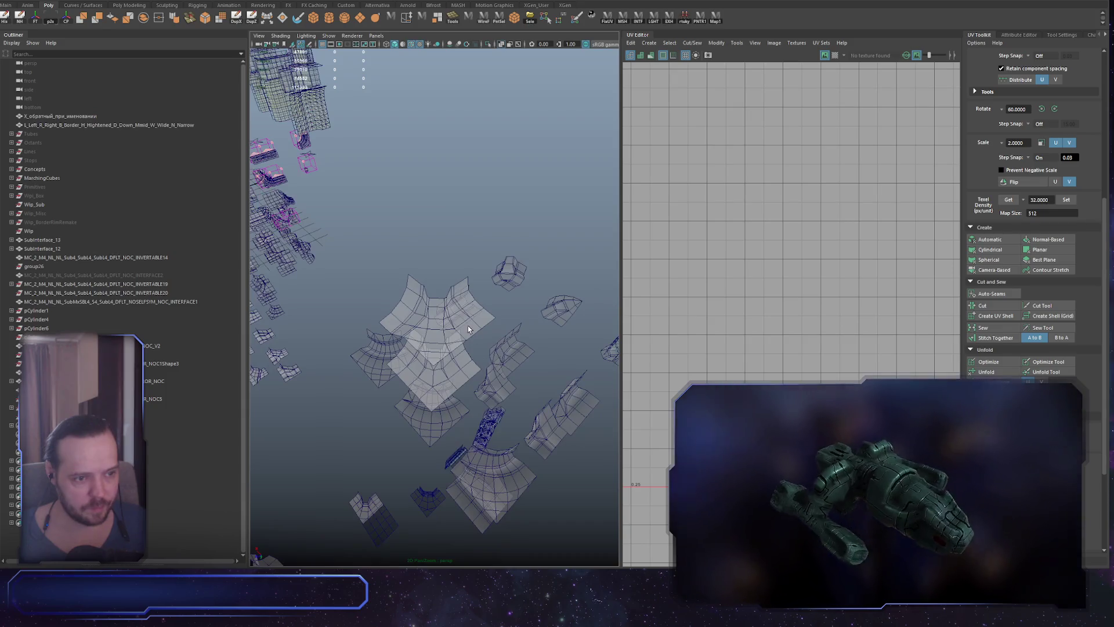
left_click(448, 313)
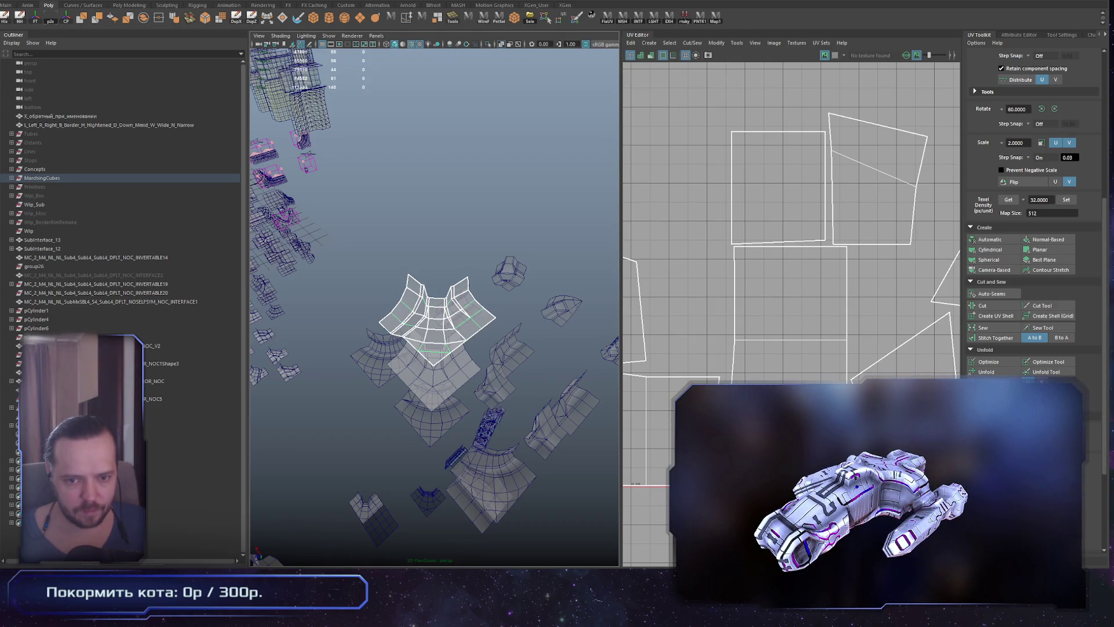
middle_click_drag(448, 363, 443, 330, "alt")
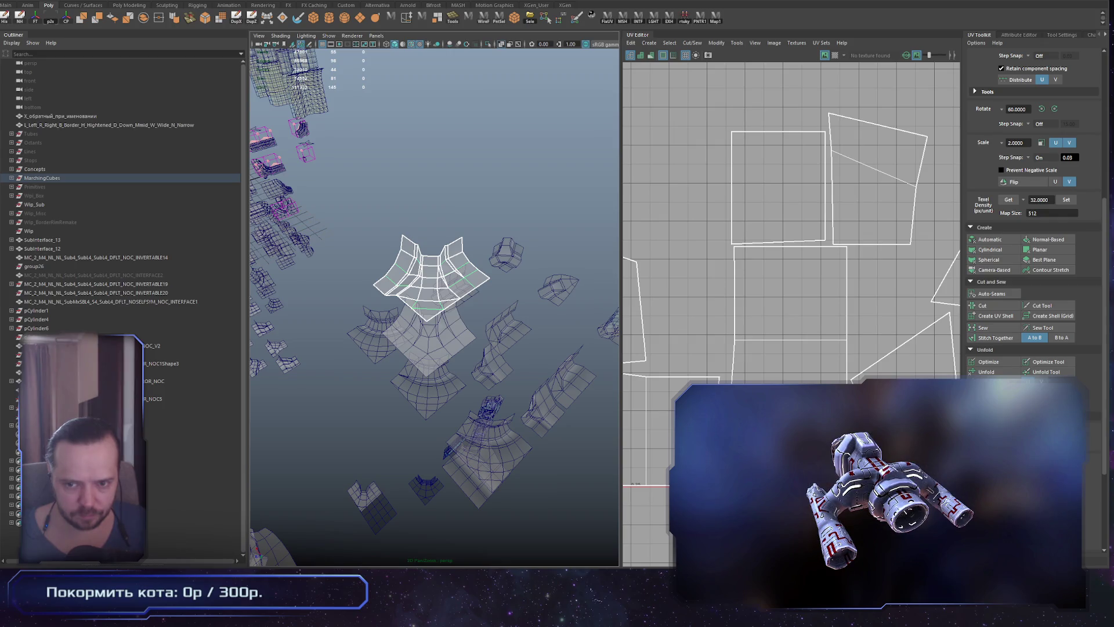
mouse_move(428, 424)
left_mouse_down("alt")
mouse_move(406, 372)
mouse_move(426, 407)
left_mouse_up("alt")
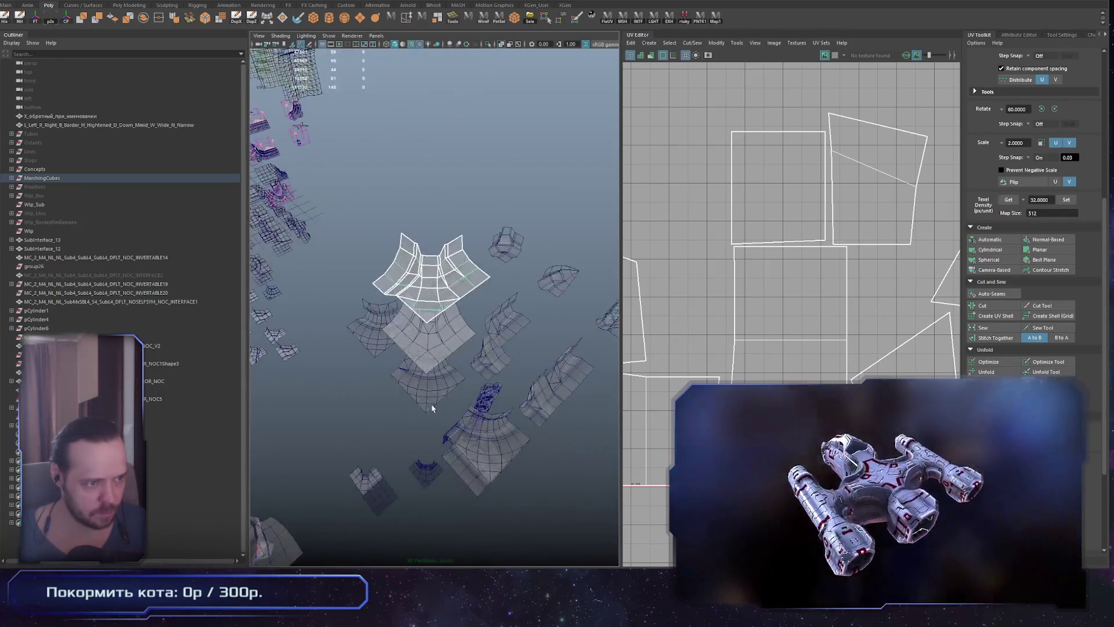
right_click_drag(426, 407, 540, 398, "alt")
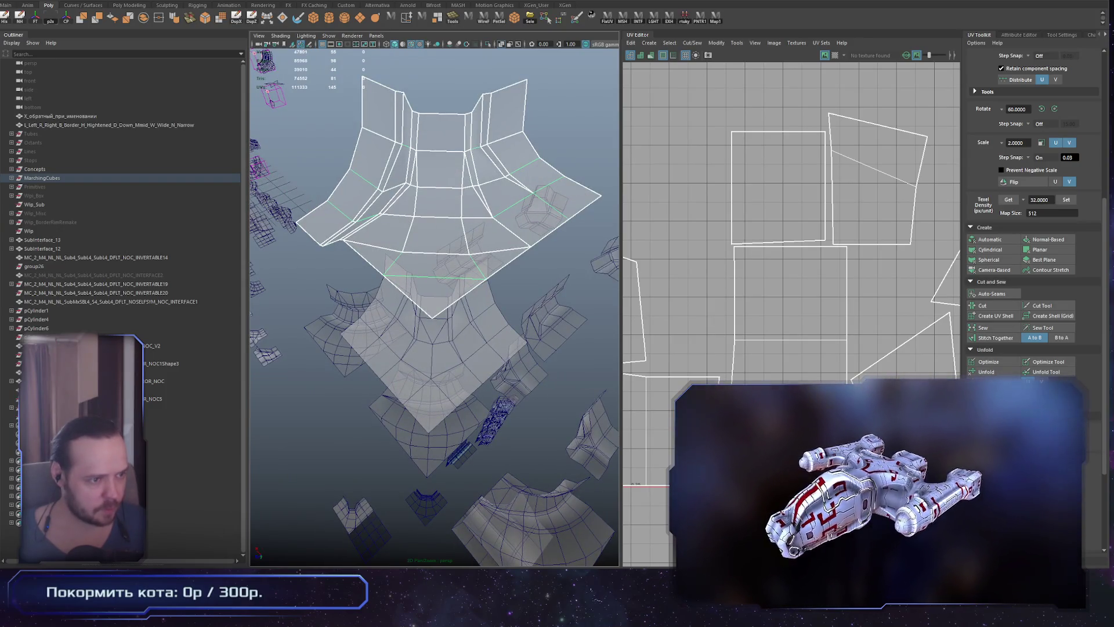
left_click_drag(435, 290, 418, 285, "alt")
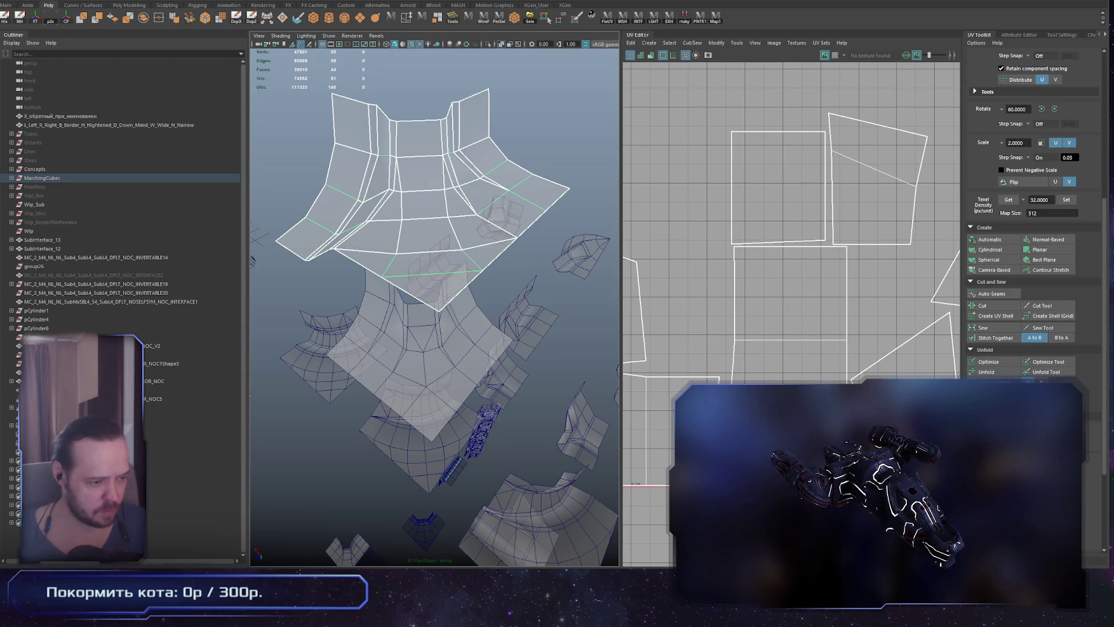
key("alt+Tab")
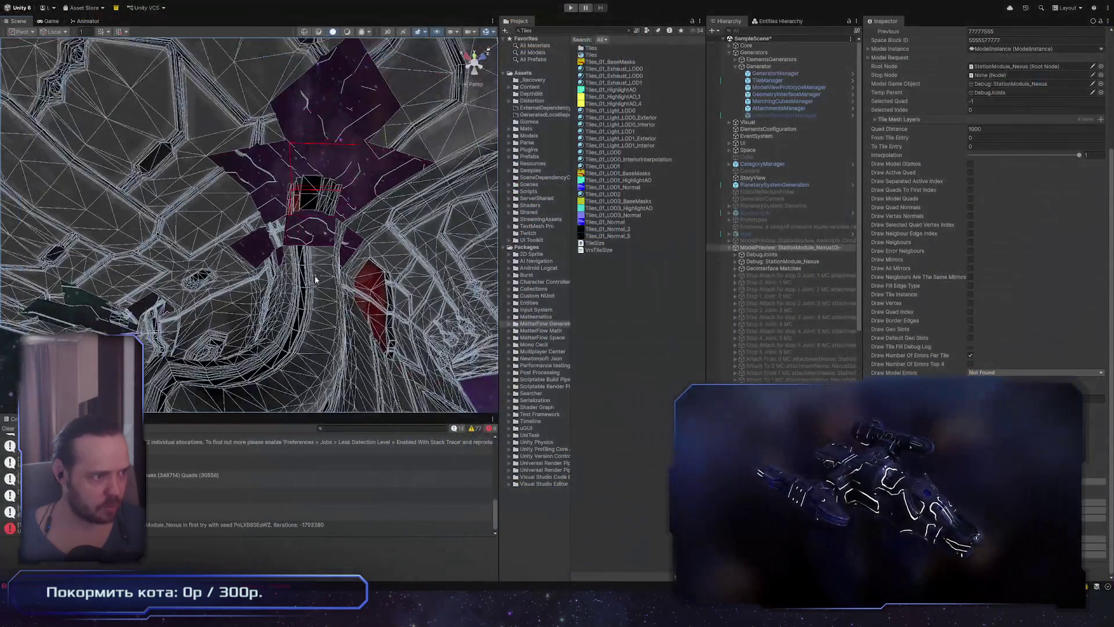
Frame the Combined MC mesh with F, zoom in and select one of its chunks
mouse_move(302, 266)
right_mouse_down()
mouse_move(251, 281)
mouse_move(295, 281)
right_mouse_up()
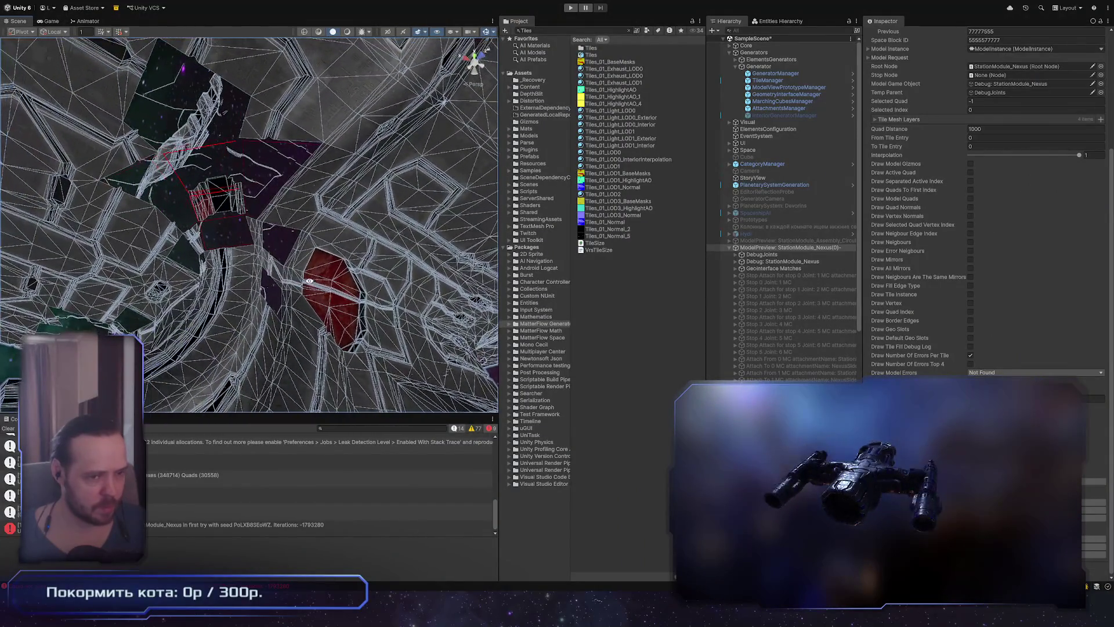
scroll(784, 209, "down", 3)
scroll(783, 209, "down", 5)
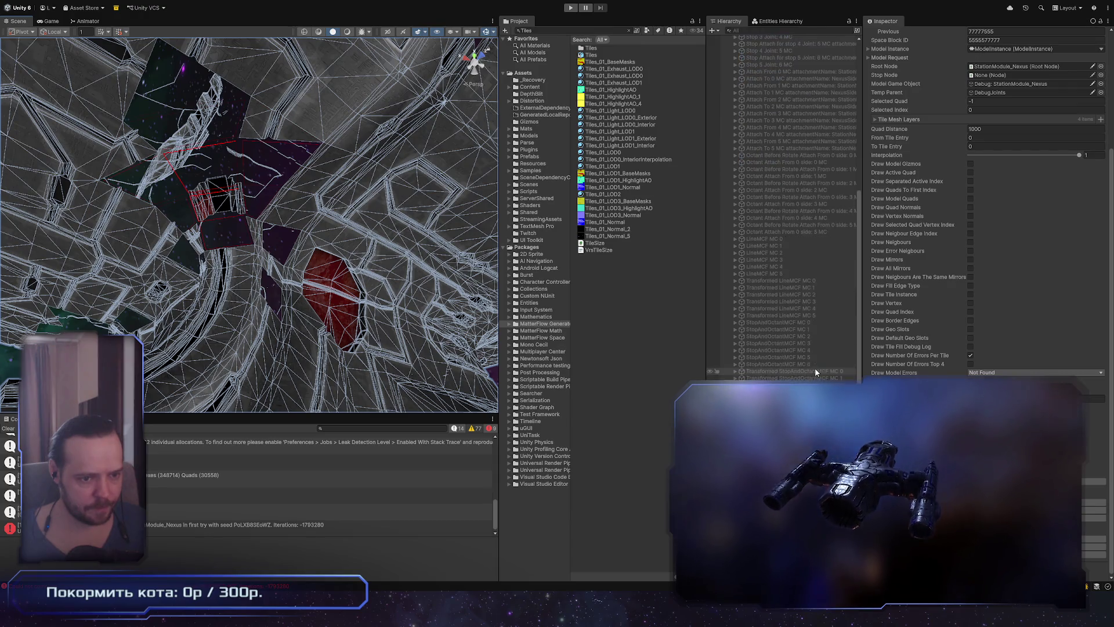
scroll(933, 128, "down", 10)
scroll(922, 105, "up", 5)
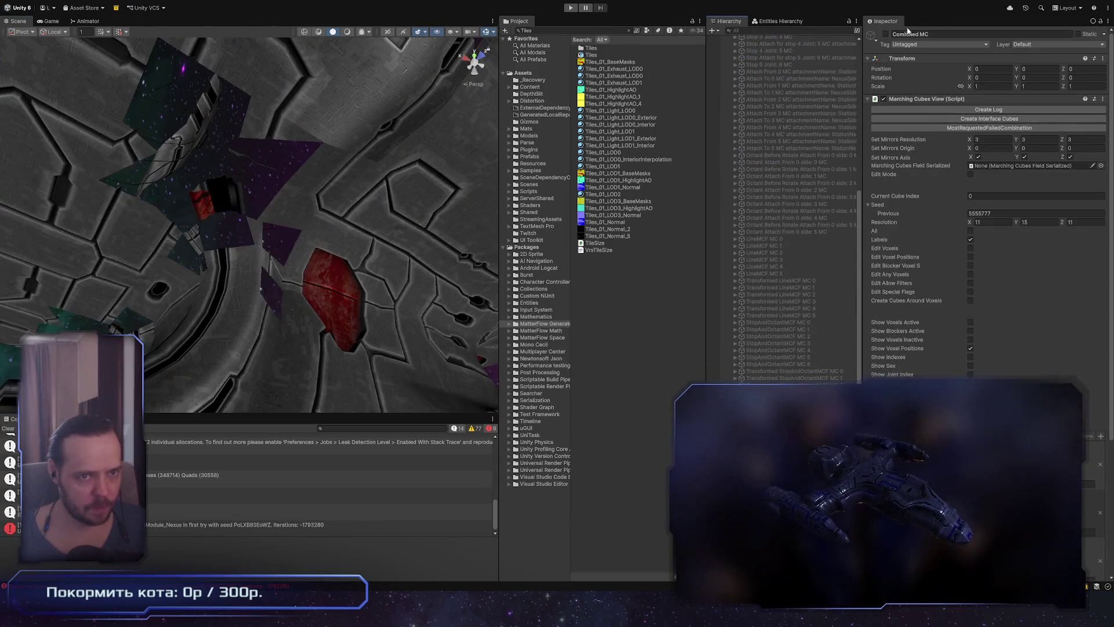
key("f")
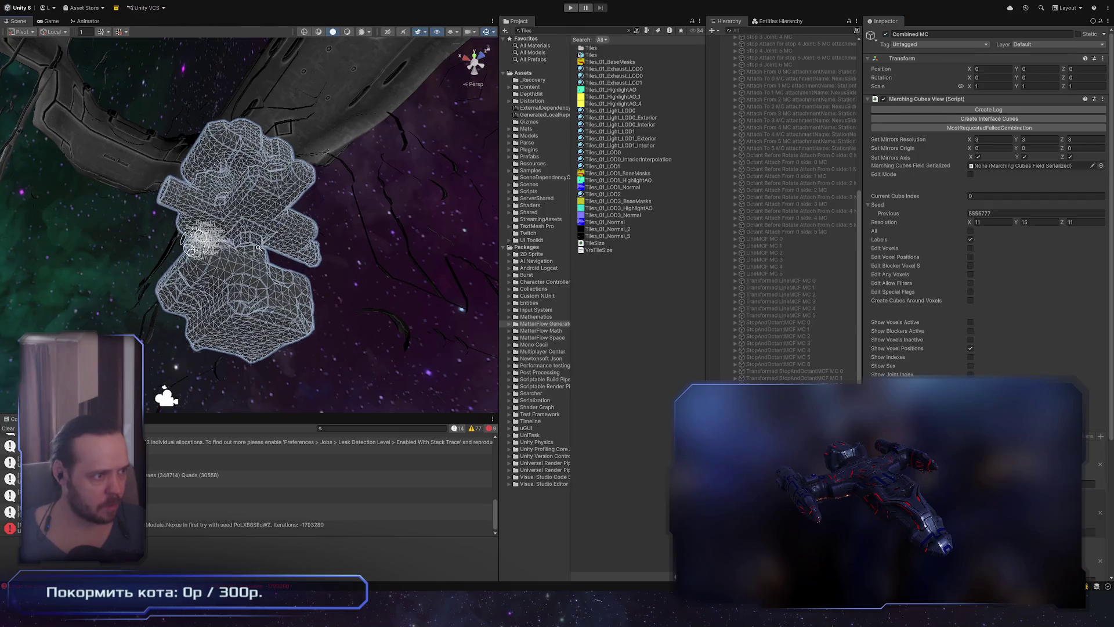
scroll(191, 226, "up", 5)
scroll(190, 226, "up", 5)
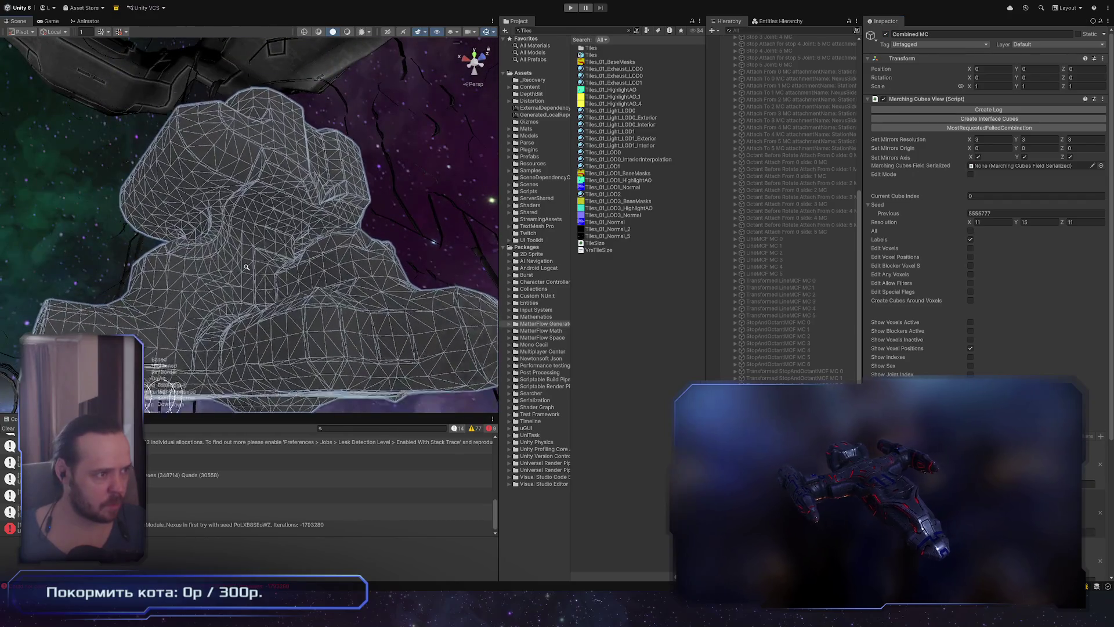
left_click(218, 216)
scroll(244, 211, "up", 5)
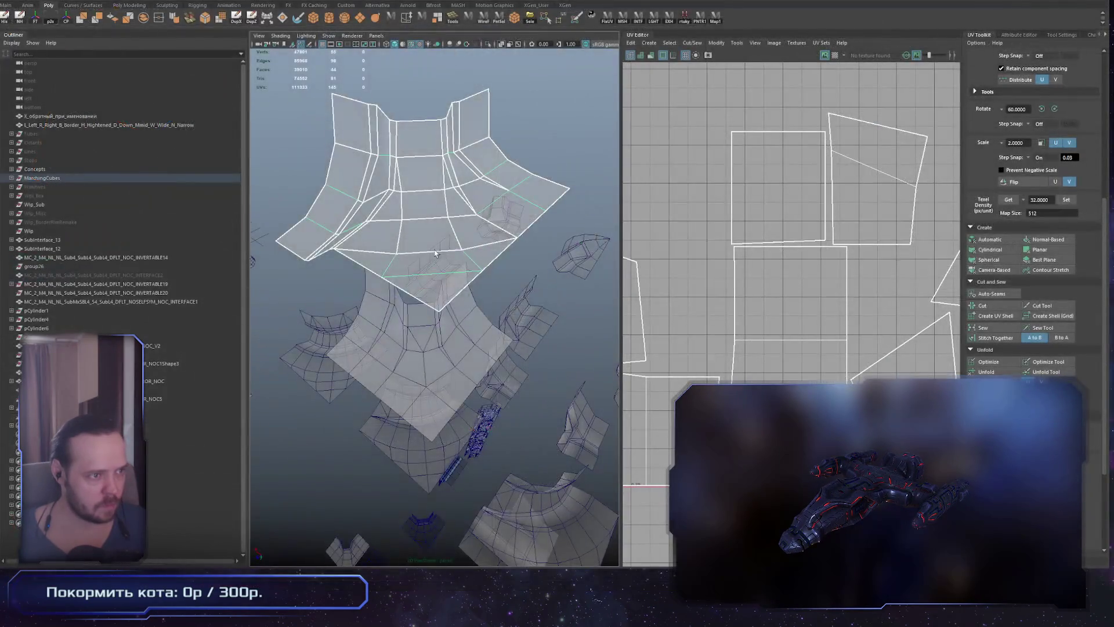
Frame the tile's UV shells and select a face of the tile mesh in face mode (F11)
left_click_drag(430, 272, 464, 285, "alt")
key("f")
scroll(792, 331, "up", 4)
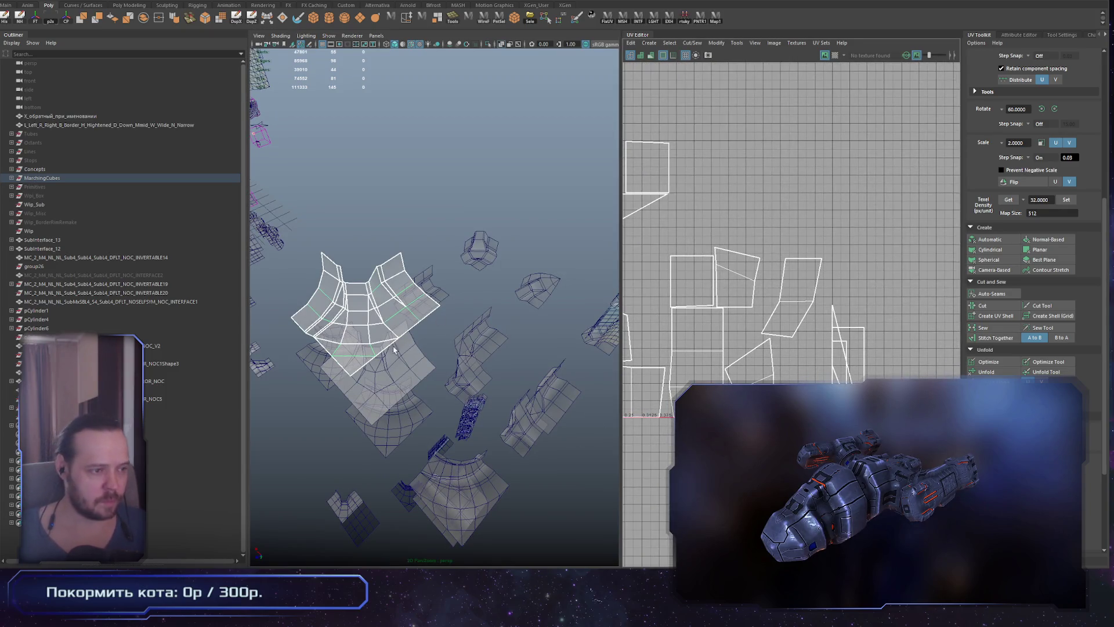
key("F11")
left_click(804, 343)
Scale that face's UV shell down to match the other shells, then clear the selection
scroll(724, 371, "down", 5)
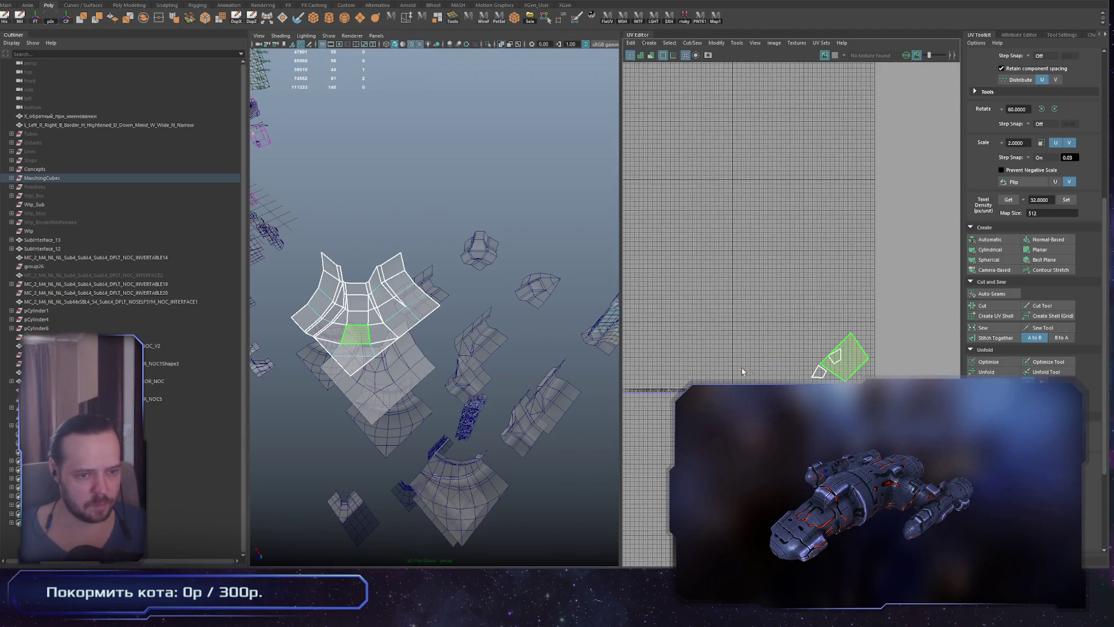
scroll(906, 441, "up", 3)
scroll(771, 351, "up", 4)
scroll(641, 377, "down", 3)
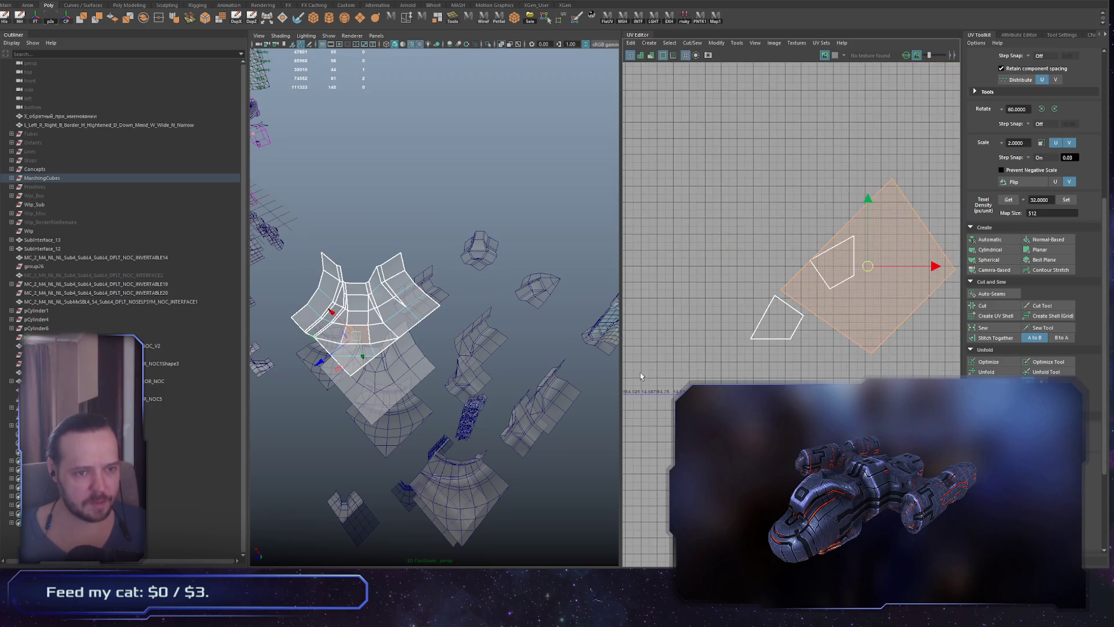
left_click_drag(867, 271, 824, 283)
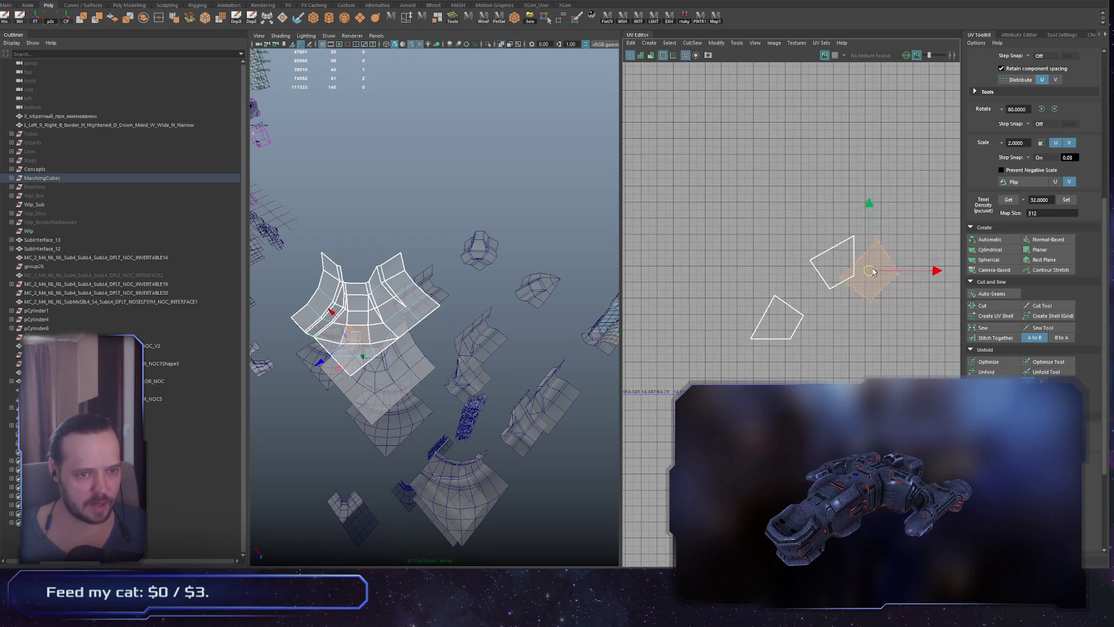
left_click(847, 356)
Select another face of the tile mesh and frame its UV shell
scroll(848, 355, "down", 4)
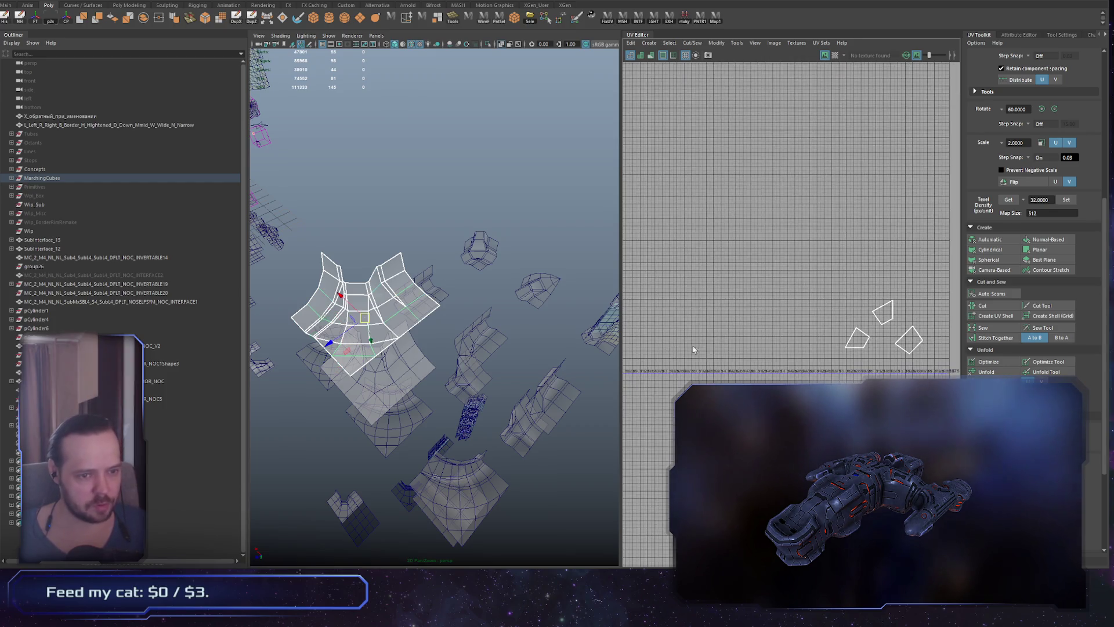
scroll(369, 313, "up", 1)
left_click(453, 313)
key("f")
scroll(876, 313, "down", 5)
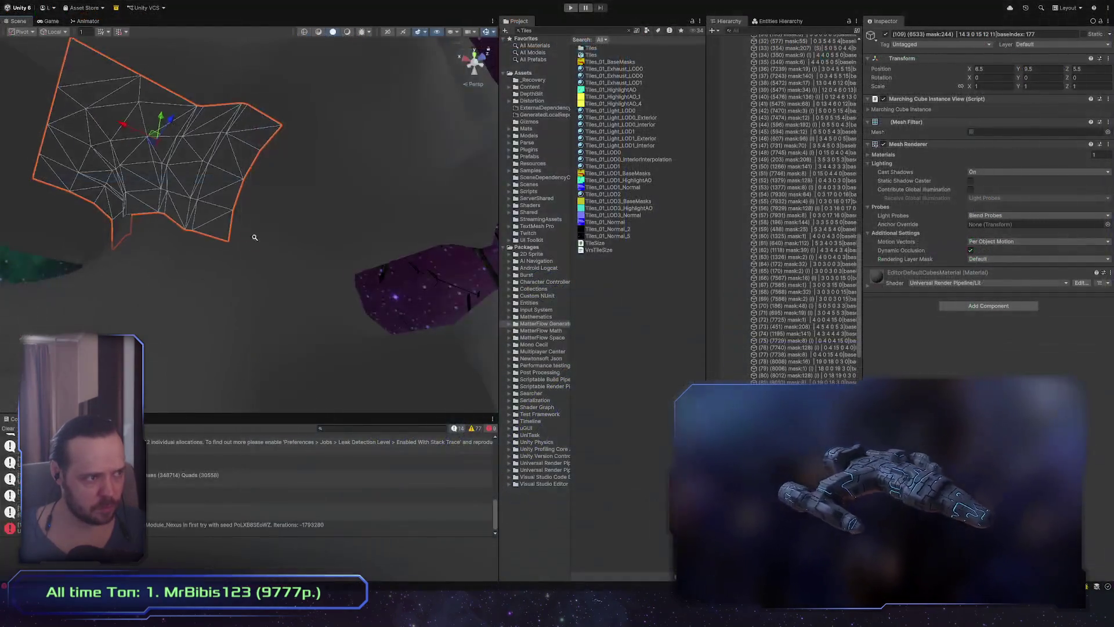
Frame the StationModule_Nexus preview and orbit closer around its hull
scroll(824, 311, "up", 10)
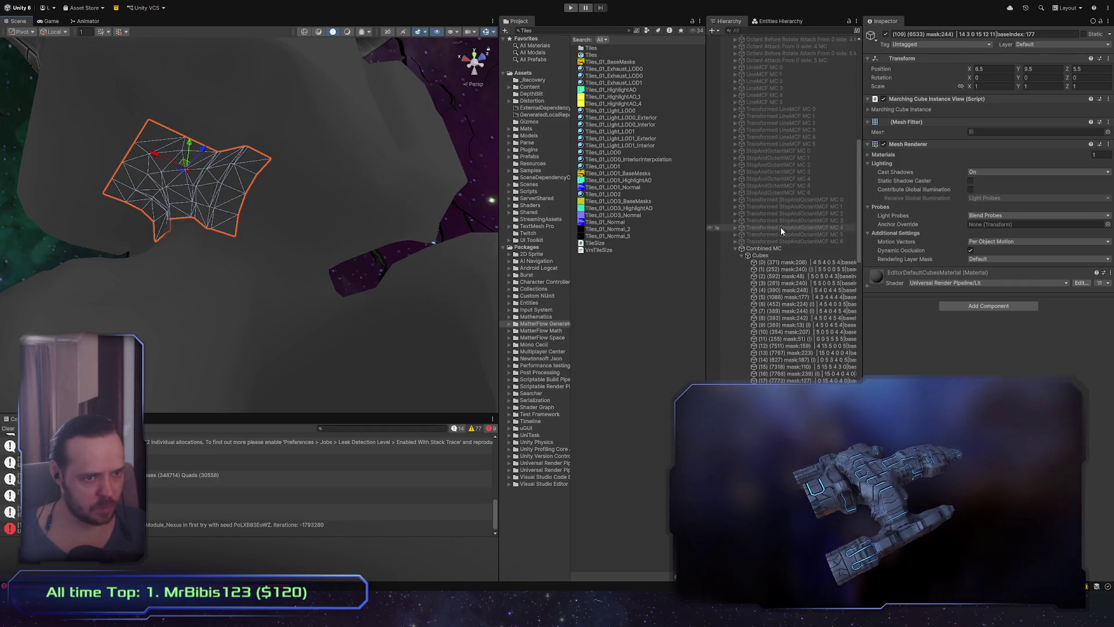
scroll(811, 344, "up", 7)
double_click(789, 207)
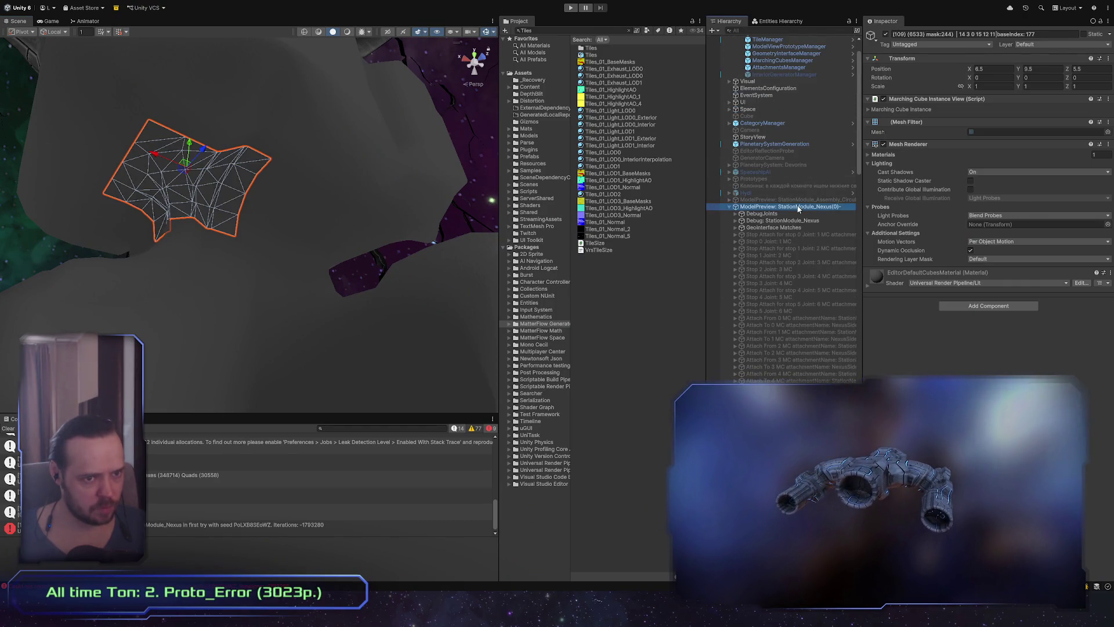
left_click(112, 204)
mouse_move(111, 204)
right_mouse_down()
mouse_move(267, 182)
mouse_move(279, 265)
mouse_move(285, 231)
mouse_move(234, 234)
right_mouse_up()
Inspect a hull tile mesh, Combined MC and the parent preview, orbiting the station wireframe
left_click(279, 267)
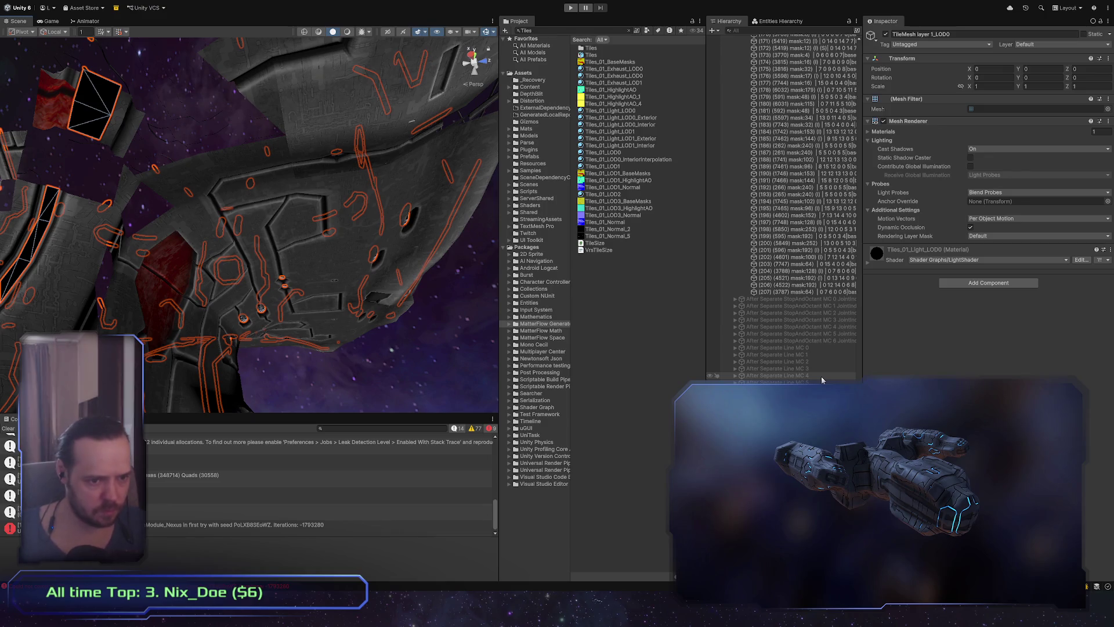
left_click(796, 242)
key("Left")
key("Left")
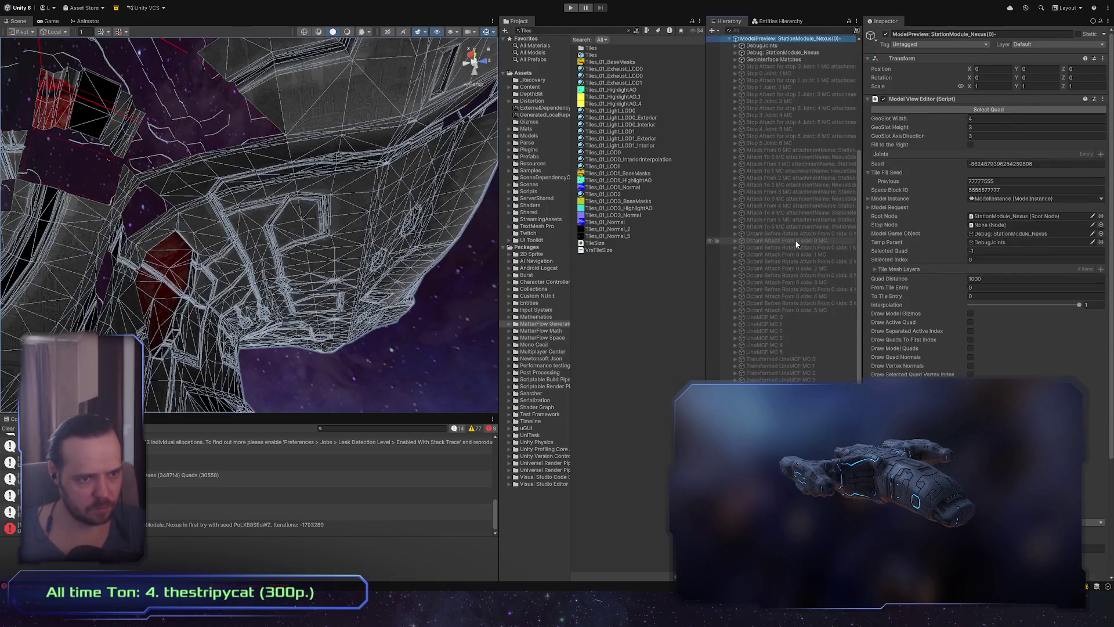
scroll(251, 234, "up", 5)
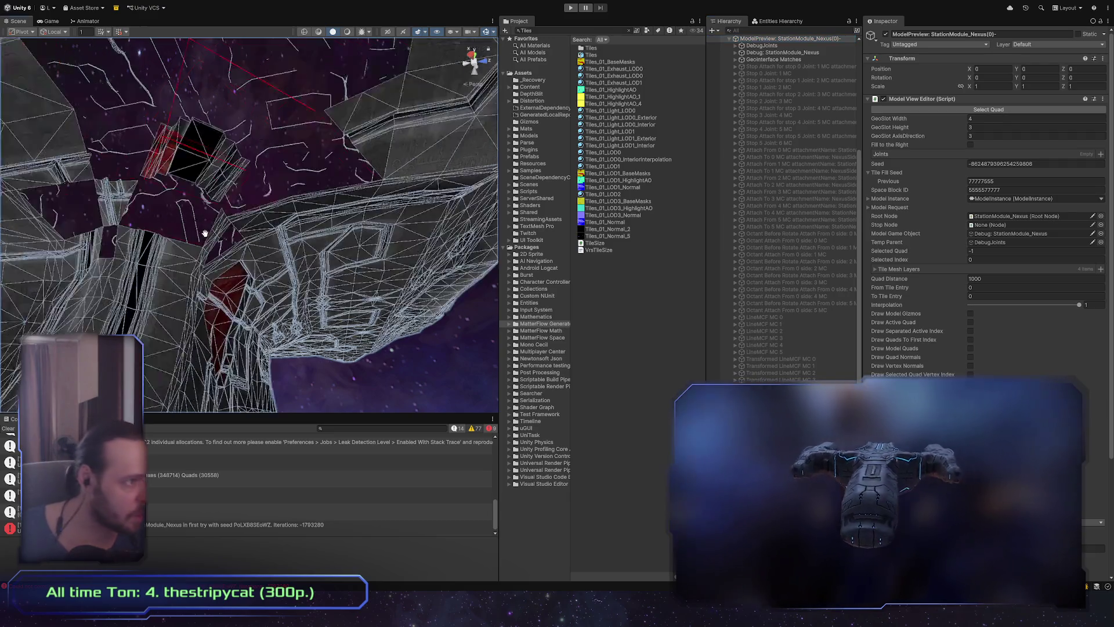
scroll(250, 233, "up", 3)
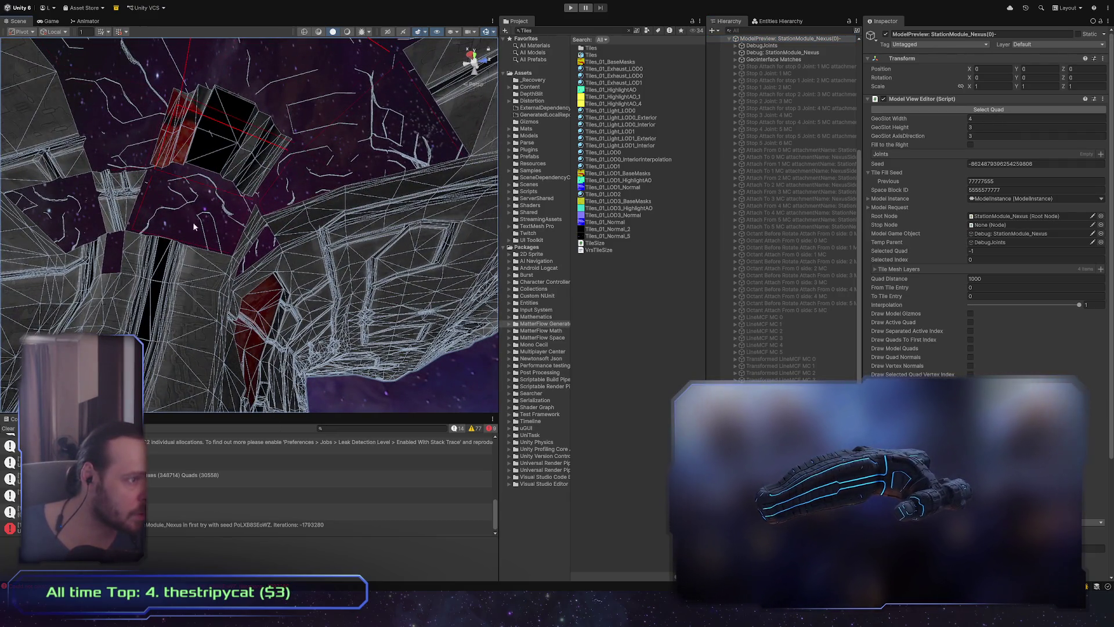
mouse_move(195, 227)
right_mouse_down()
mouse_move(265, 229)
mouse_move(215, 246)
mouse_move(246, 277)
mouse_move(277, 268)
mouse_move(256, 242)
mouse_move(223, 264)
right_mouse_up()
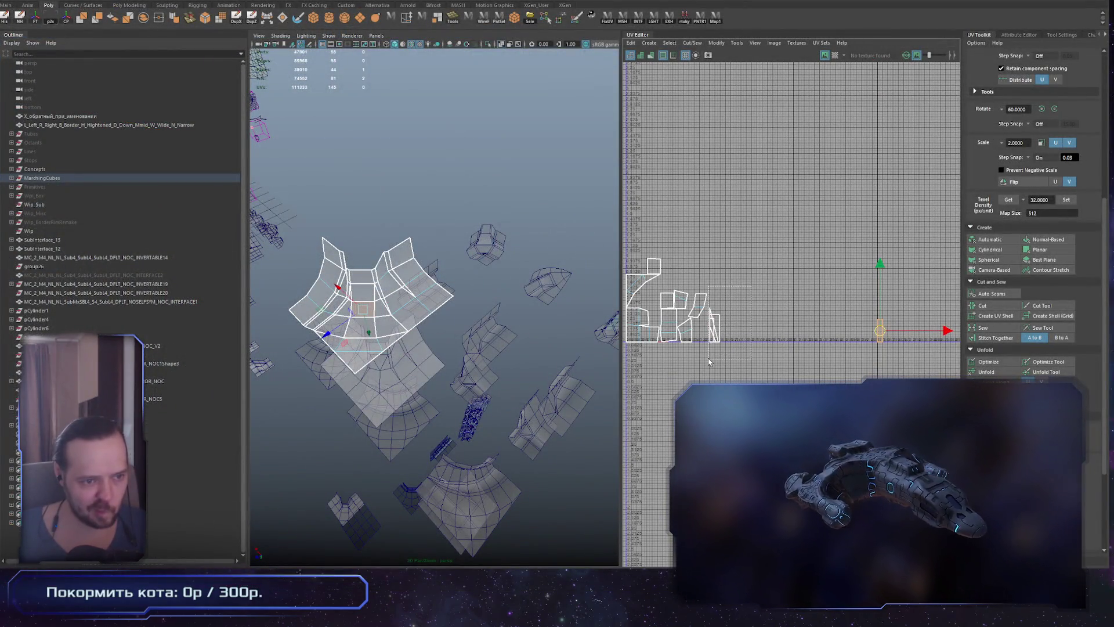
Select the thin UV shell and move it up and to the right
left_click_drag(708, 362, 709, 360)
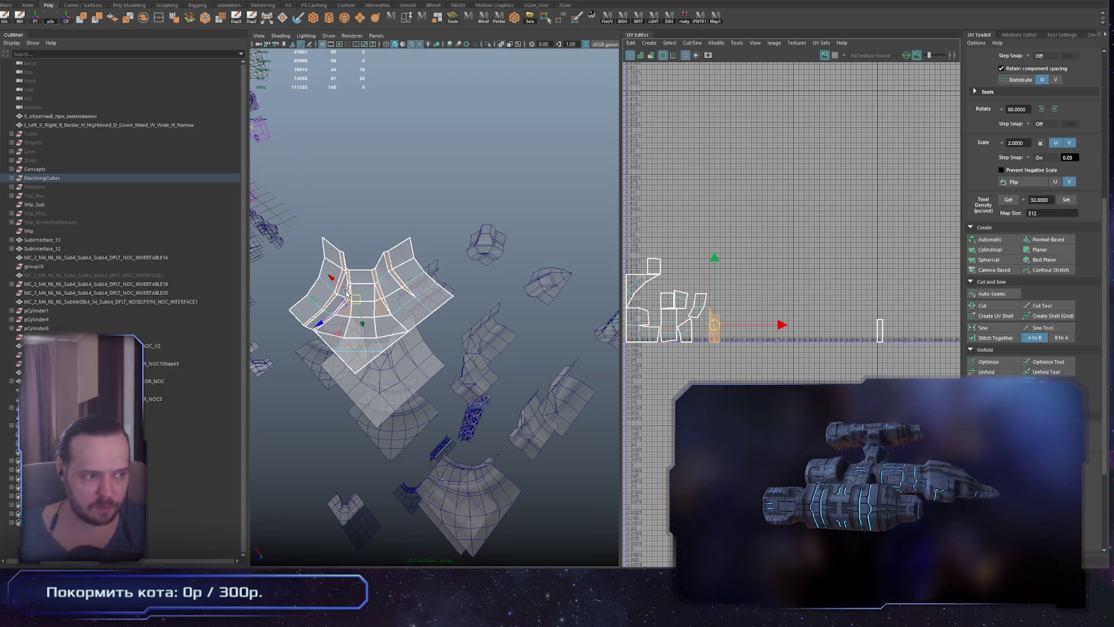
scroll(463, 309, "up", 3)
scroll(462, 308, "up", 3)
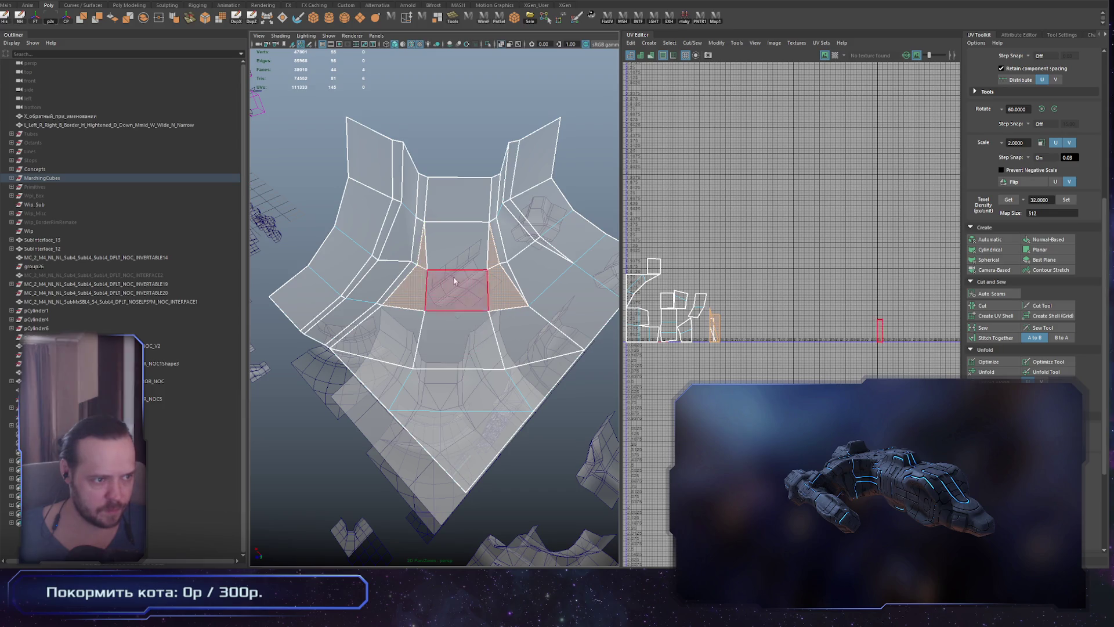
key("w")
mouse_move(737, 351)
middle_mouse_down()
mouse_move(806, 338)
mouse_move(783, 309)
middle_mouse_up()
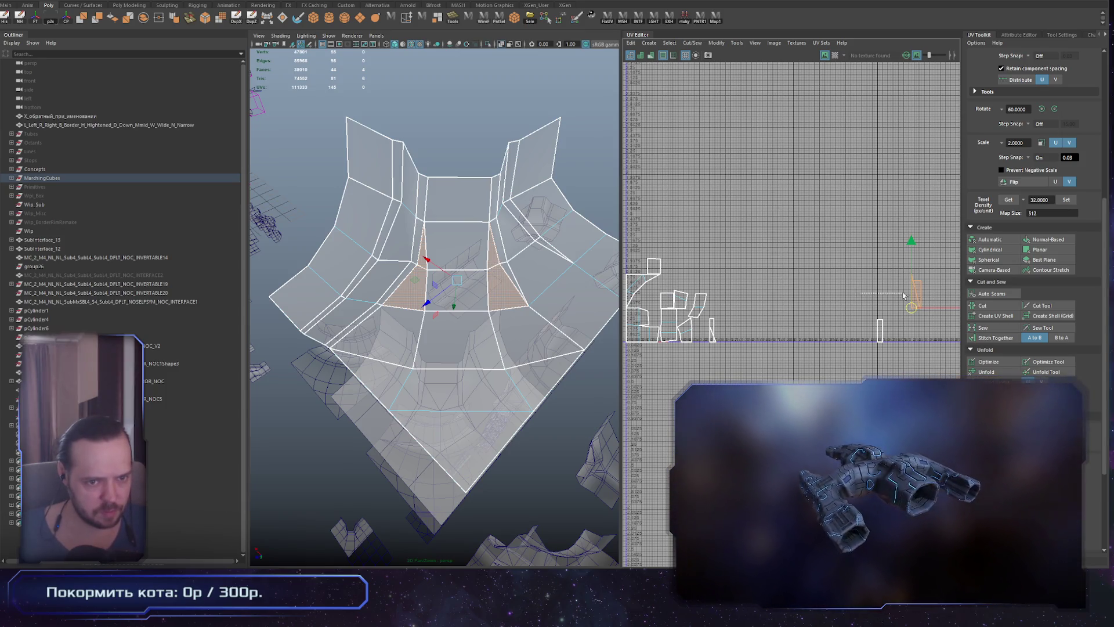
Select the left and right sloped side faces and move their UV shell to the left
key("ctrl+F10")
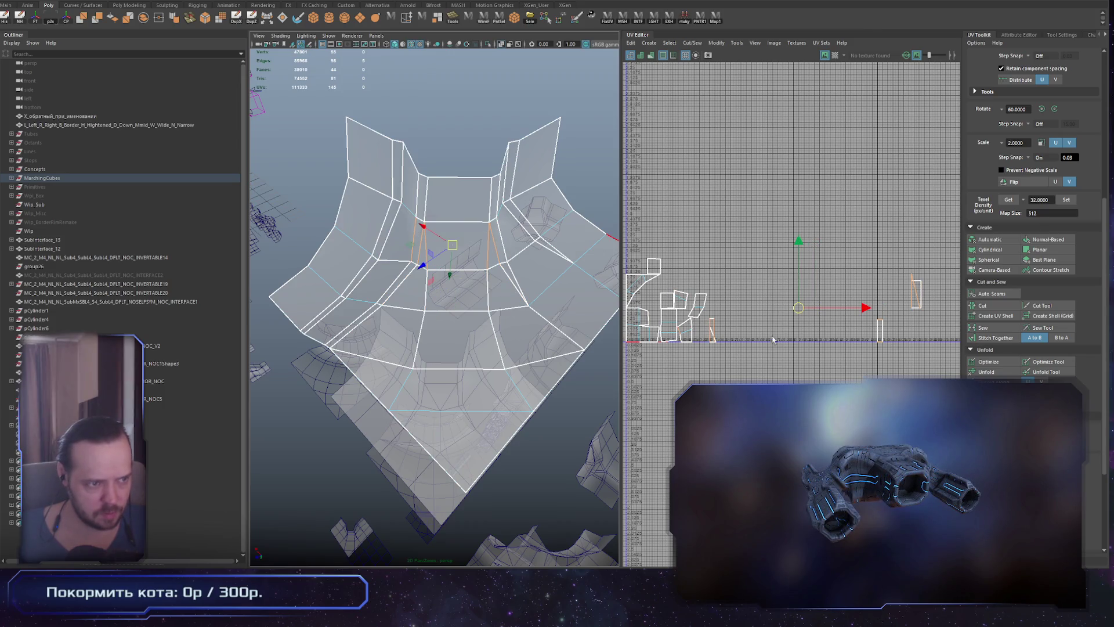
left_click(406, 300)
left_click(505, 287, "shift")
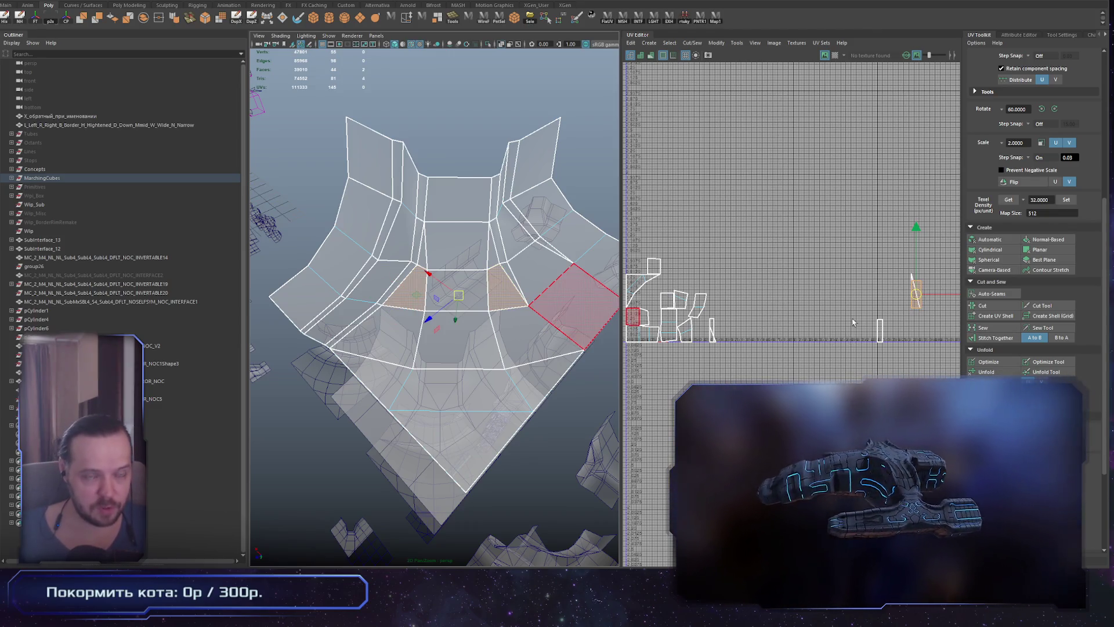
left_click_drag(916, 294, 870, 300)
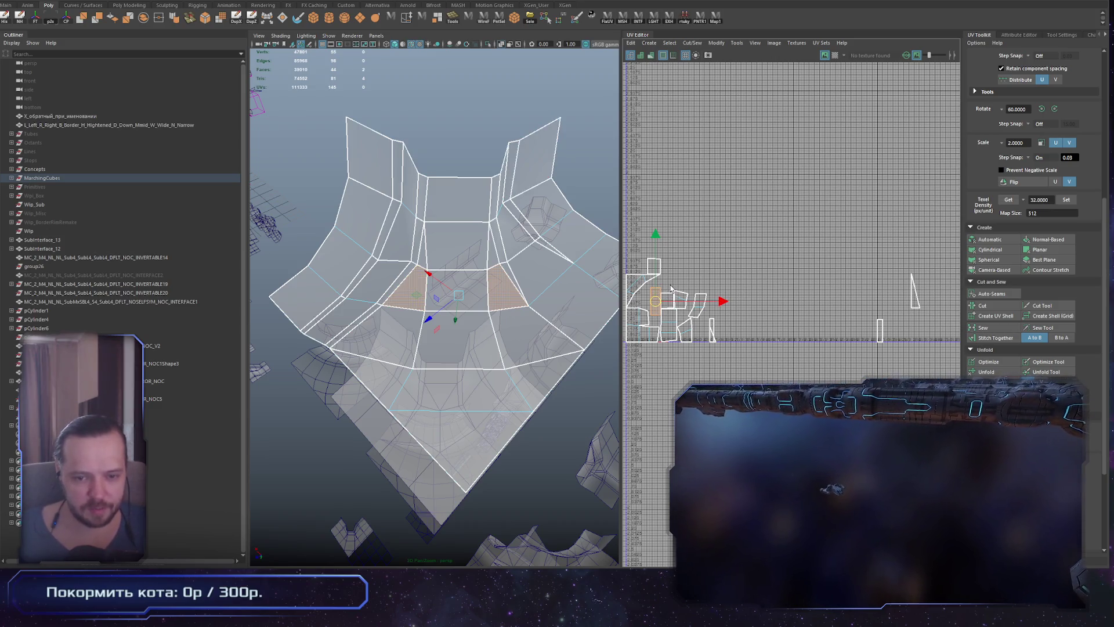
right_click_drag(532, 346, 418, 329, "alt")
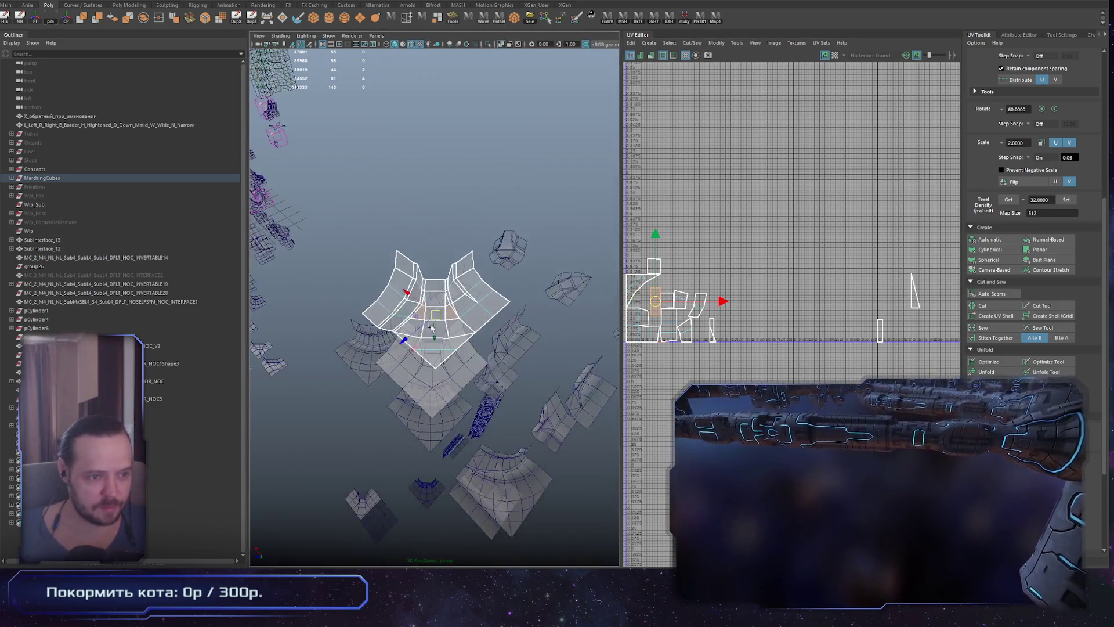
Shift the thin UV shell left and down in the UV Editor, using vertex selection
middle_click_drag(743, 338, 729, 342, "alt")
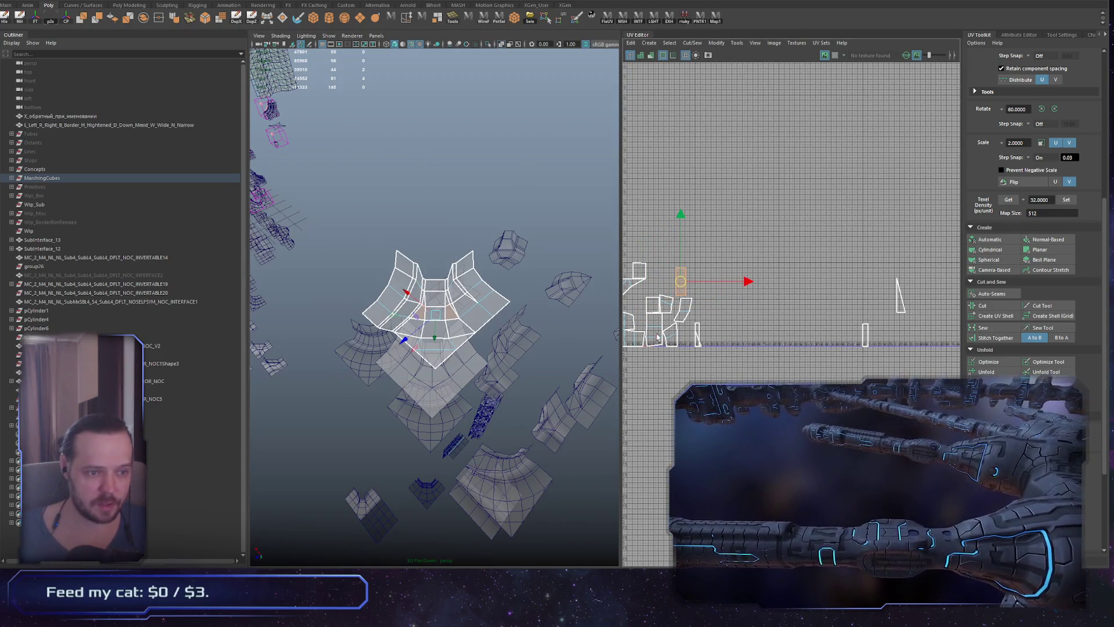
left_click(639, 338)
scroll(374, 363, "up", 2)
scroll(374, 364, "up", 5)
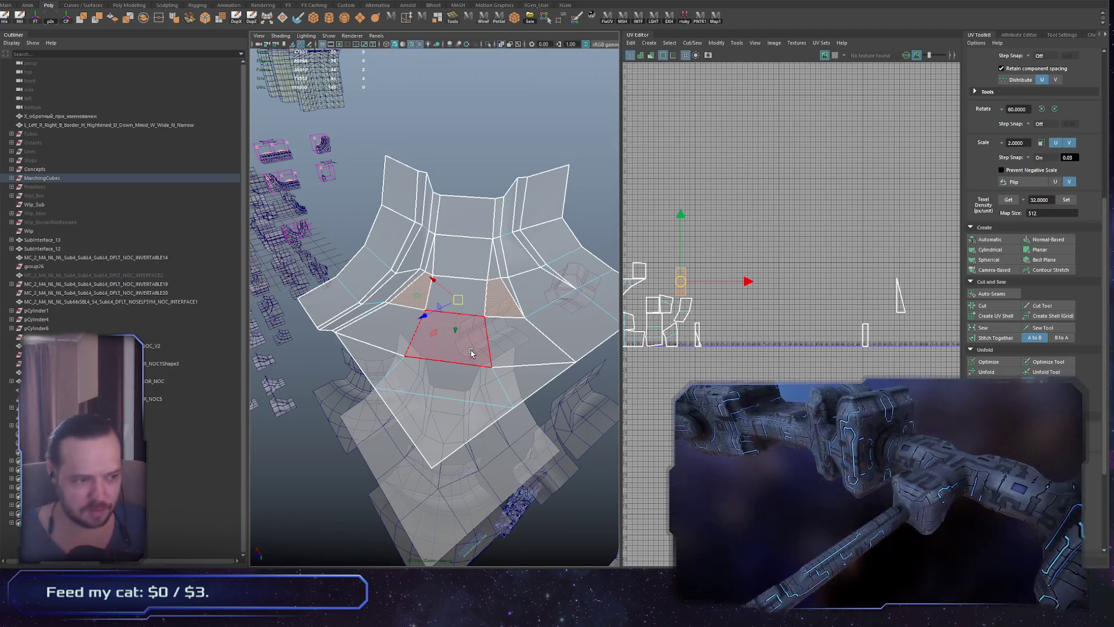
mouse_move(383, 219)
left_mouse_down("alt")
mouse_move(425, 361)
mouse_move(439, 360)
mouse_move(342, 353)
left_mouse_up("alt")
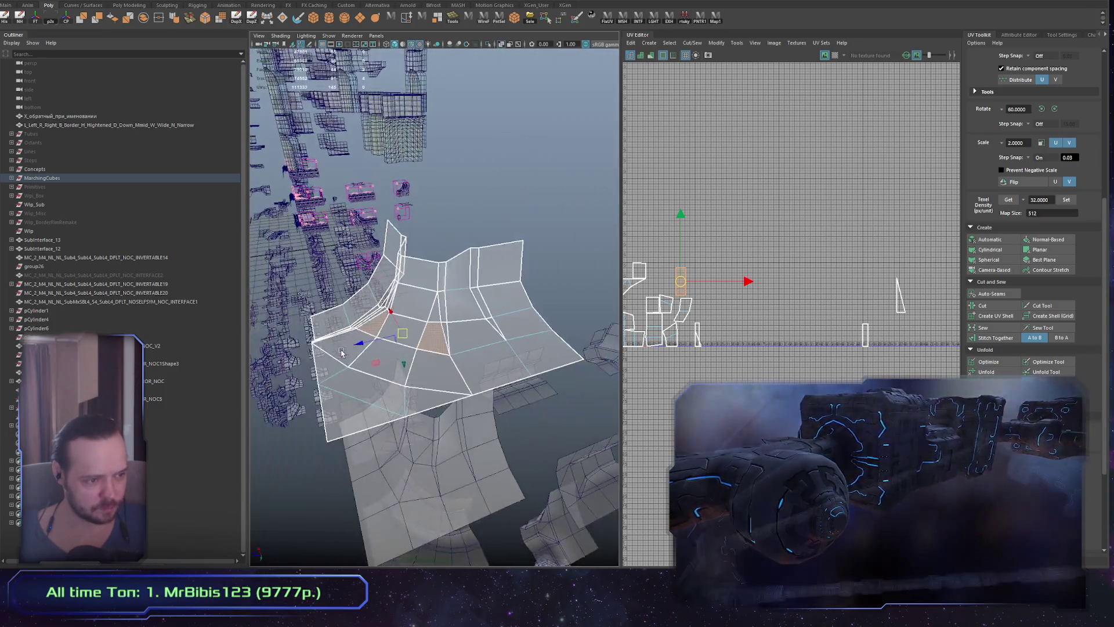
right_click_drag(341, 353, 360, 367)
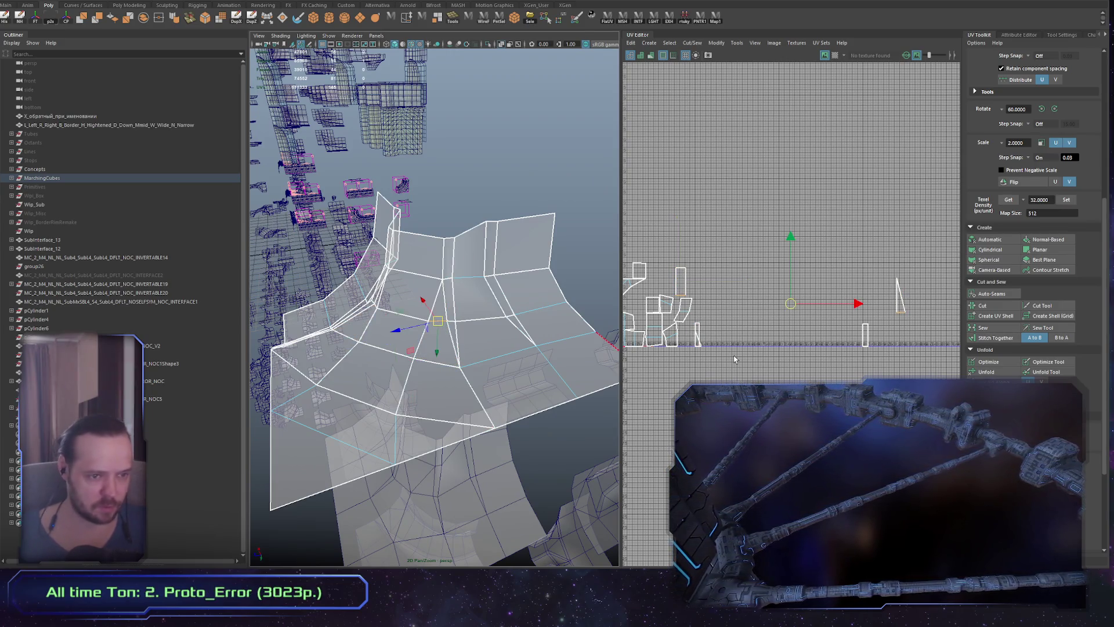
key("F9")
left_click(900, 297)
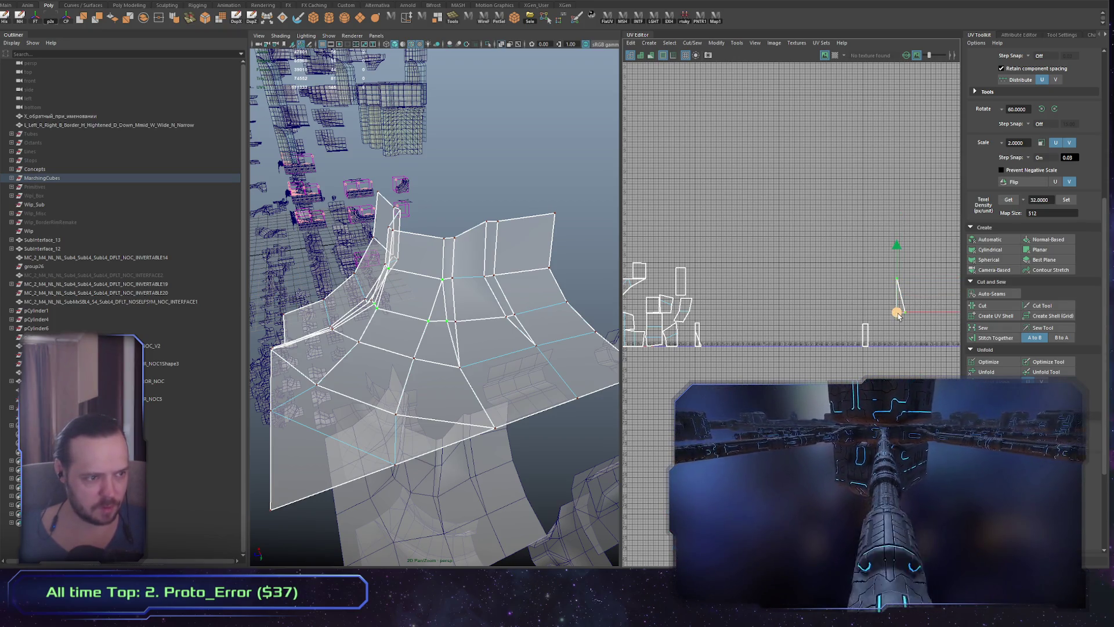
left_click_drag(730, 332, 697, 350)
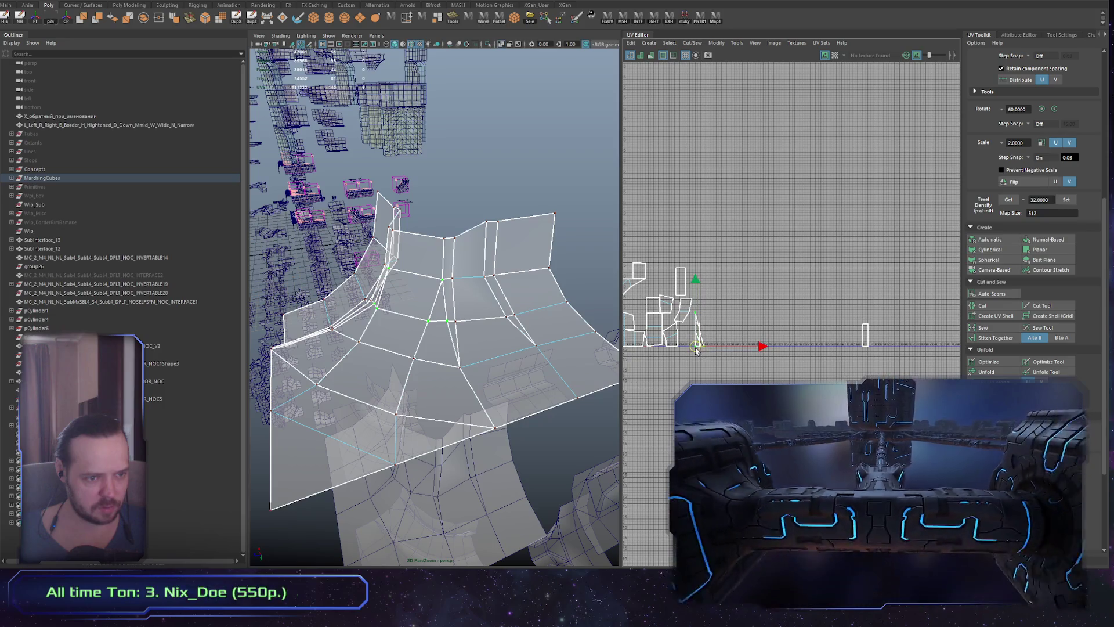
right_click_drag(704, 350, 738, 378, "alt")
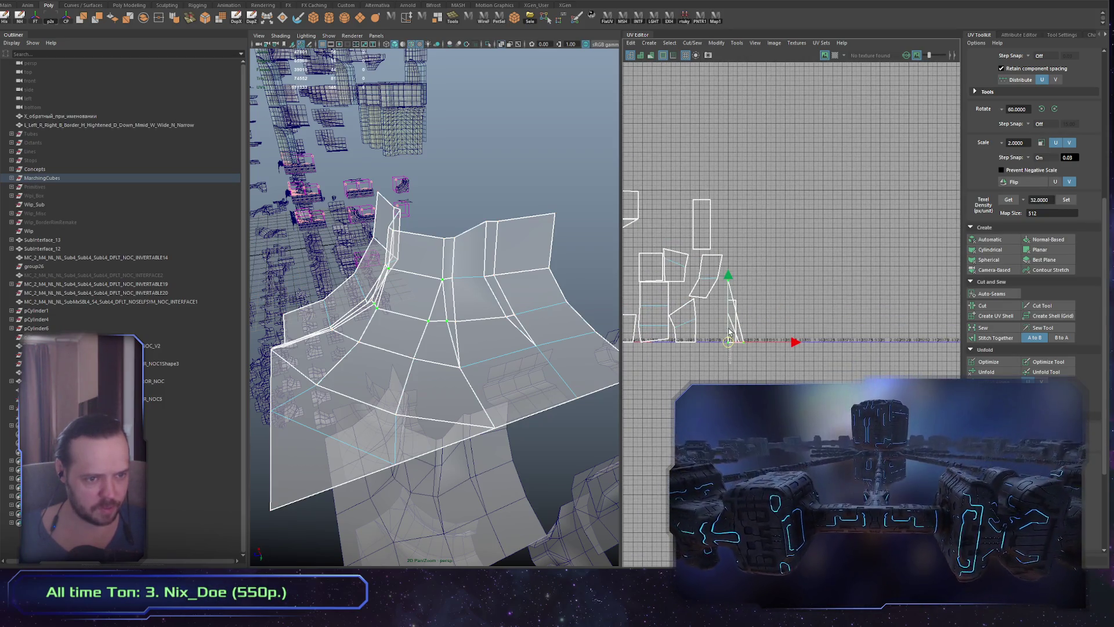
Select a single floor face of the tile and frame its UV strip in the UV Editor
mouse_move(421, 349)
left_mouse_down("alt")
mouse_move(441, 331)
mouse_move(458, 343)
mouse_move(430, 348)
mouse_move(458, 378)
mouse_move(397, 390)
left_mouse_up("alt")
scroll(815, 357, "down", 2)
left_click(397, 390)
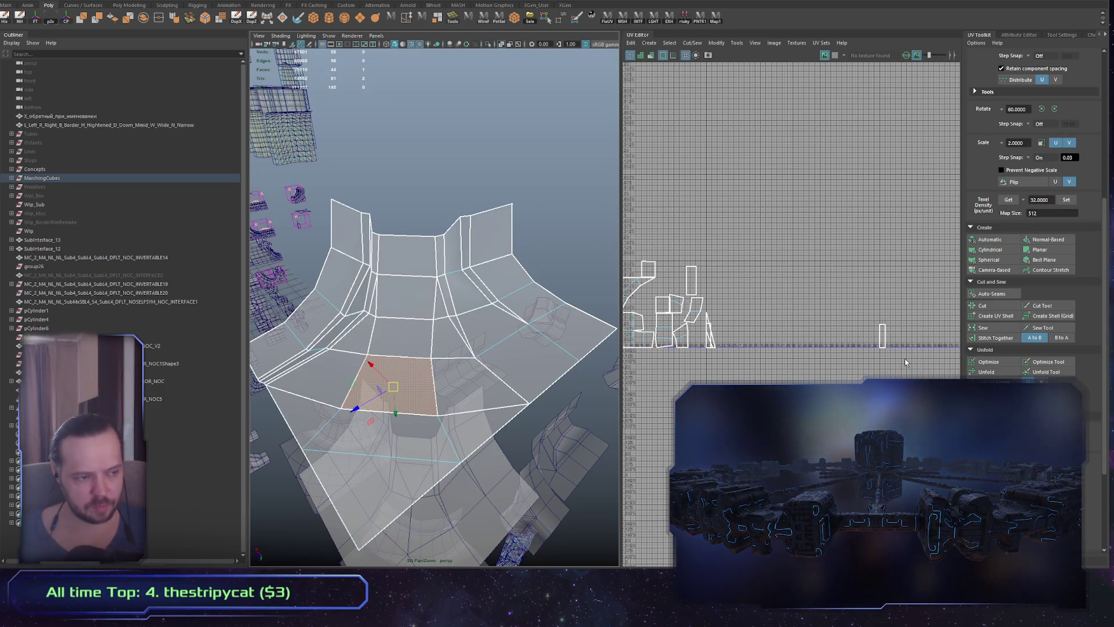
scroll(792, 372, "down", 5)
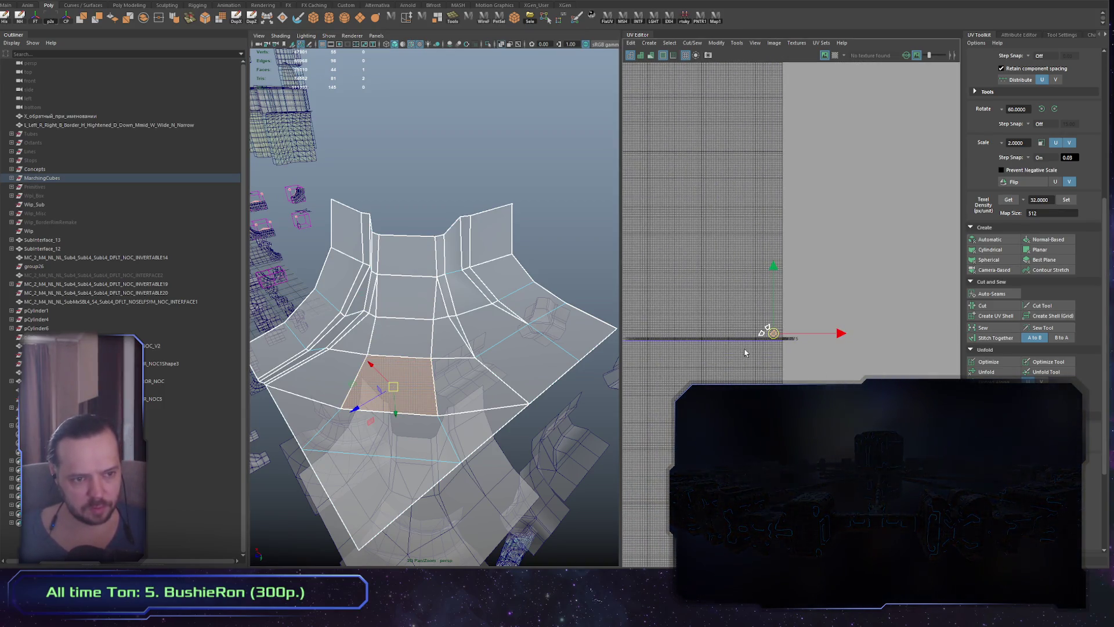
middle_click_drag(746, 353, 810, 333, "alt")
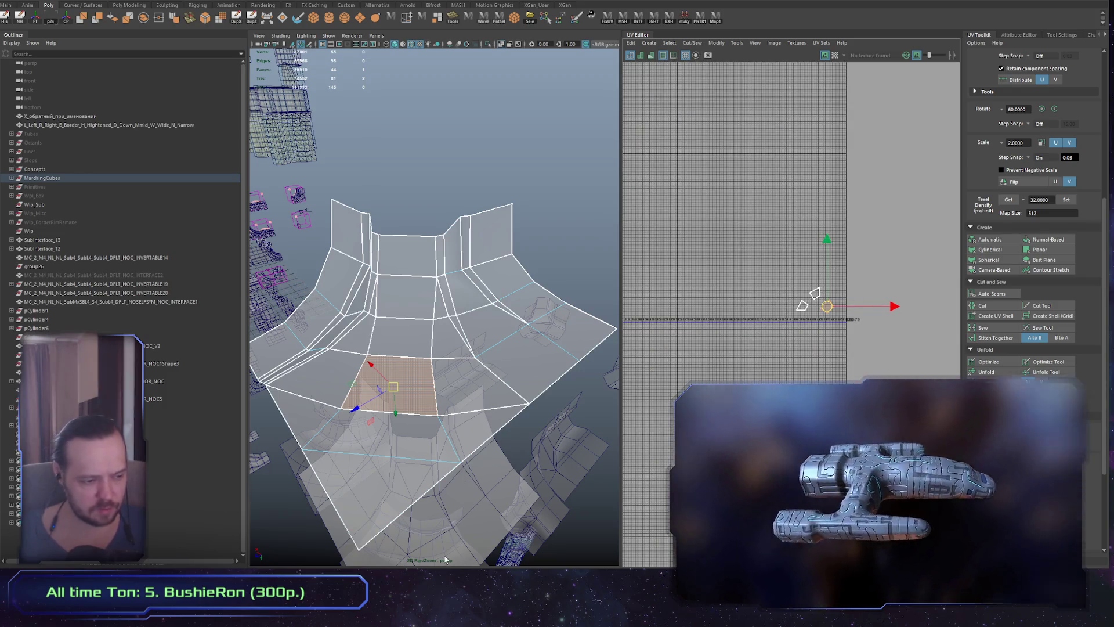
key("f")
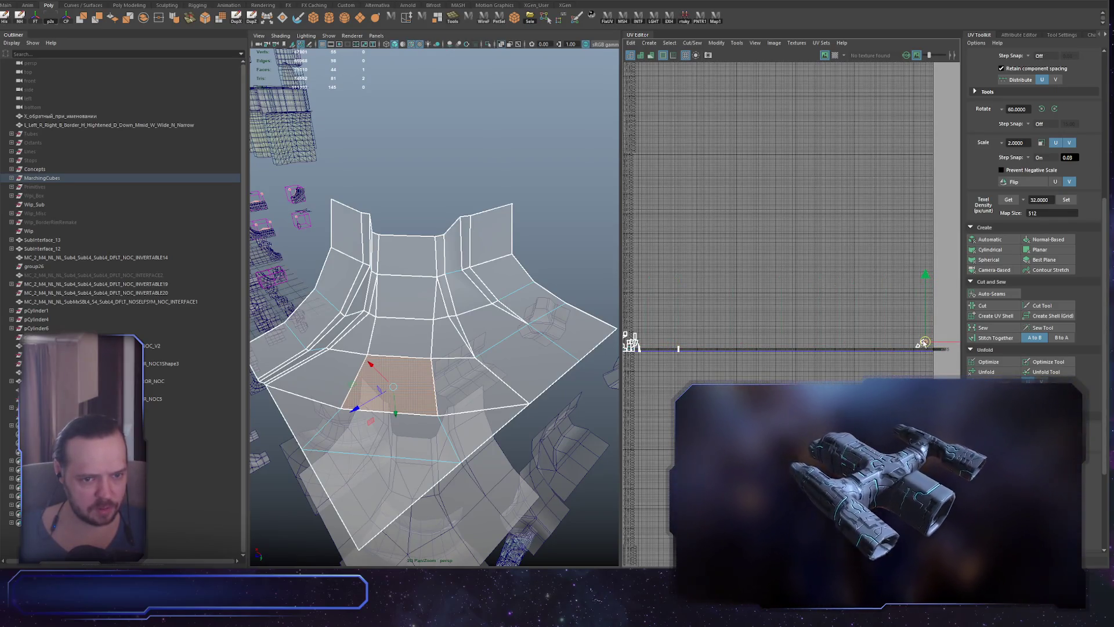
scroll(928, 347, "down", 2)
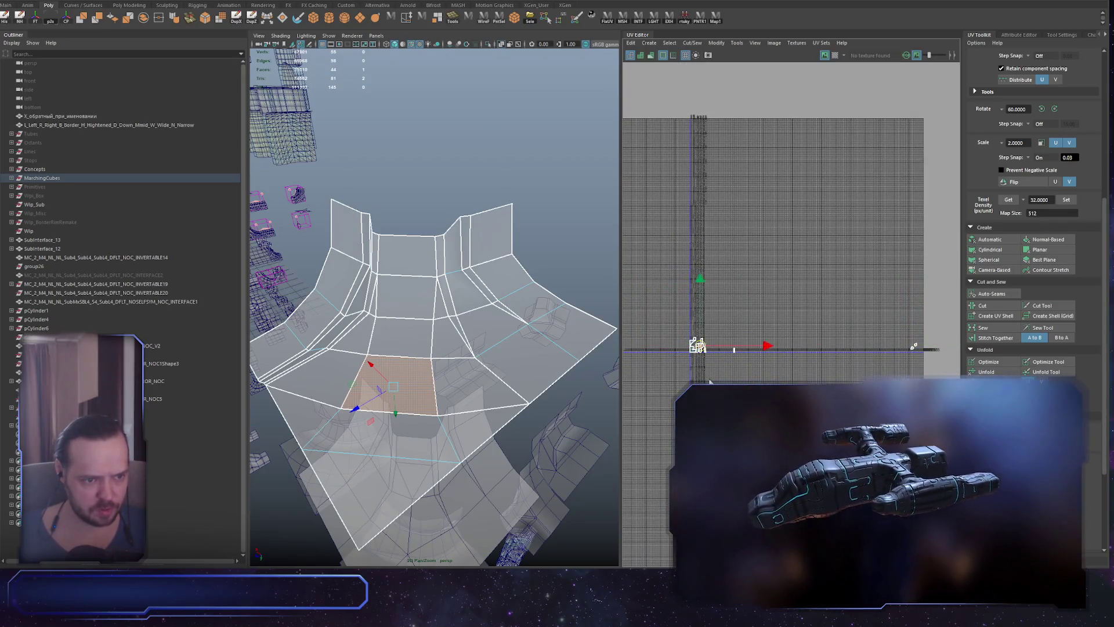
left_click(916, 347)
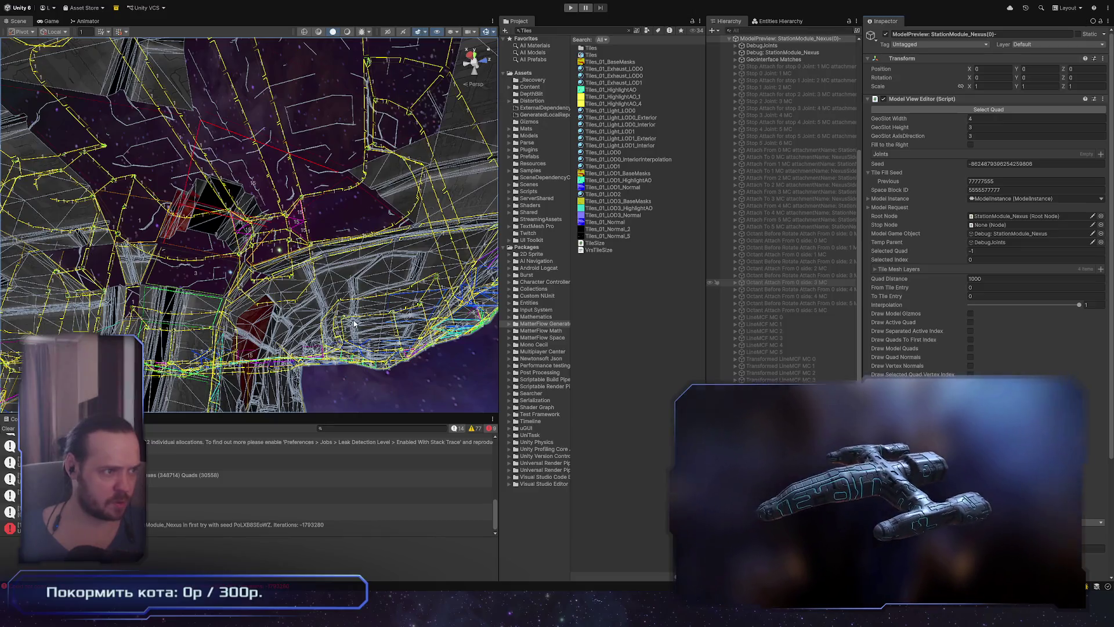
mouse_move(363, 318)
right_mouse_down()
mouse_move(383, 318)
mouse_move(247, 205)
mouse_move(349, 347)
mouse_move(351, 319)
right_mouse_up()
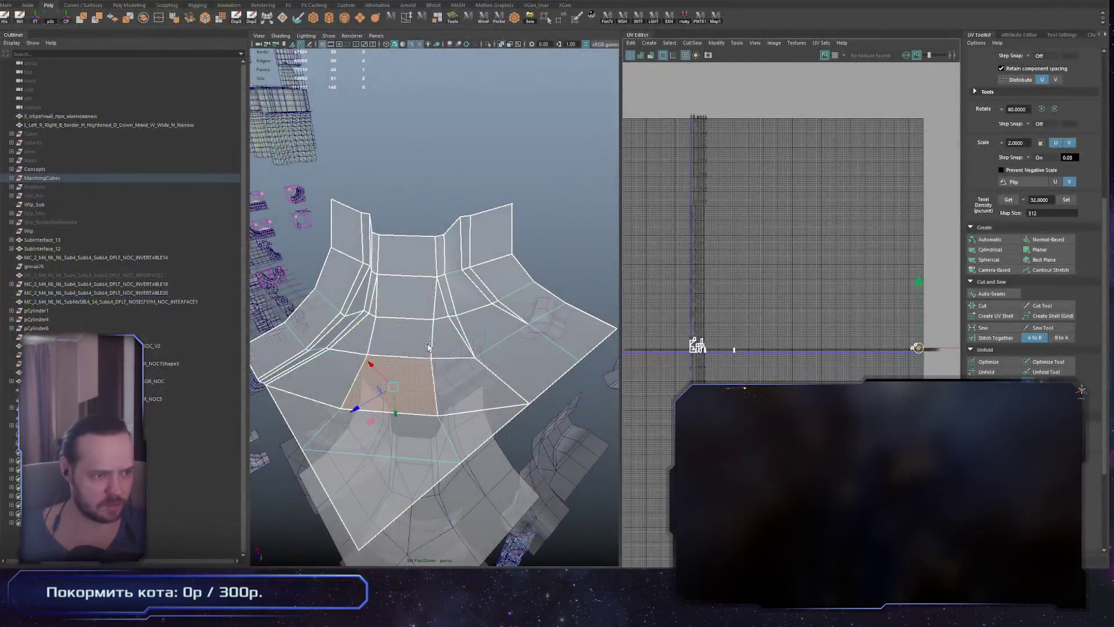
Inspect the UVs of the right-hand and middle floor faces in the UV Editor
left_click(448, 338)
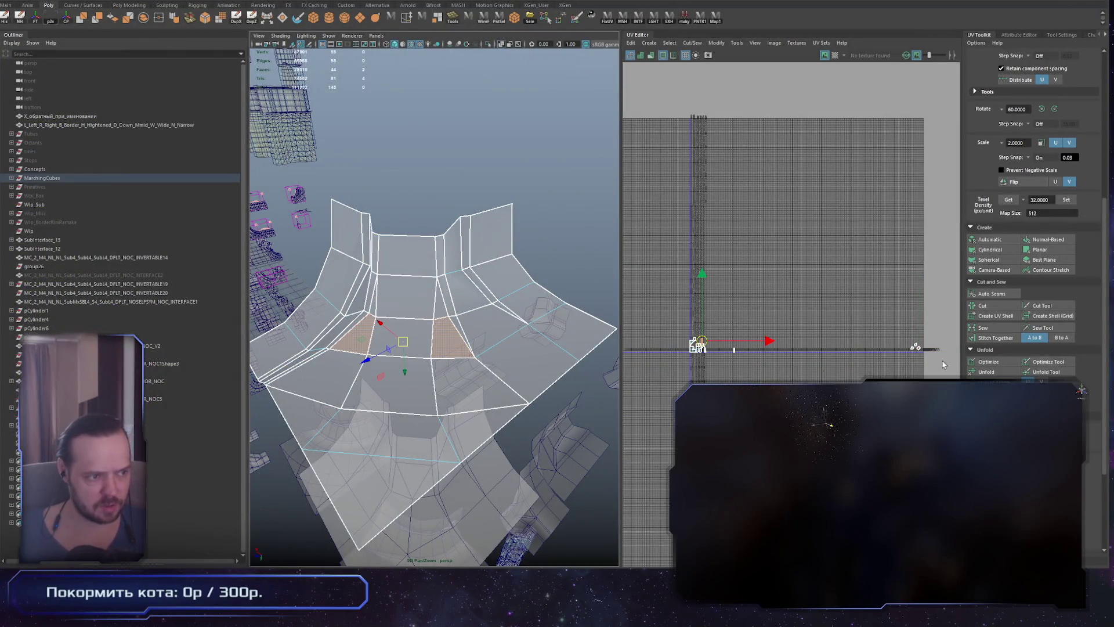
mouse_move(697, 346)
middle_mouse_down("alt")
mouse_move(671, 249)
mouse_move(745, 281)
mouse_move(687, 376)
middle_mouse_up("alt")
middle_click_drag(792, 379, 745, 364, "alt")
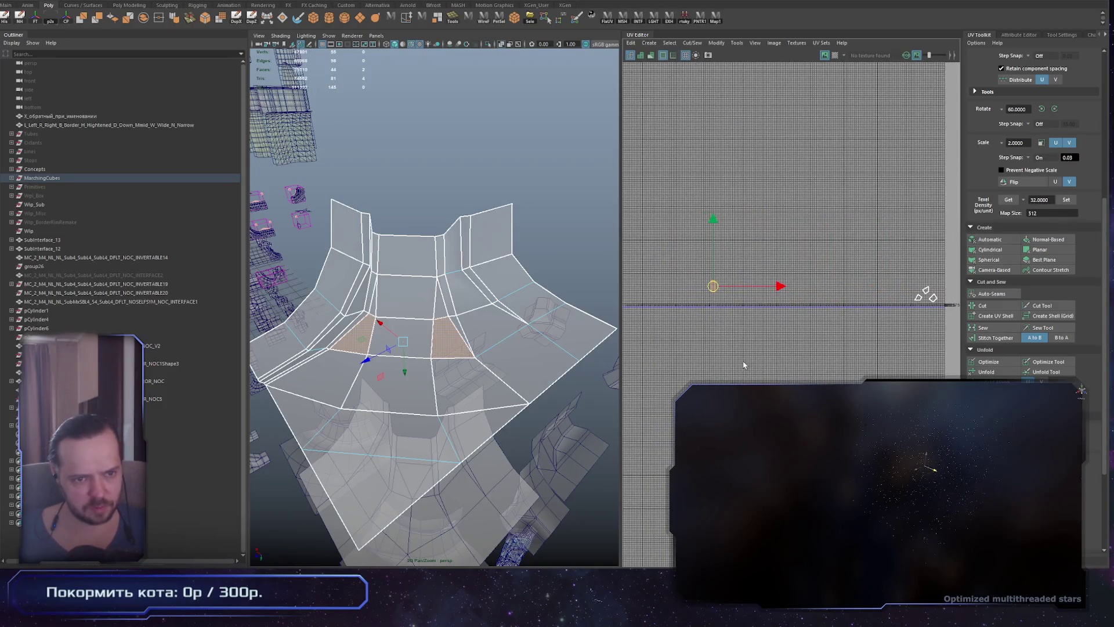
left_click(902, 370)
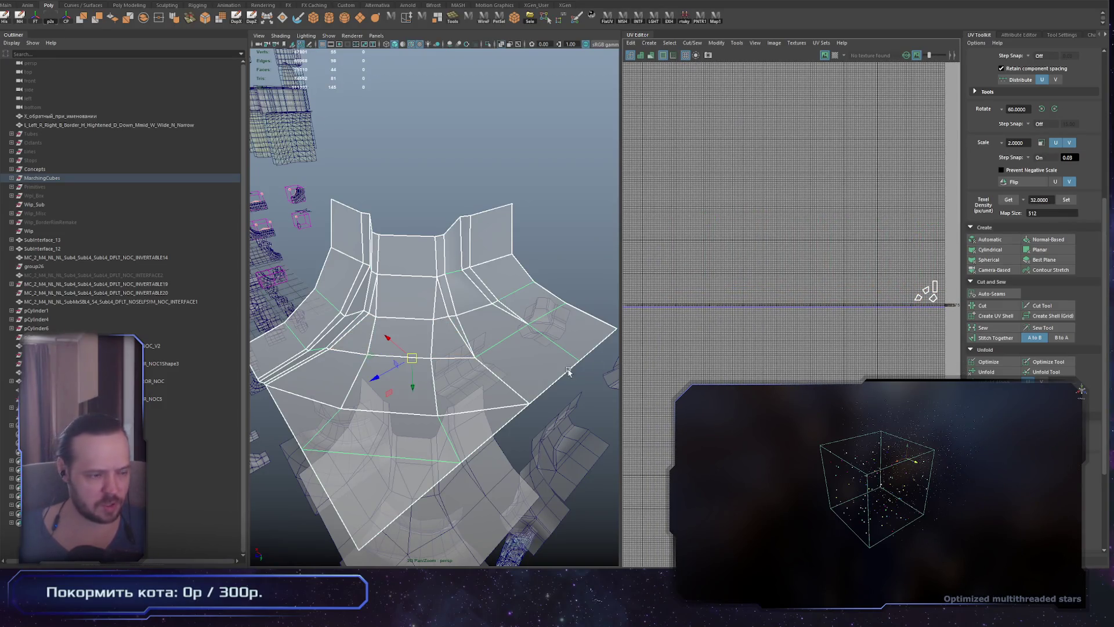
mouse_move(449, 348)
left_mouse_down("alt")
mouse_move(441, 325)
mouse_move(447, 352)
left_mouse_up("alt")
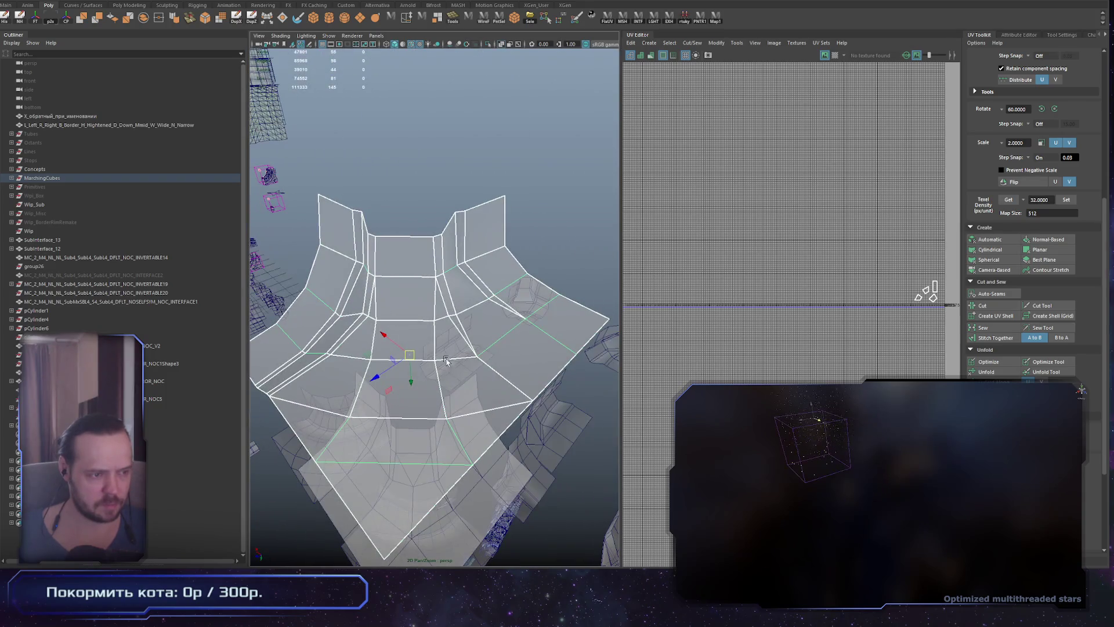
left_click(406, 332)
key("f")
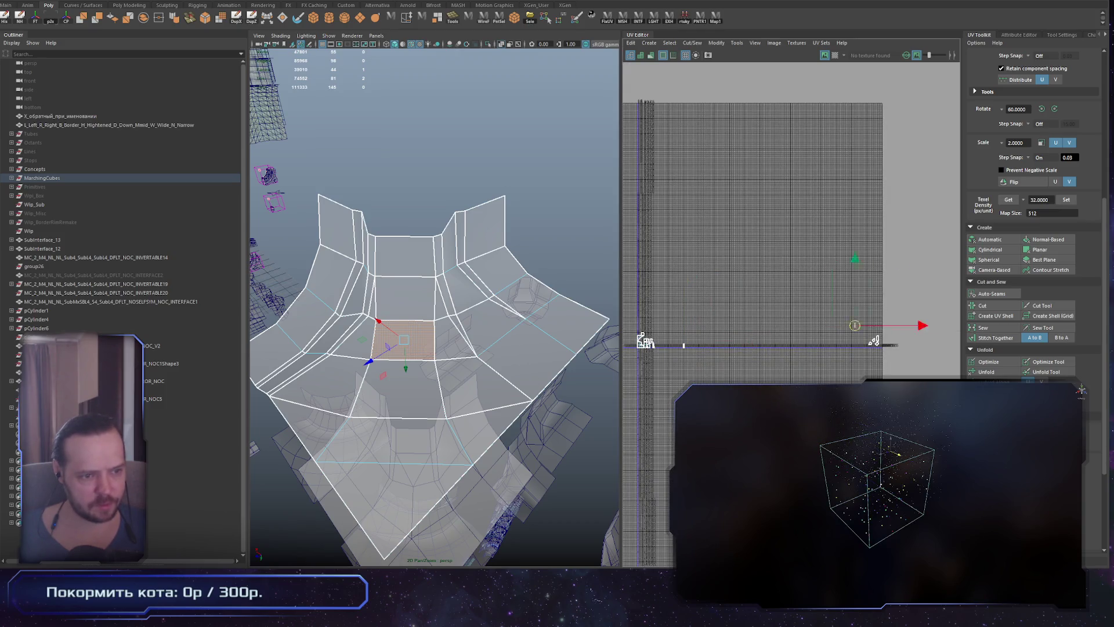
key("f")
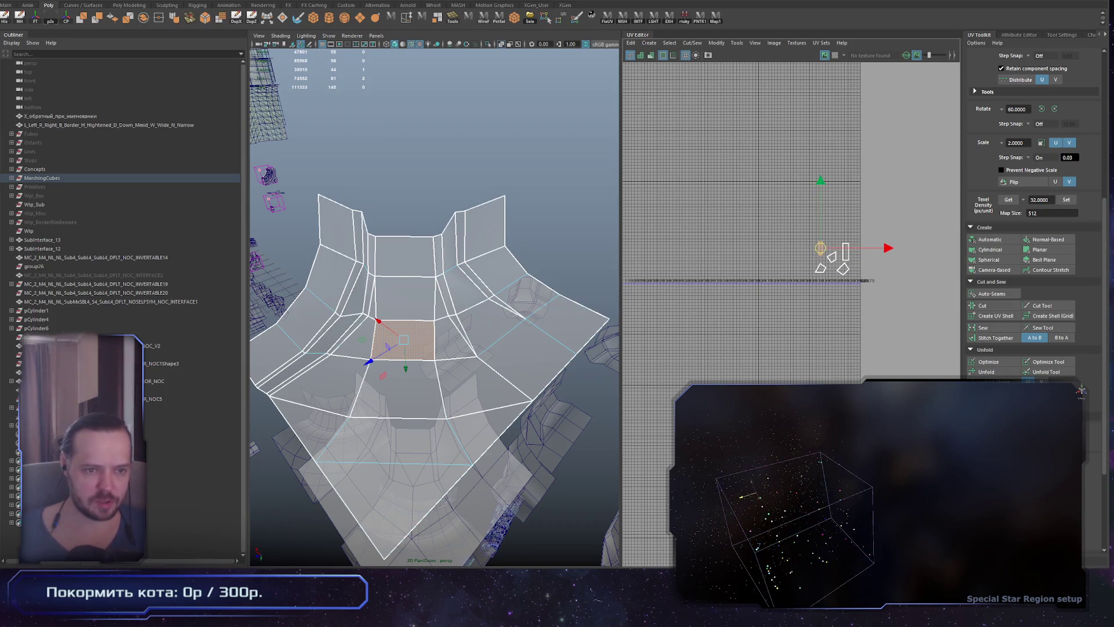
Select the MarchingCubes group in the Outliner to display all its meshes' UVs
left_click(514, 408)
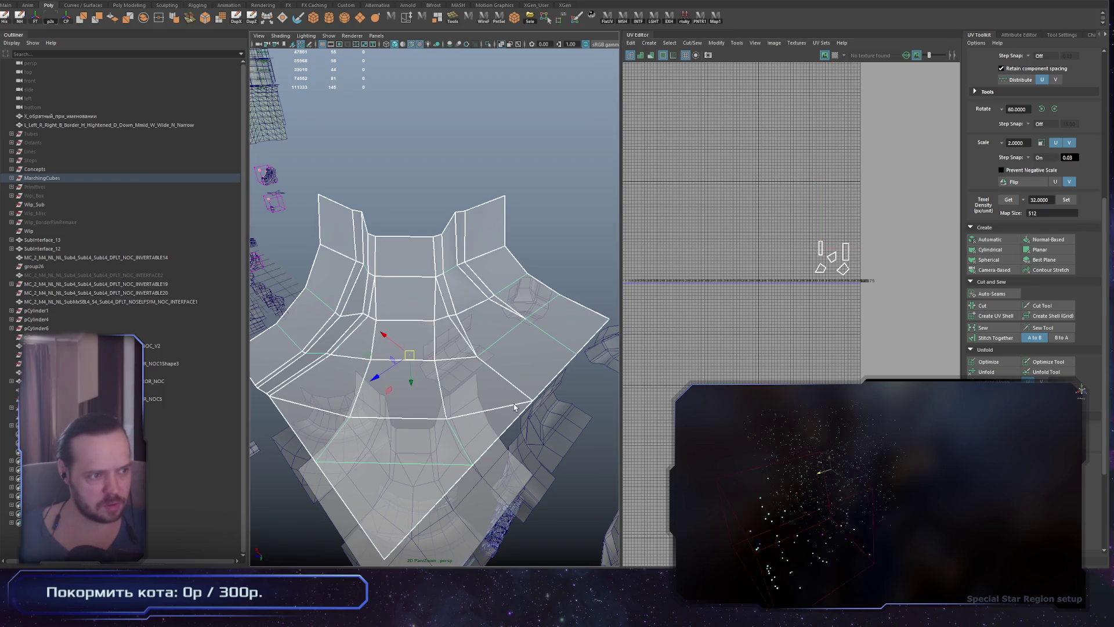
left_click(87, 177)
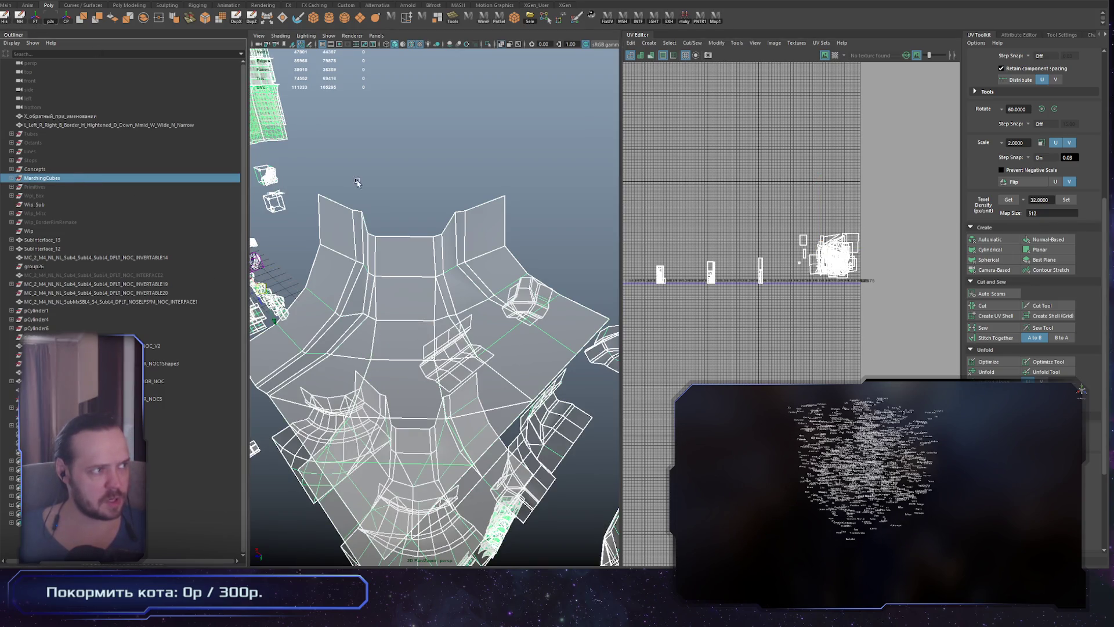
left_click_drag(298, 150, 475, 243, "alt")
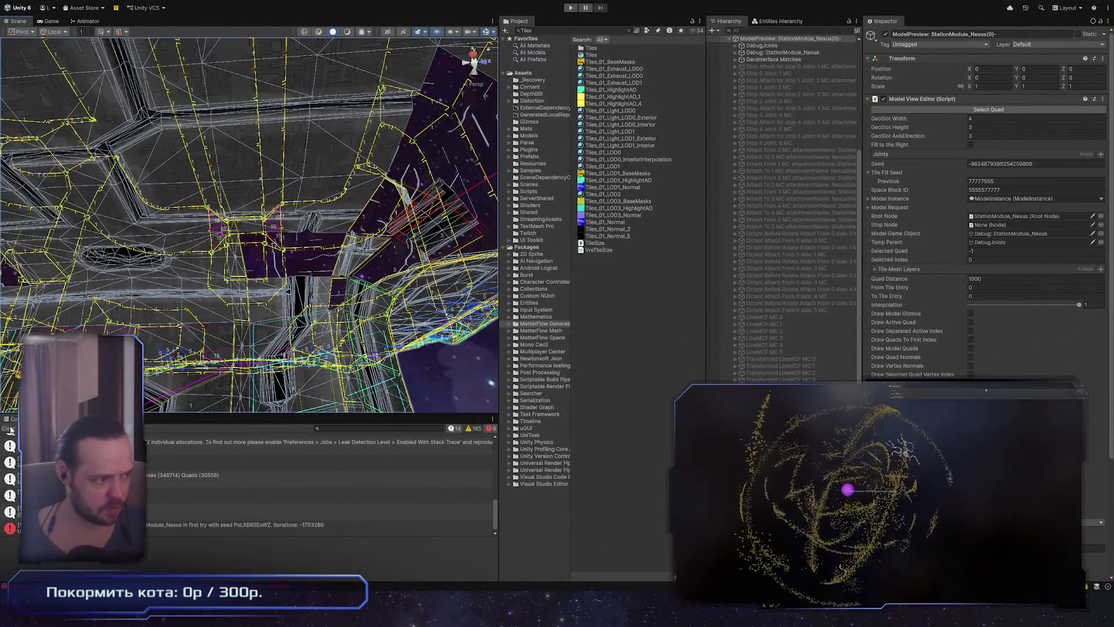
Clear the Console and scroll the MarchingCubesManager Inspector to the Marching Cubes Tags list
left_click(10, 428)
scroll(819, 343, "up", 10)
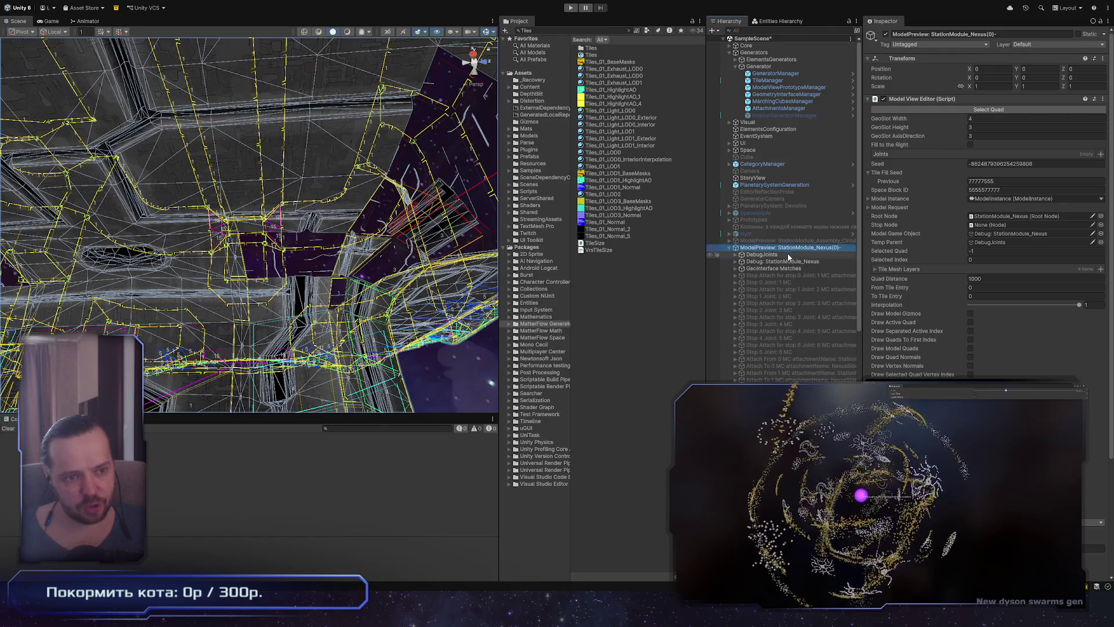
left_click(783, 101)
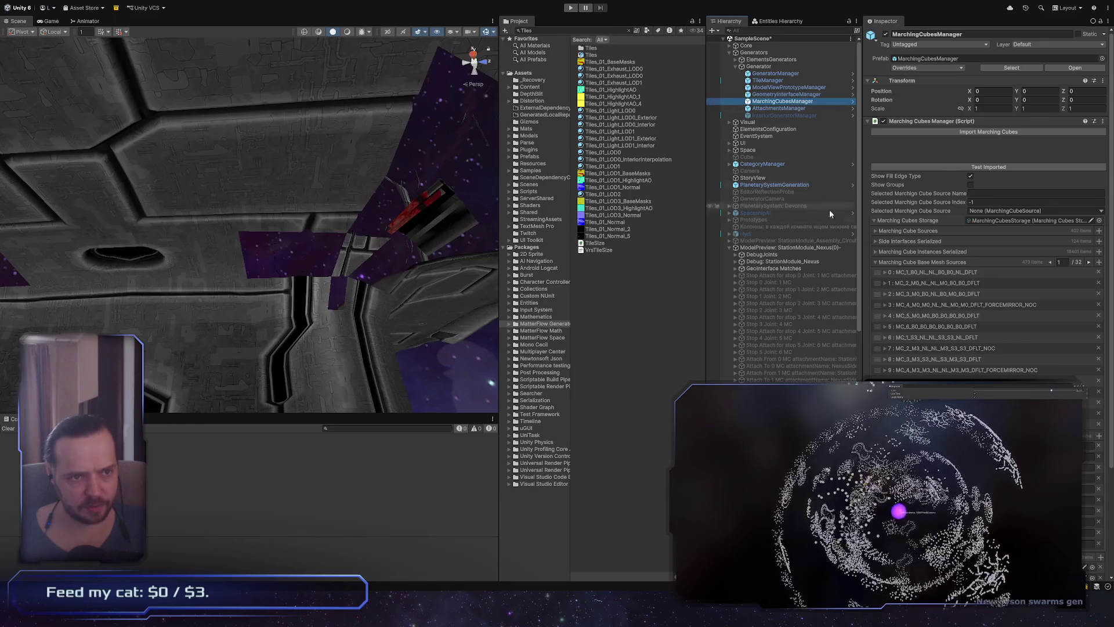
scroll(478, 280, "down", 5)
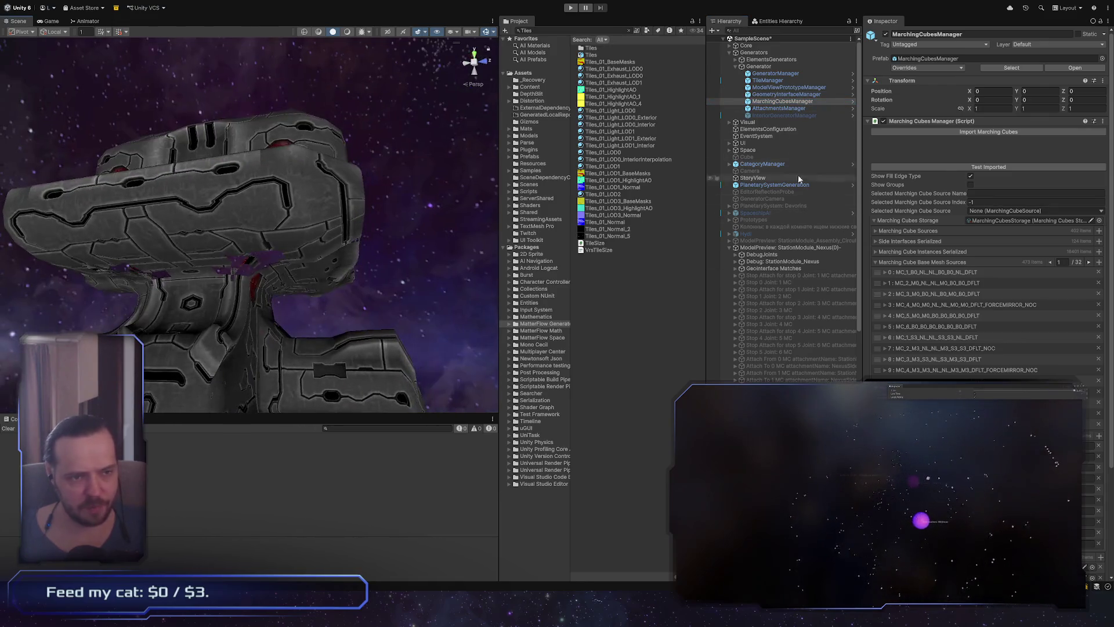
left_click_drag(861, 161, 868, 160)
scroll(977, 359, "down", 3)
scroll(963, 358, "down", 1)
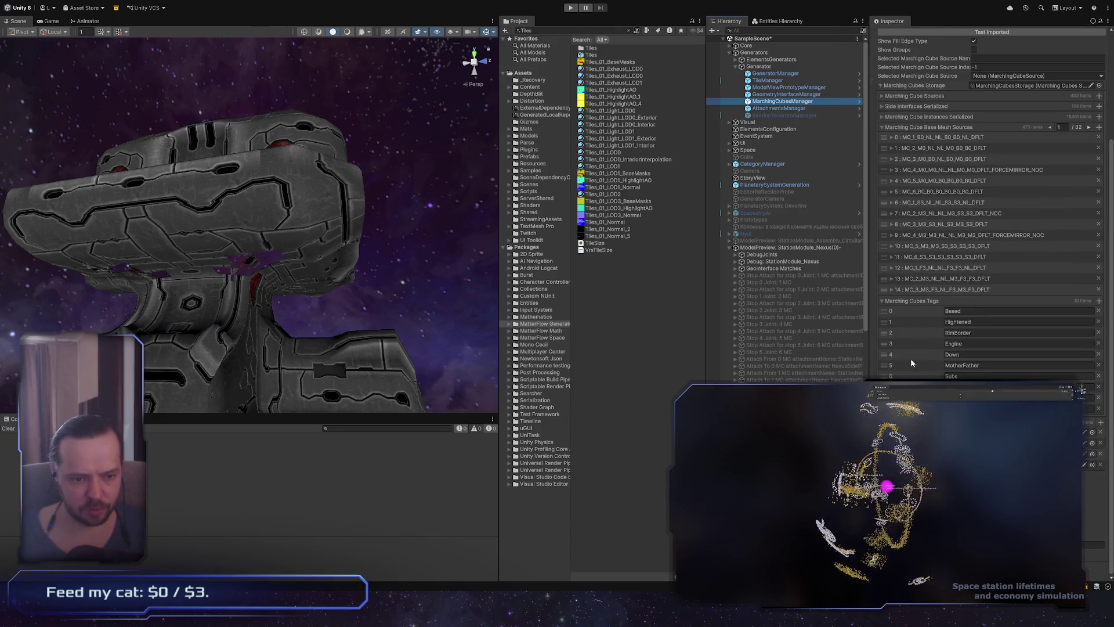
Orbit around the station module and select the StationModule_Nexus model preview
mouse_move(348, 232)
left_mouse_down("alt")
mouse_move(537, 267)
mouse_move(320, 317)
mouse_move(321, 265)
left_mouse_up("alt")
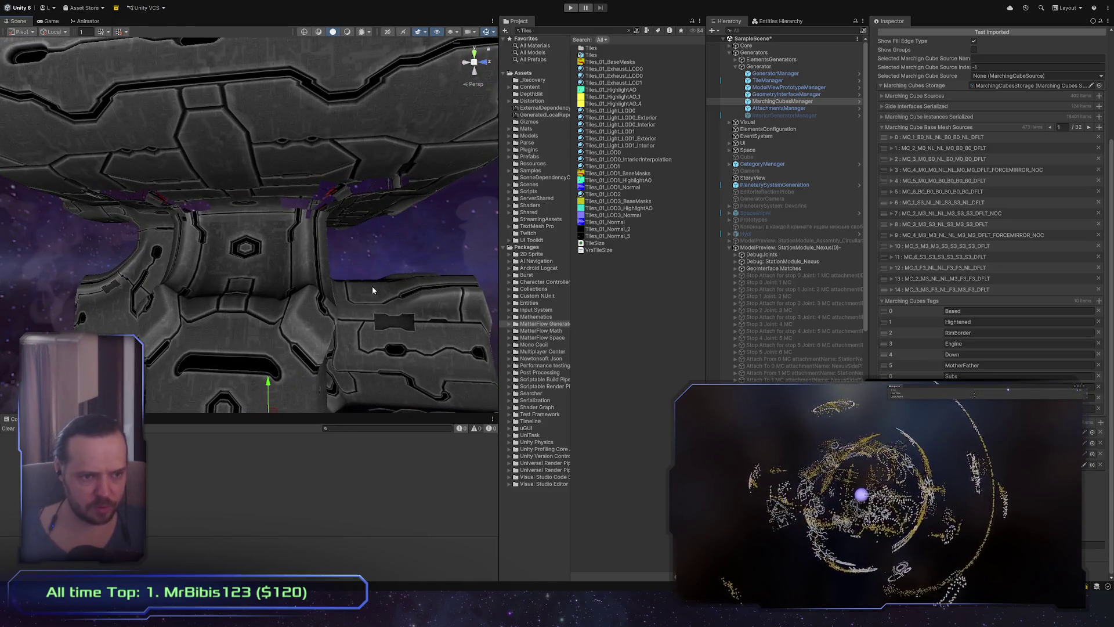
mouse_move(306, 302)
left_mouse_down("alt")
mouse_move(284, 256)
mouse_move(299, 273)
mouse_move(293, 293)
left_mouse_up("alt")
scroll(309, 284, "up", 5)
left_click(813, 247)
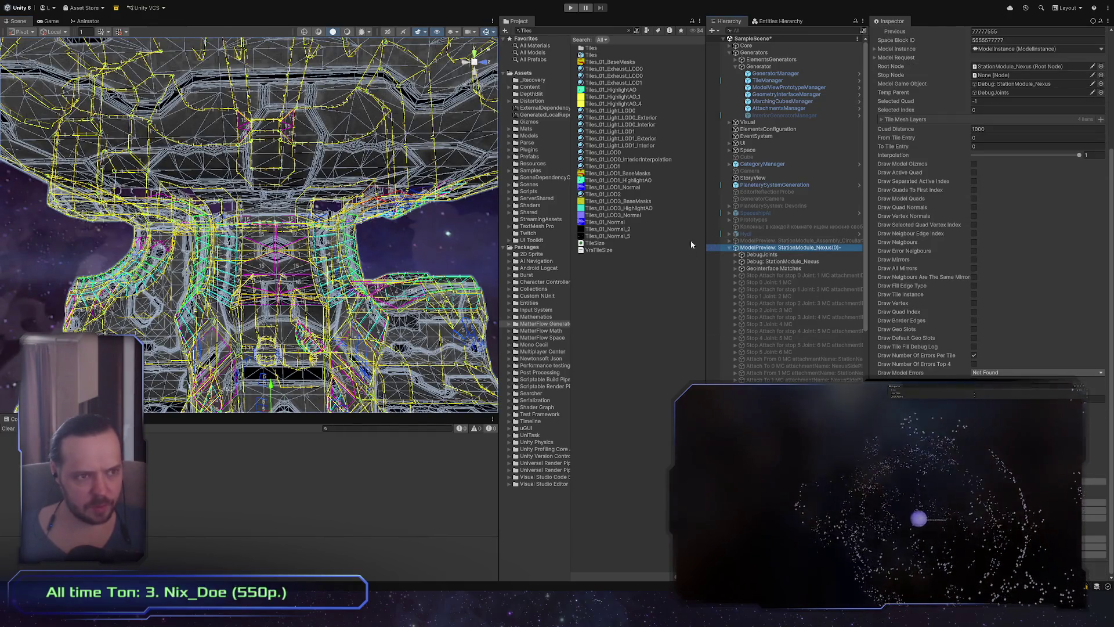
After a quick look at Maya, review the StationModule_Nexus preview and ModelViewPrototypeManager settings
left_click(647, 283)
key("alt+Tab")
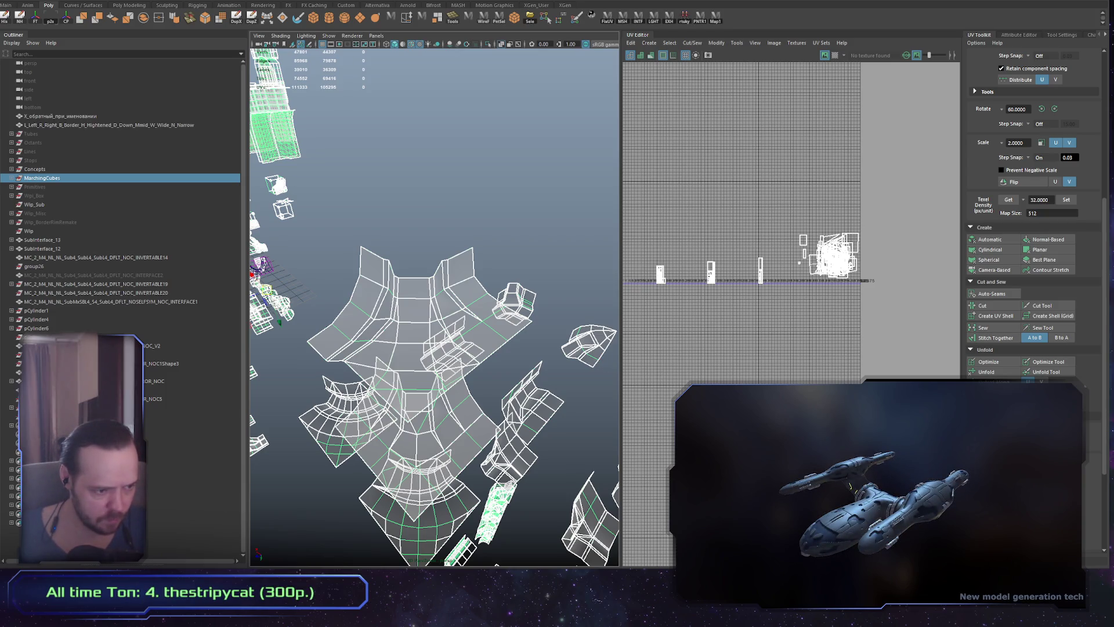
key("alt+Tab")
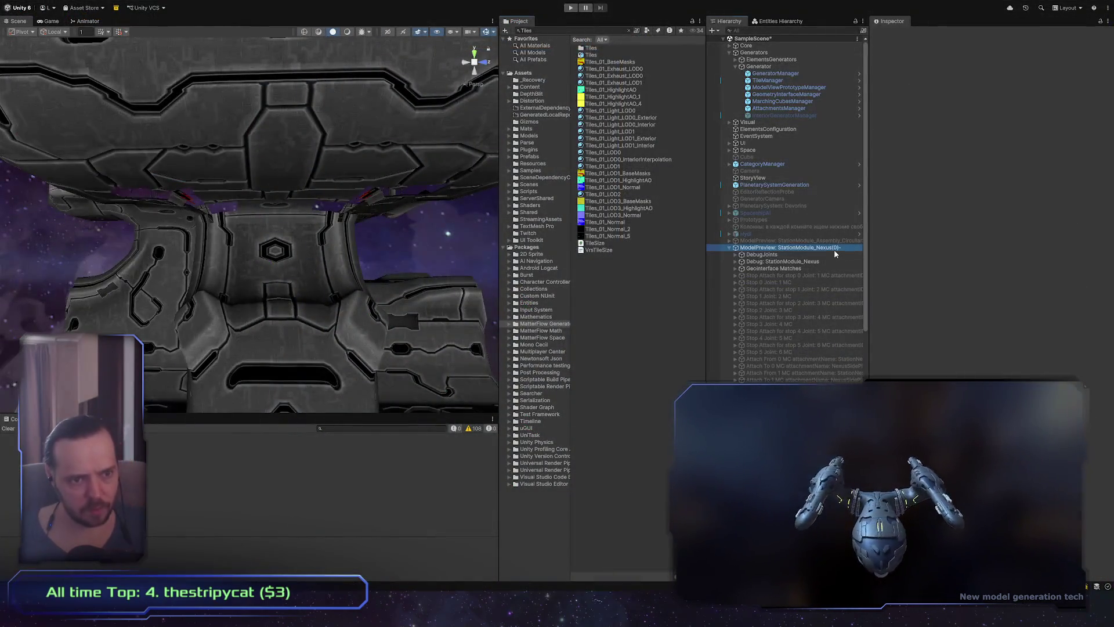
left_click(834, 249)
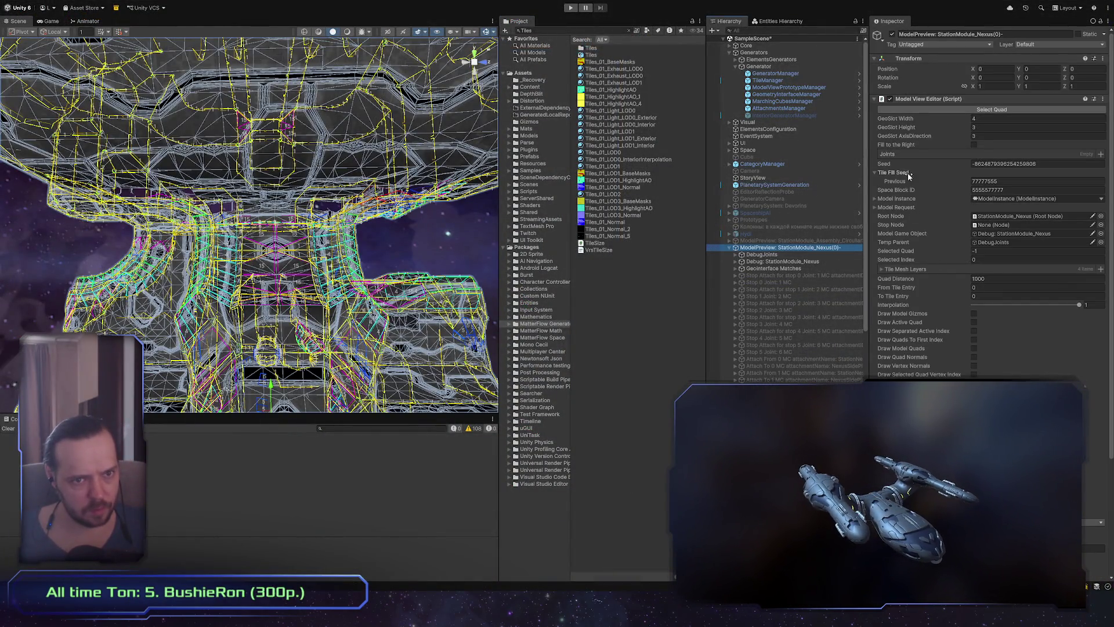
scroll(800, 116, "down", 2)
scroll(793, 85, "up", 2)
left_click(790, 87)
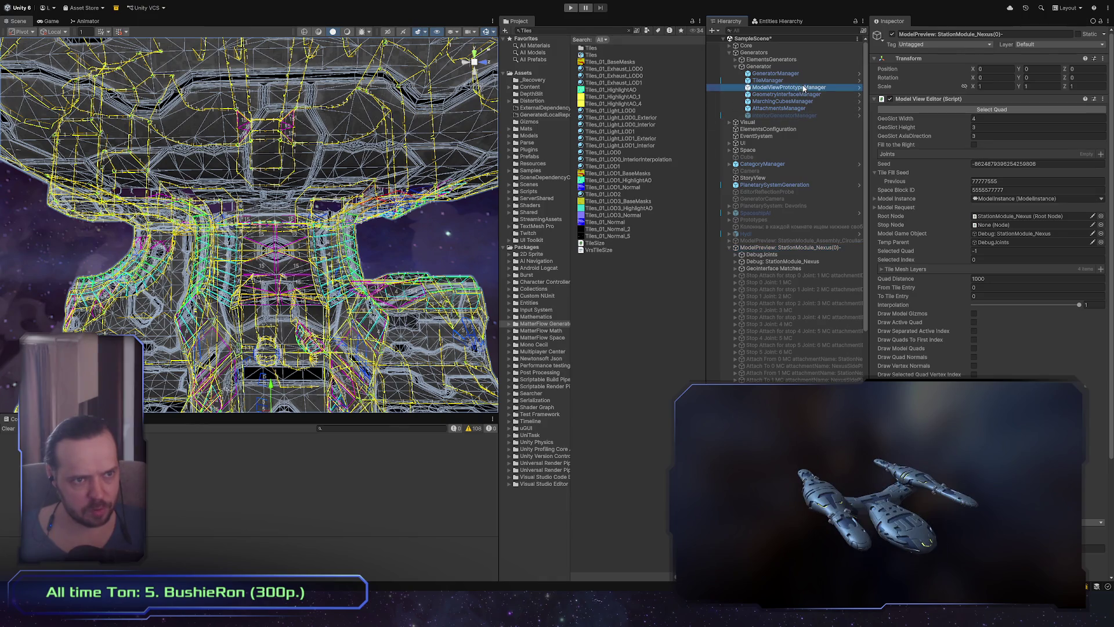
scroll(1082, 243, "down", 5)
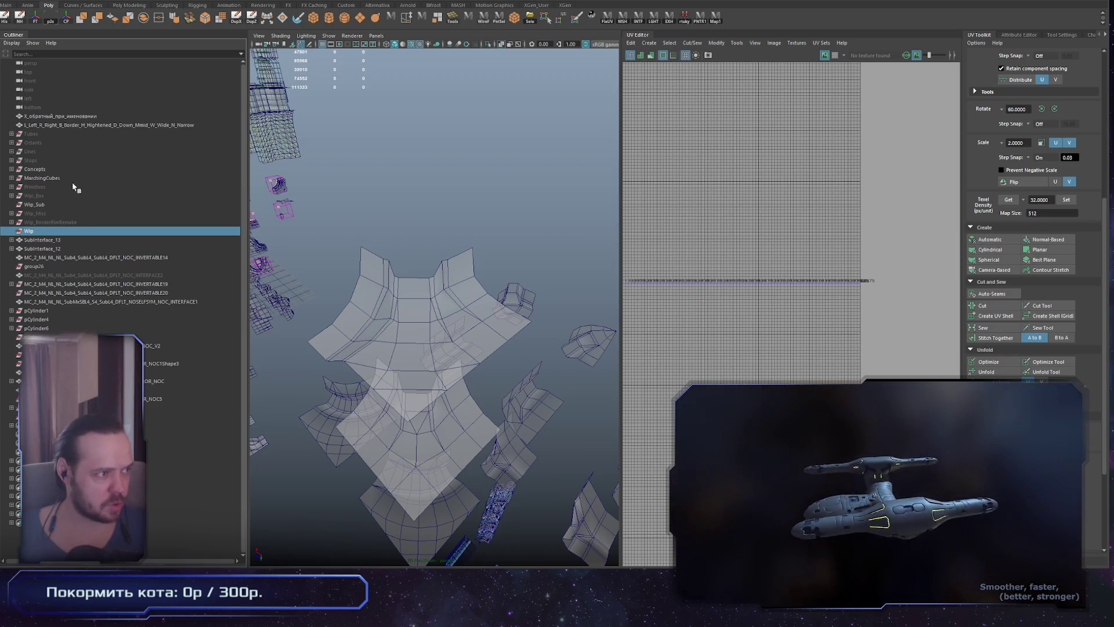
Select the MarchingCubes group in Maya's Outliner to show its meshes' UVs
left_click(43, 177)
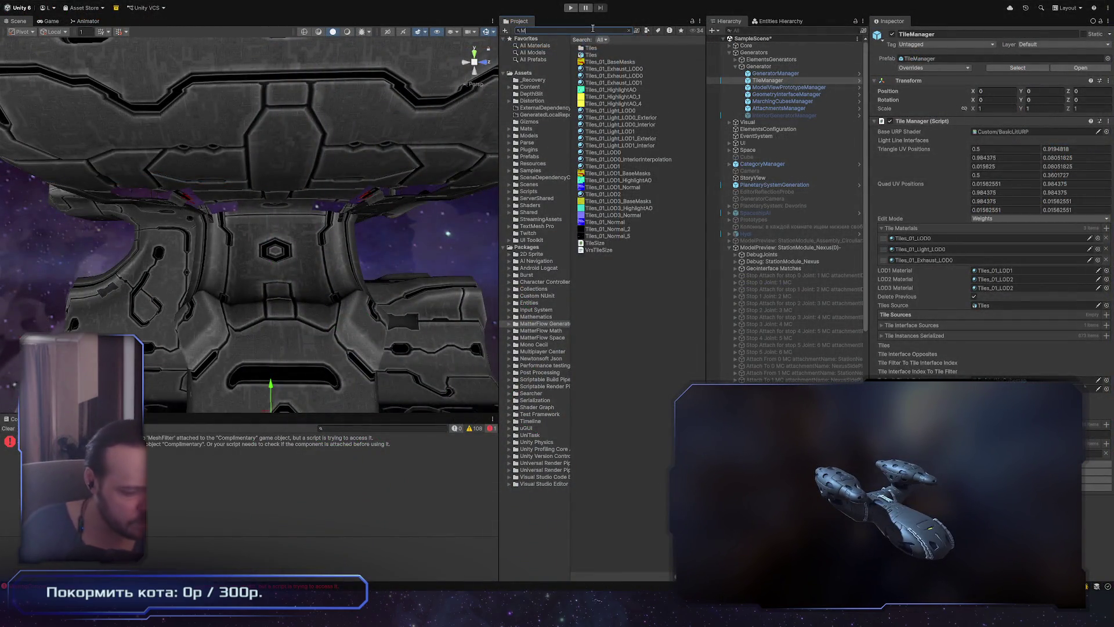
Check the MarchingCubes asset, then search 'Tiles' and open the Tiles model's Import Settings
type("archin")
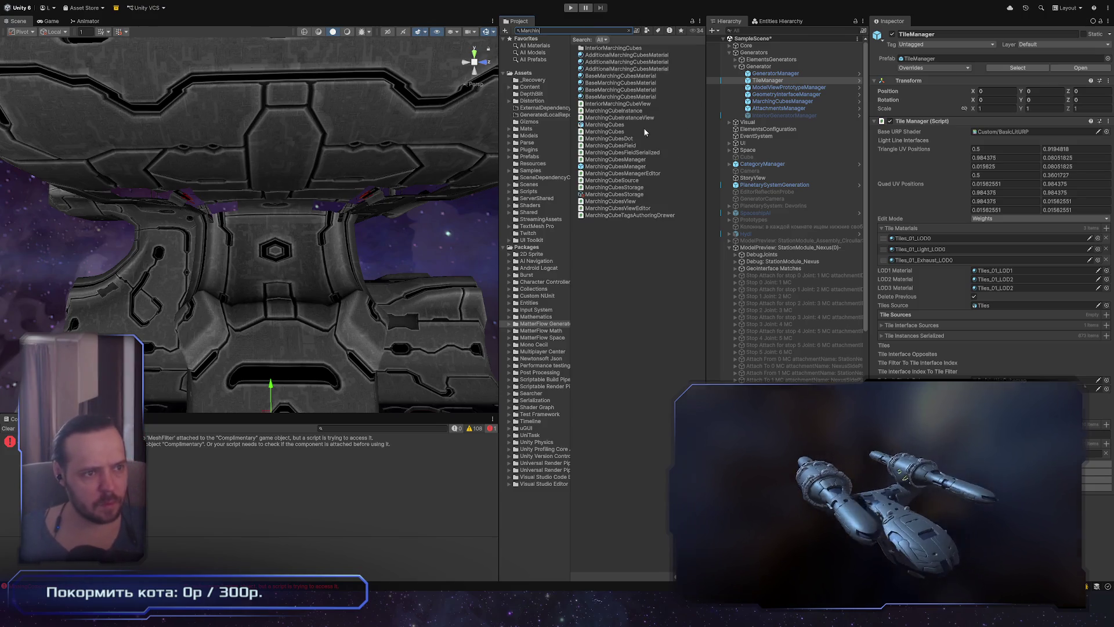
left_click(643, 125)
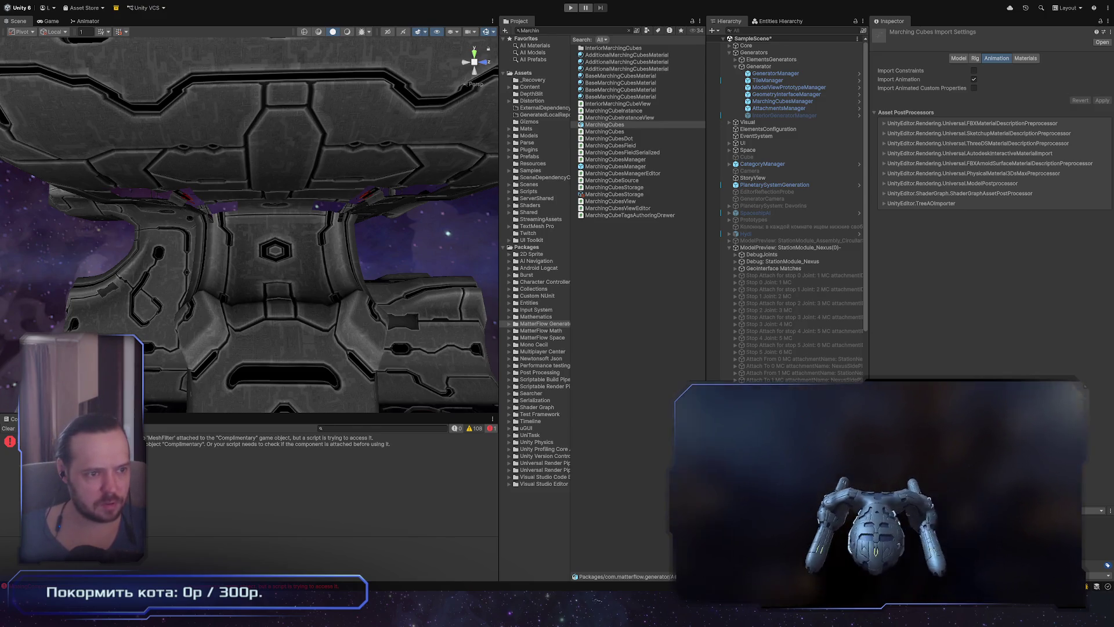
key("alt+Tab")
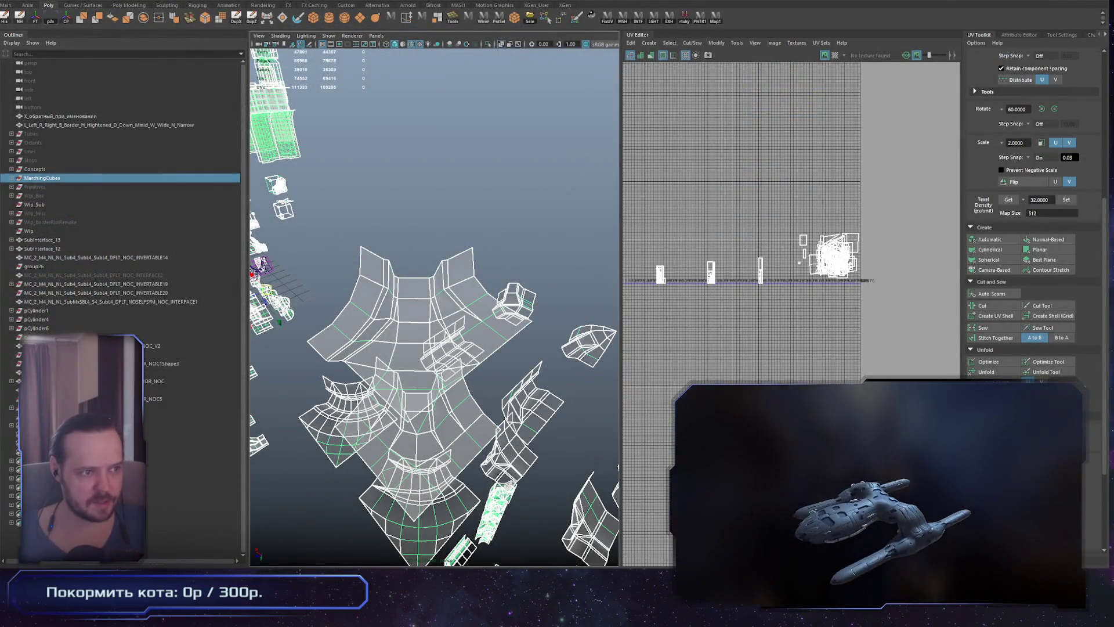
key("alt+Tab")
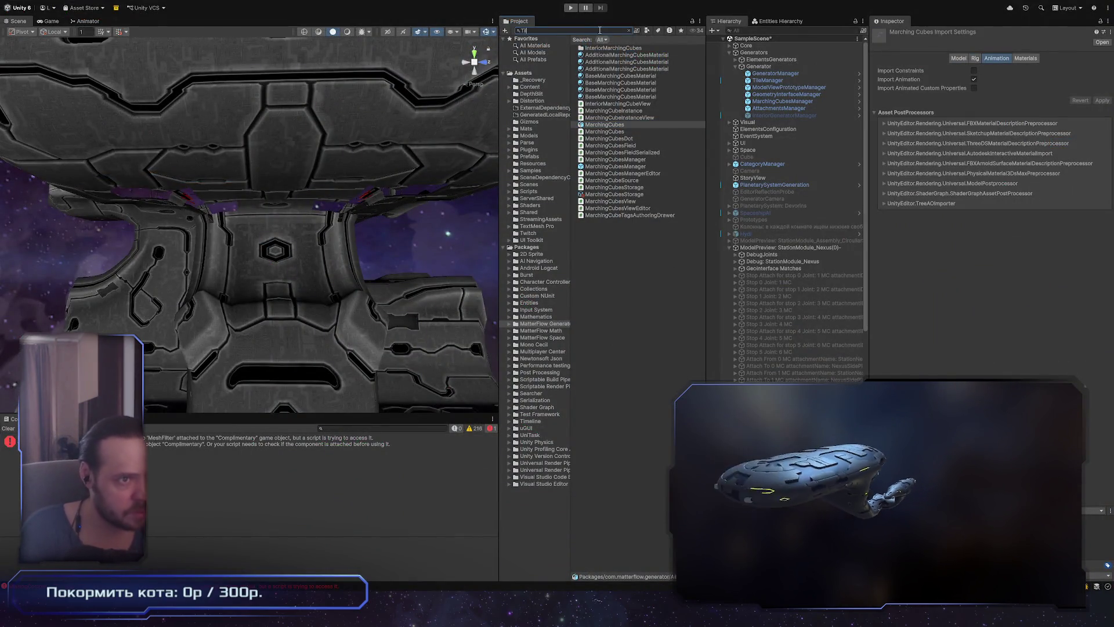
type("Tiles")
left_click(638, 53)
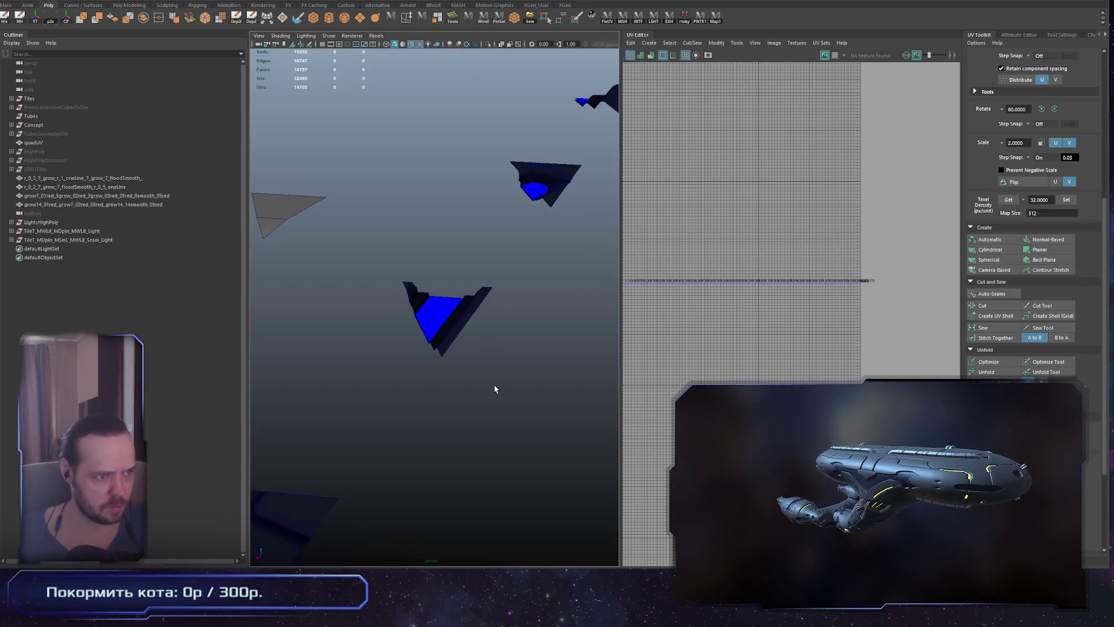
Tilt the view over the triangular tile pieces and select the Tiles group in the Outliner
scroll(492, 382, "down", 5)
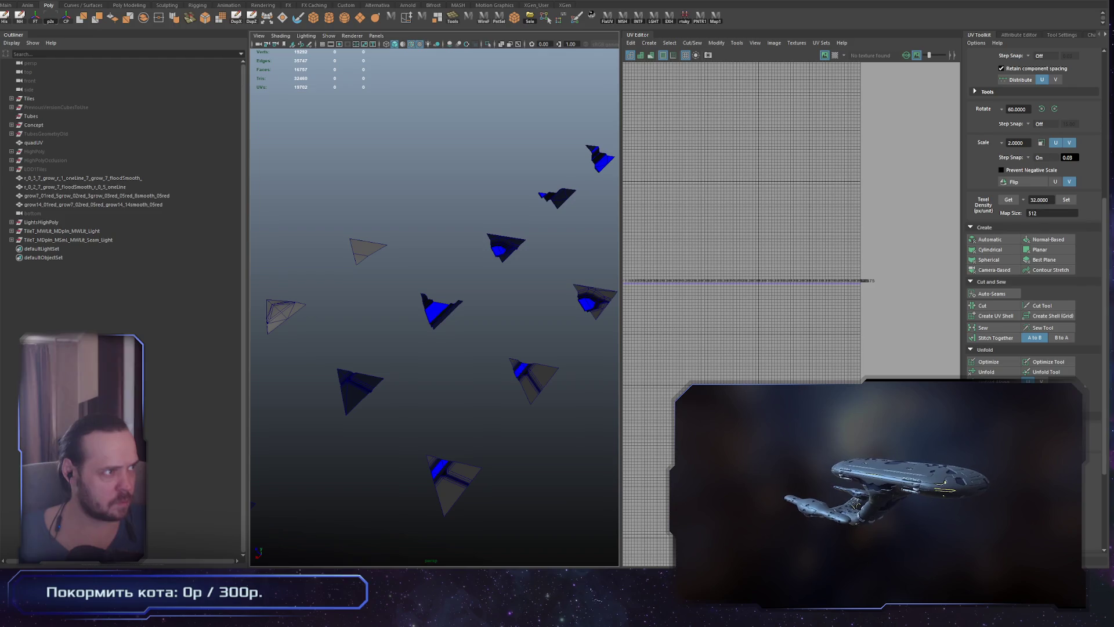
left_click_drag(406, 348, 443, 380, "alt")
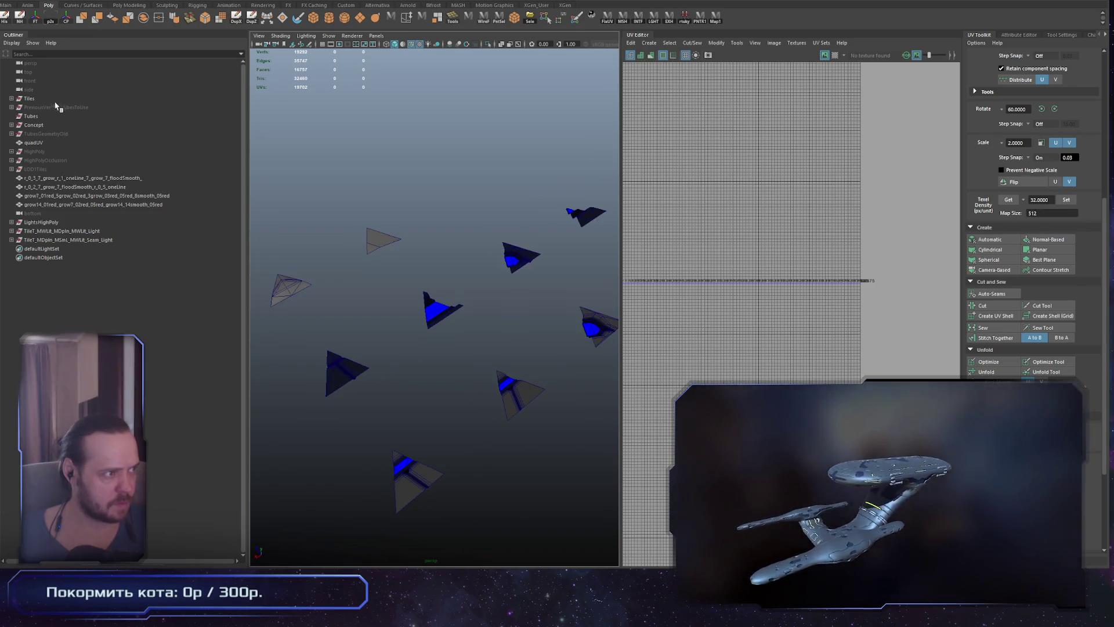
left_click(41, 99)
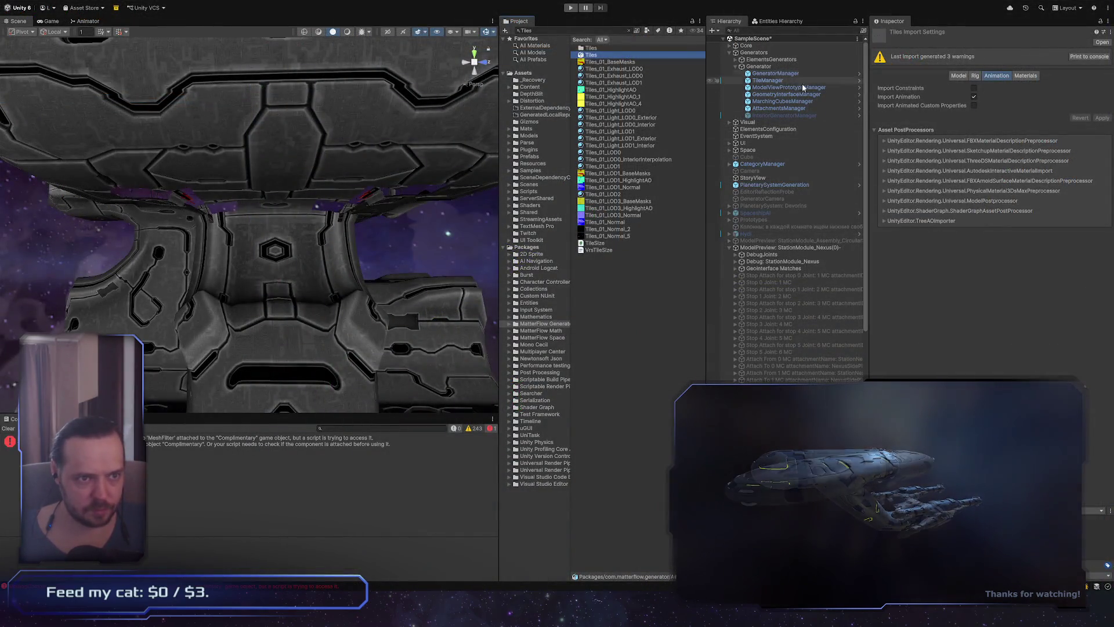
Review the MarchingCubesManager and TileManager settings, then run Import Marching Cubes
left_click(813, 102)
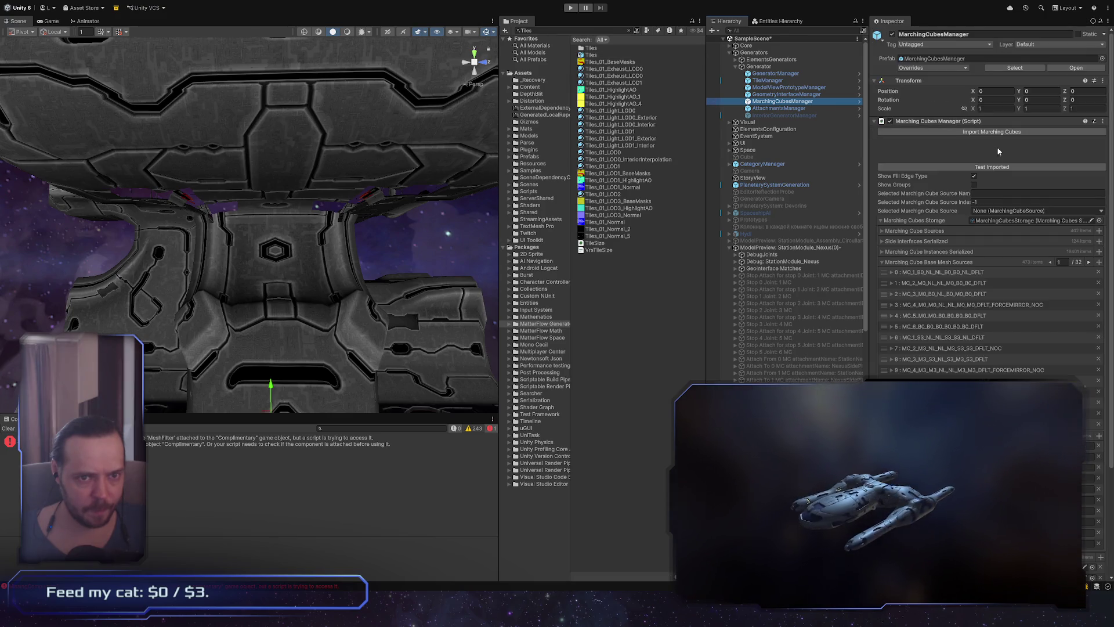
left_click(768, 80)
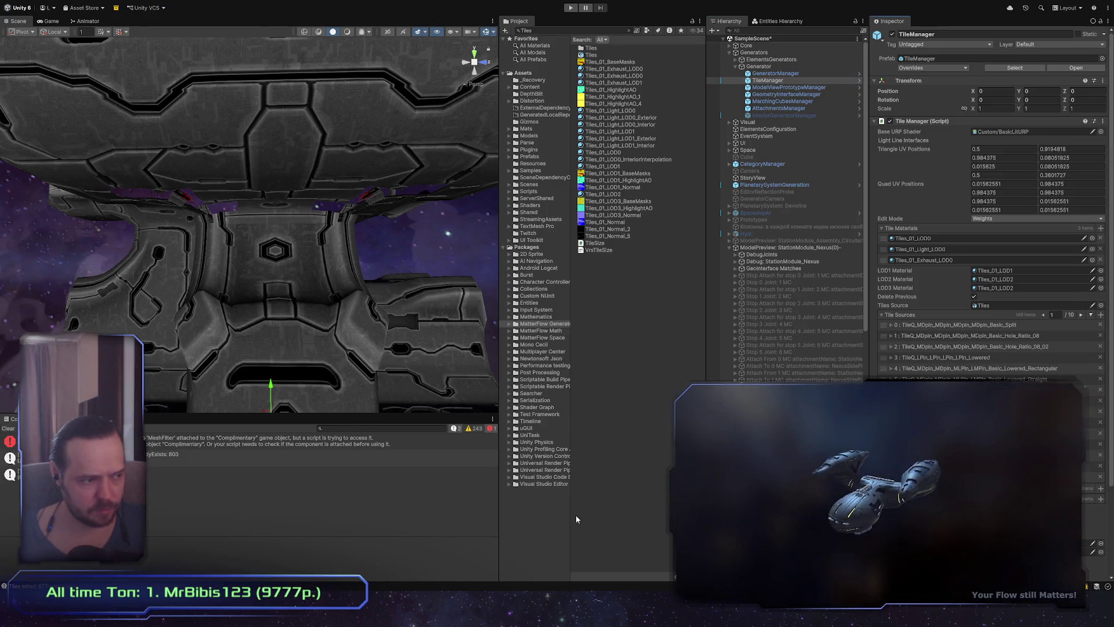
left_click(784, 102)
left_click(1035, 132)
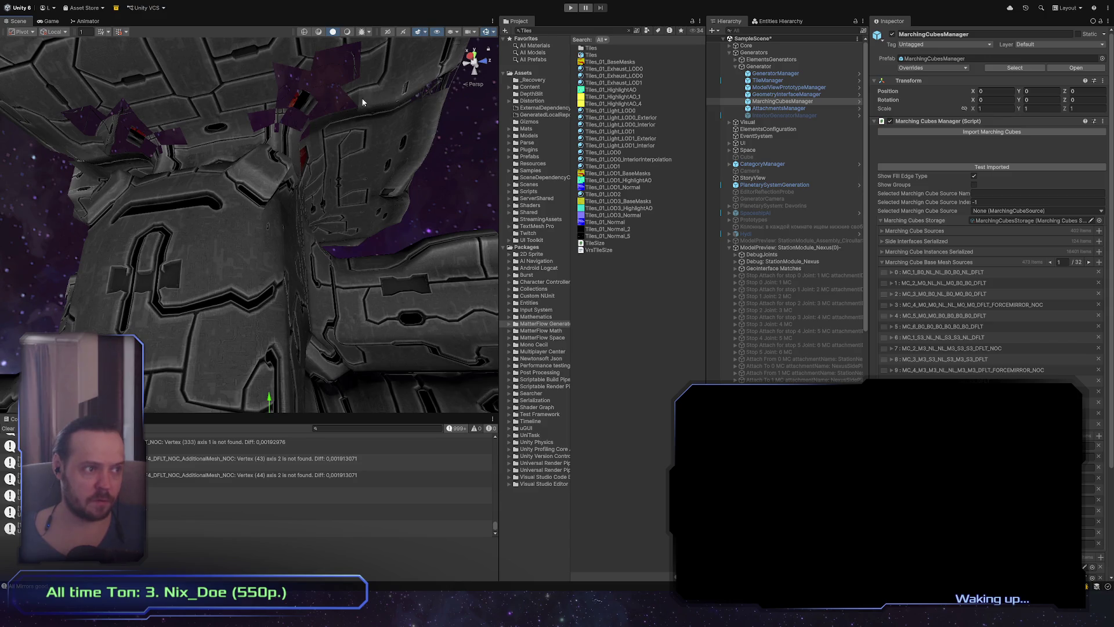
Select and deselect the StationModule_Nexus(0) preview to rebuild the station module
right_click_drag(344, 133, 280, 155)
left_click(811, 245)
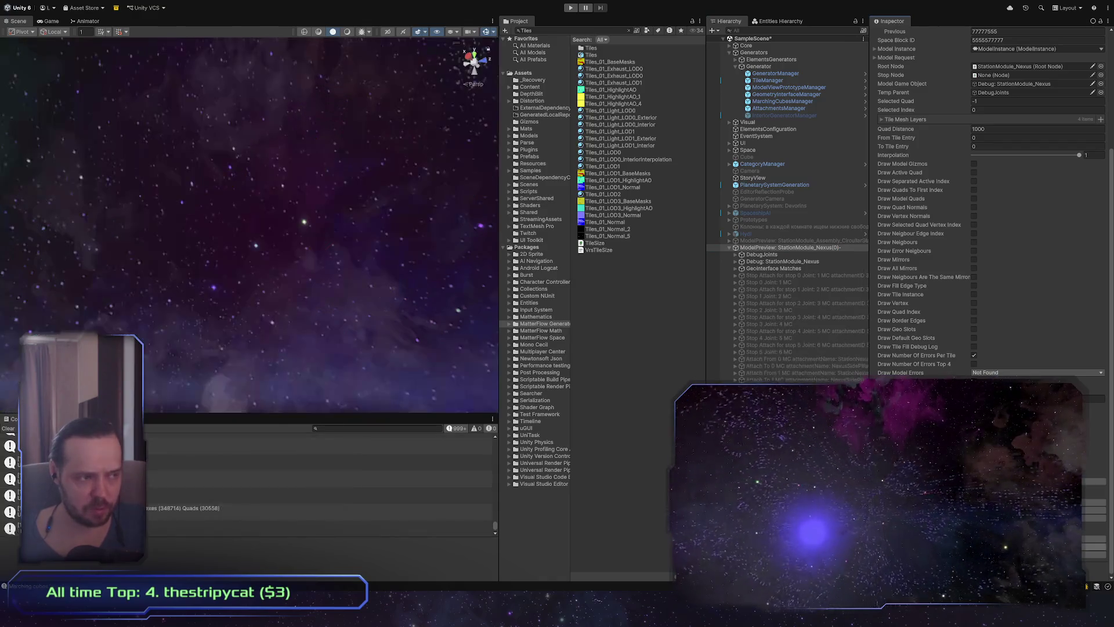
left_click(647, 360)
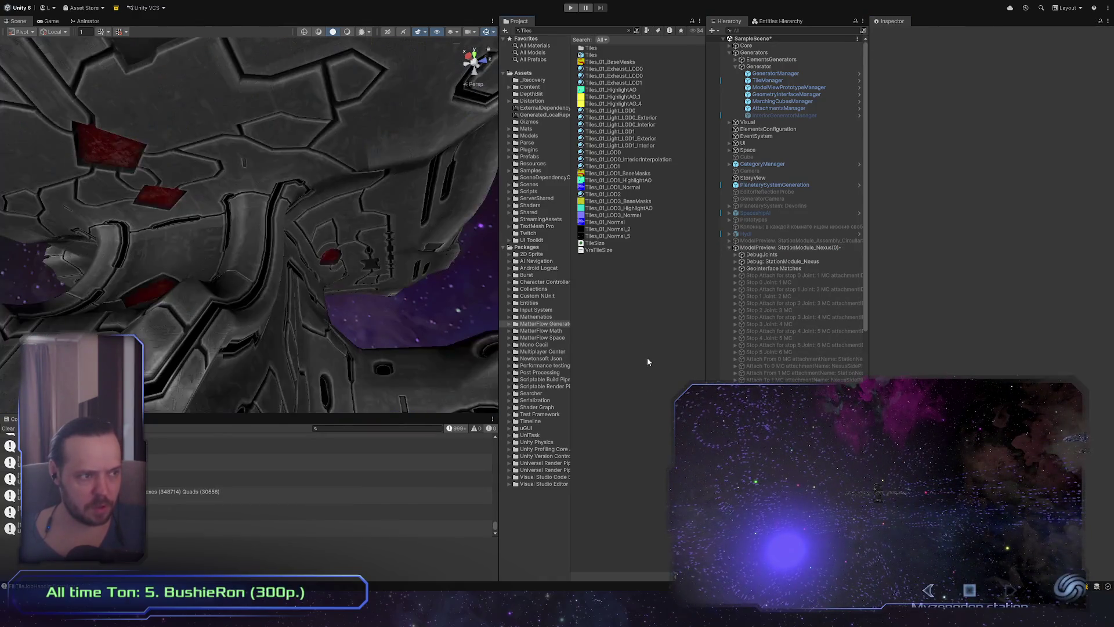
mouse_move(409, 282)
left_mouse_down("alt")
mouse_move(311, 313)
mouse_move(334, 312)
mouse_move(294, 292)
mouse_move(259, 251)
mouse_move(287, 252)
mouse_move(256, 251)
mouse_move(254, 233)
mouse_move(209, 233)
mouse_move(231, 257)
mouse_move(424, 197)
mouse_move(224, 231)
mouse_move(292, 257)
left_mouse_up("alt")
left_click(830, 248)
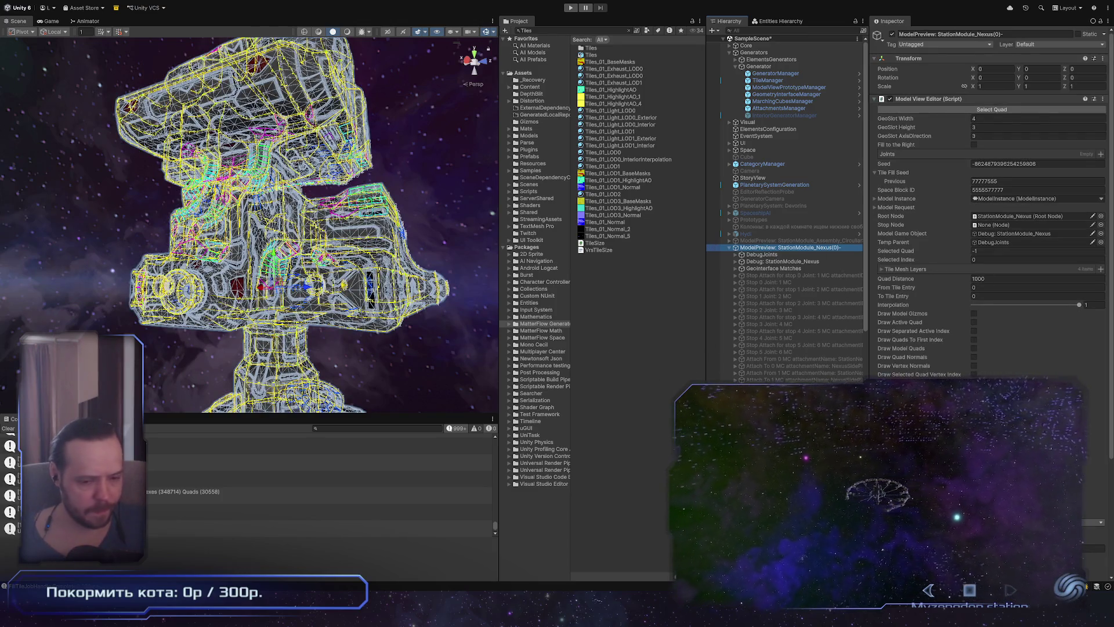
scroll(987, 232, "down", 5)
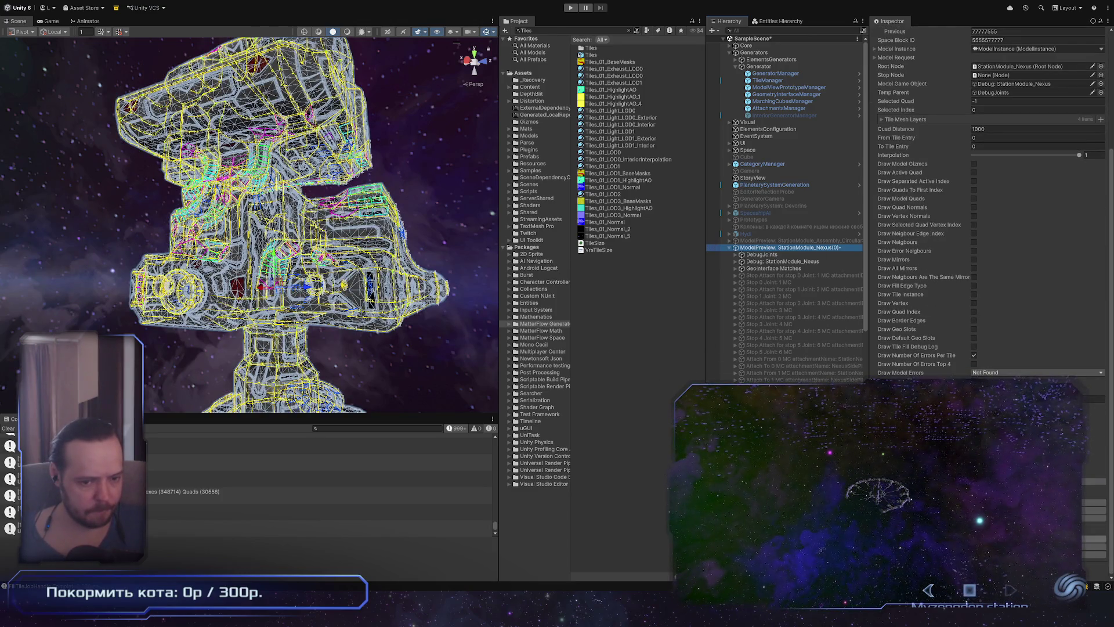
left_click(596, 366)
scroll(380, 339, "up", 5)
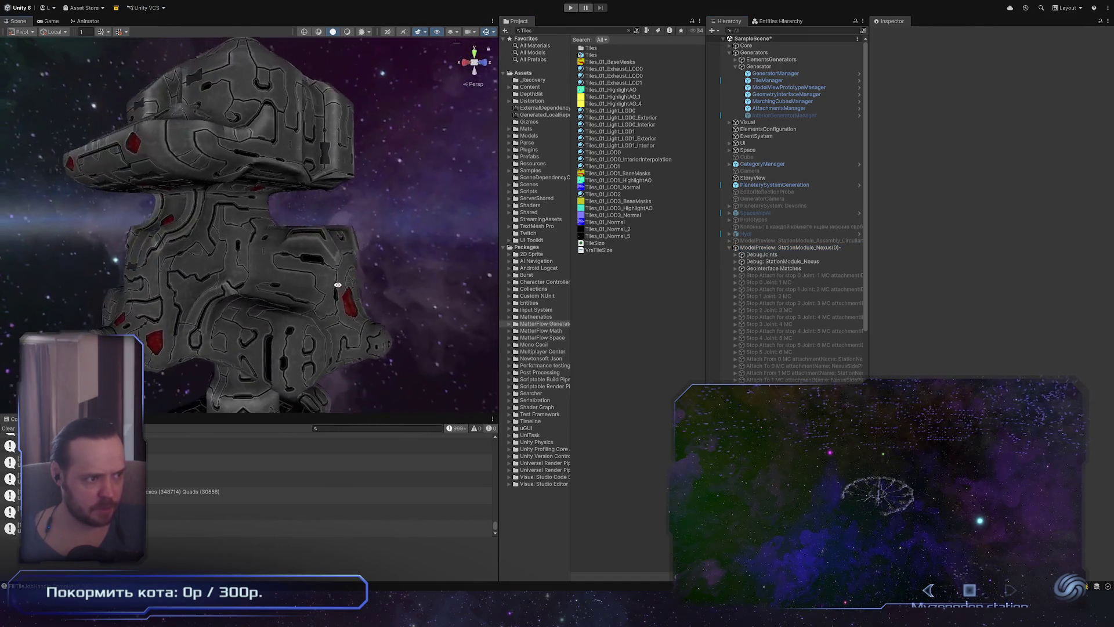
right_click_drag(380, 340, 292, 315)
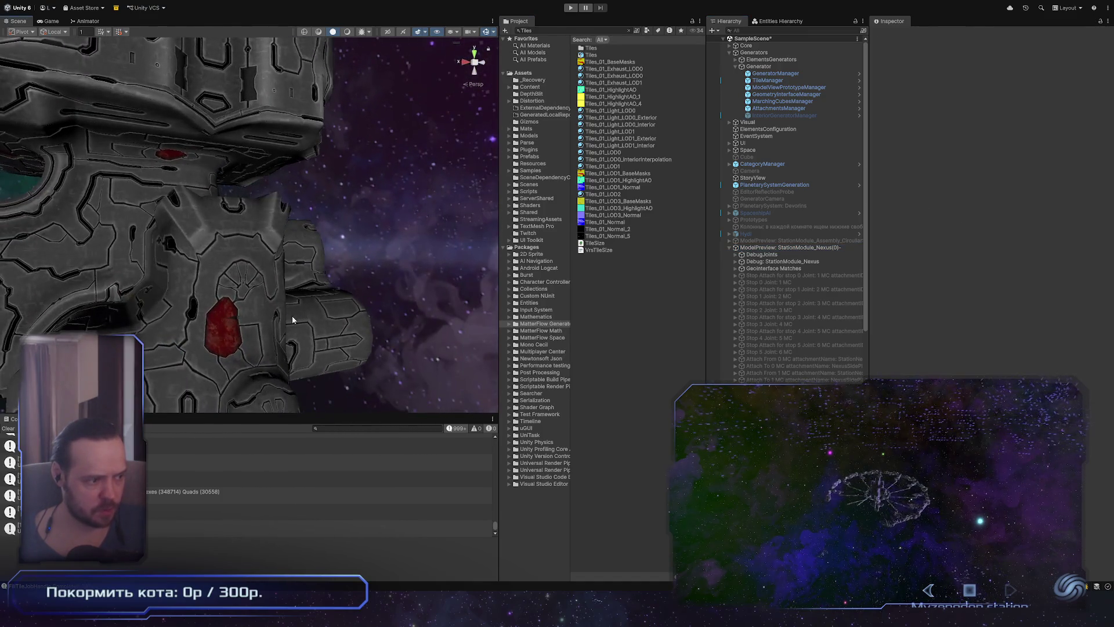
middle_click_drag(219, 407, 324, 237)
mouse_move(324, 236)
right_mouse_down()
mouse_move(351, 324)
mouse_move(406, 278)
right_mouse_up()
mouse_move(830, 229)
right_mouse_down()
mouse_move(970, 68)
mouse_move(924, 307)
mouse_move(294, 281)
mouse_move(279, 261)
mouse_move(293, 240)
mouse_move(98, 180)
mouse_move(350, 293)
right_mouse_up()
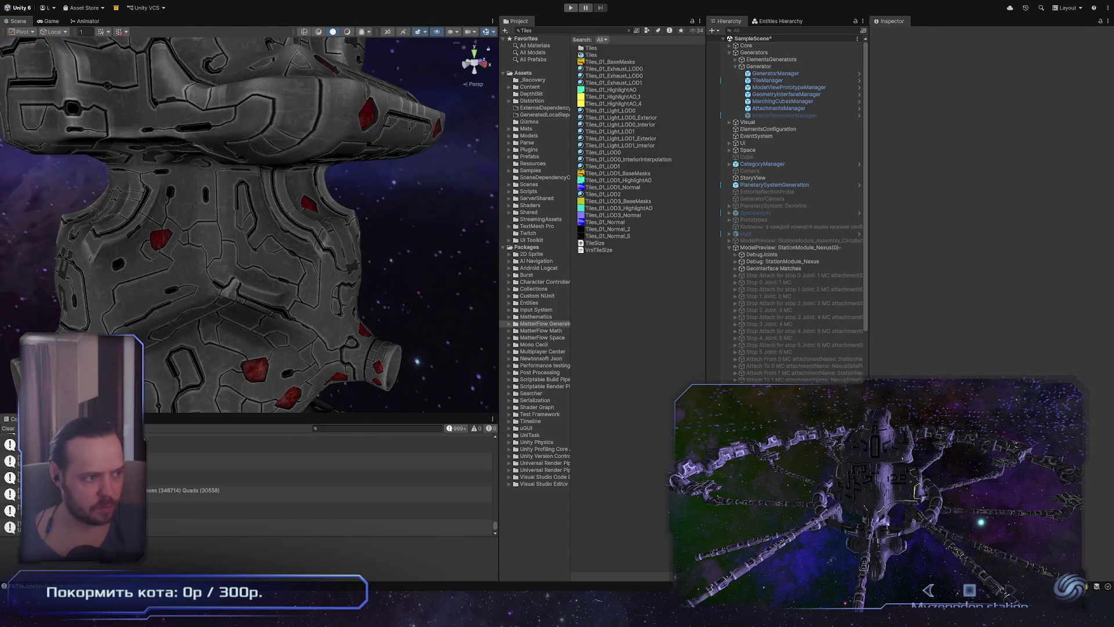
key("alt+Tab")
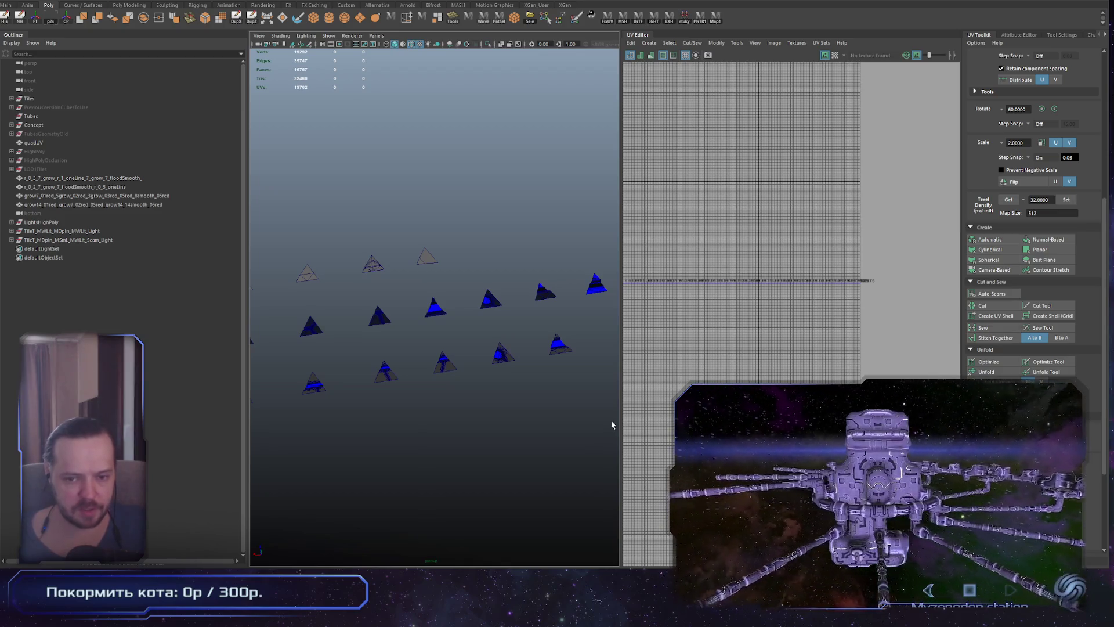
key("alt+Tab")
scroll(333, 334, "up", 10)
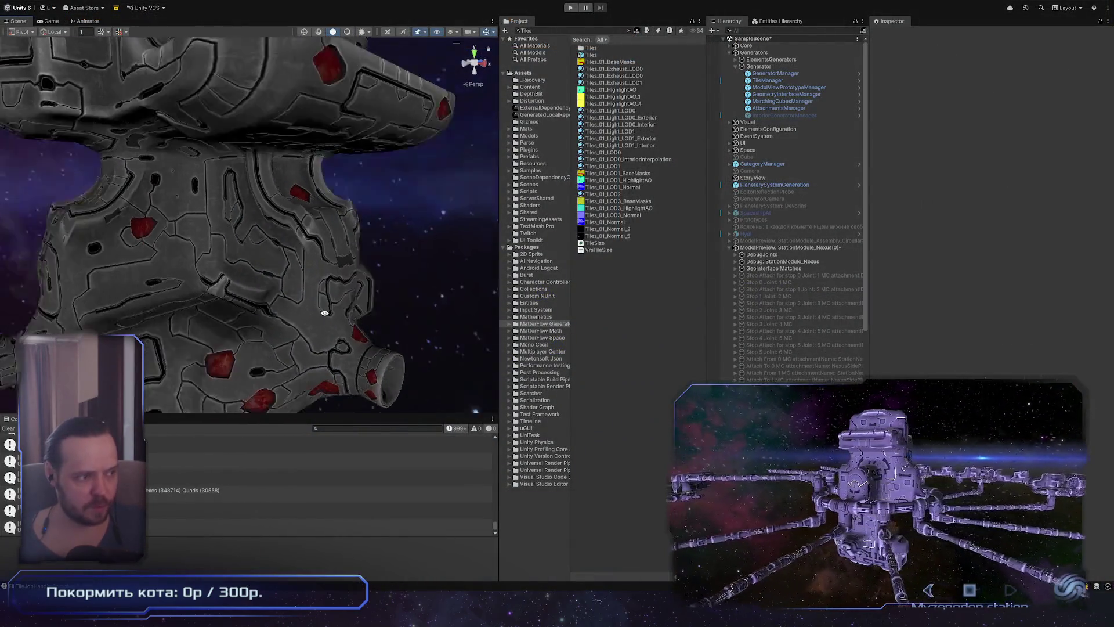
left_click_drag(325, 358, 211, 218, "alt")
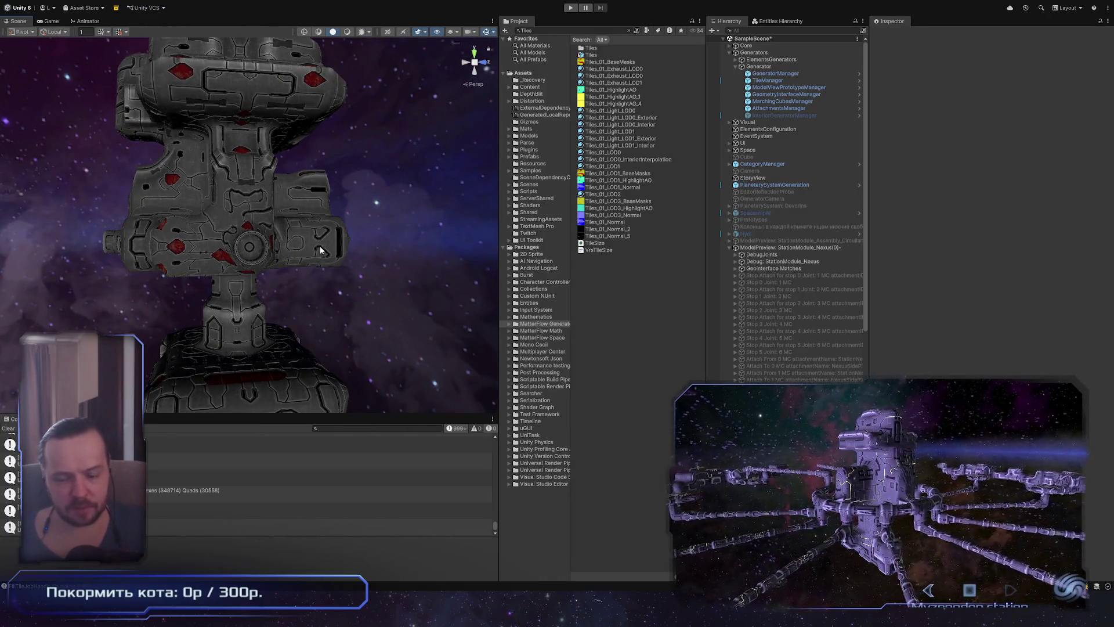
key("alt+Tab")
mouse_move(359, 423)
right_mouse_down("alt")
mouse_move(517, 423)
mouse_move(438, 373)
right_mouse_up("alt")
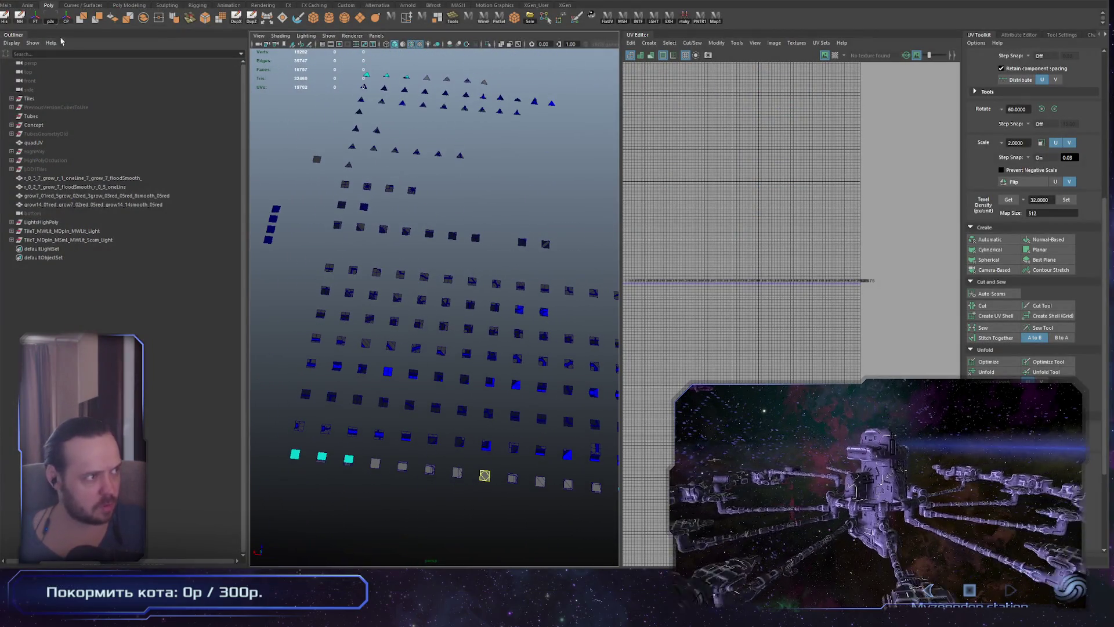
key("alt+Tab")
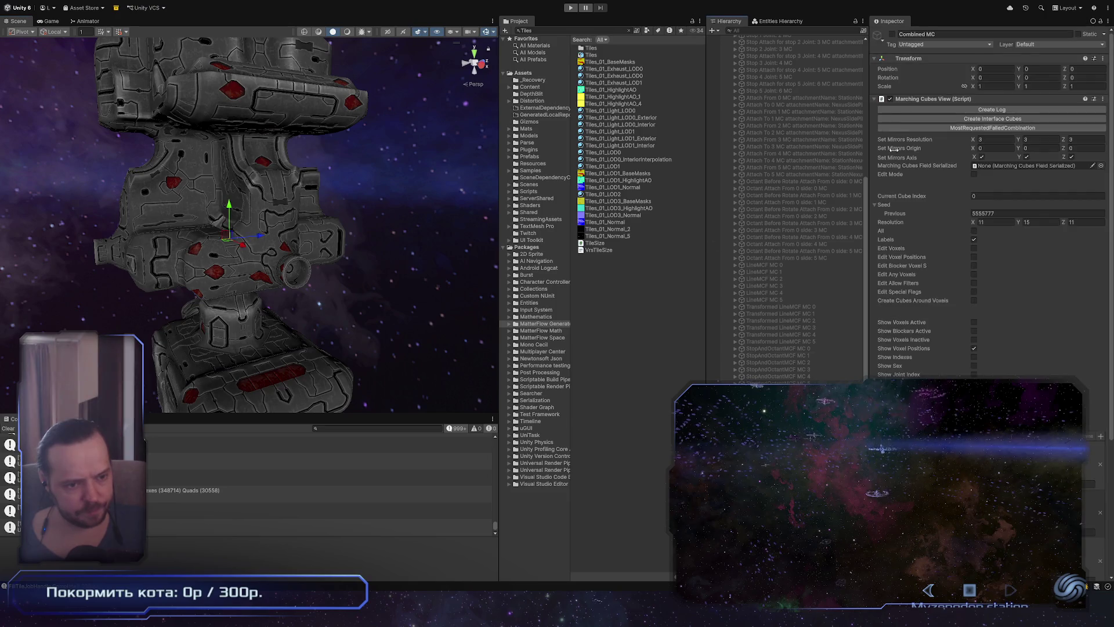
Isolate and frame the Combined MC mesh, inspecting several of its individual cube pieces
key("shift+h")
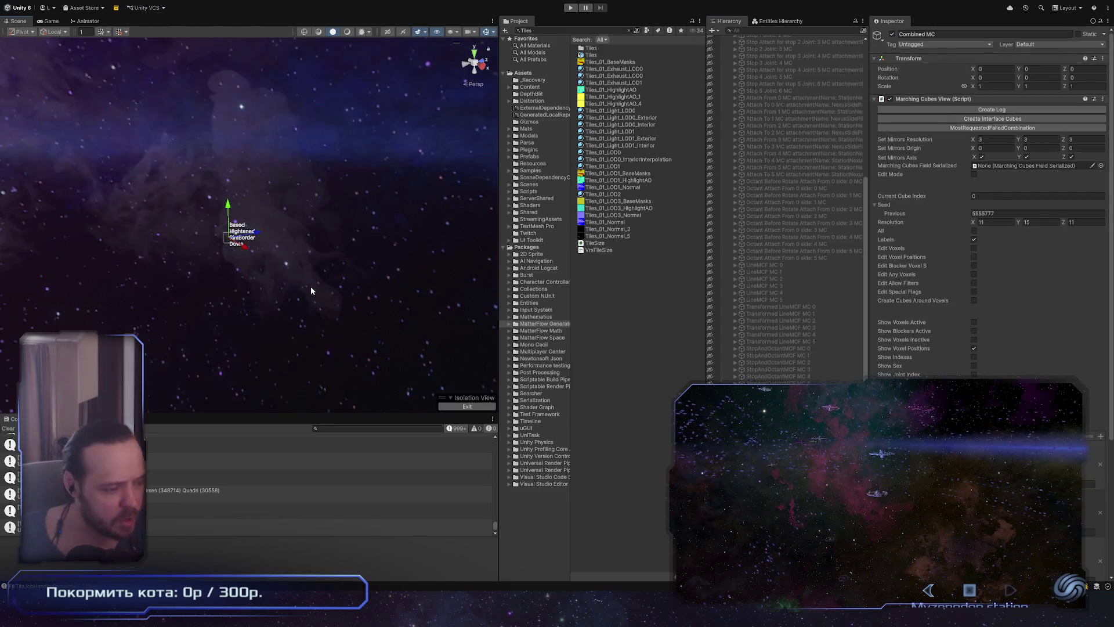
key("f")
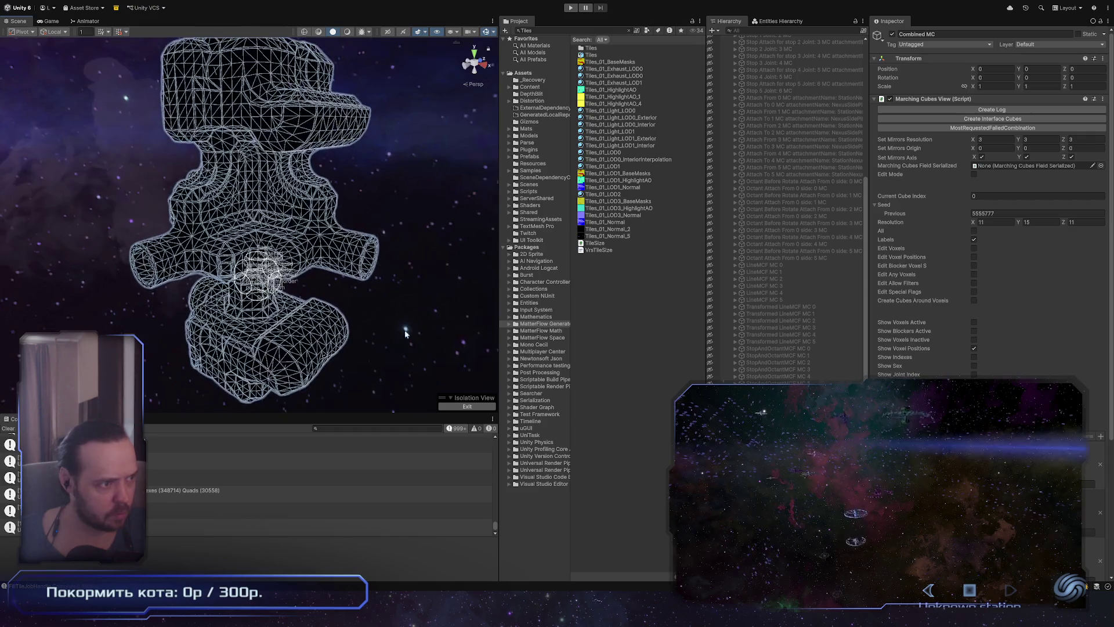
left_click(326, 264)
left_click(222, 139)
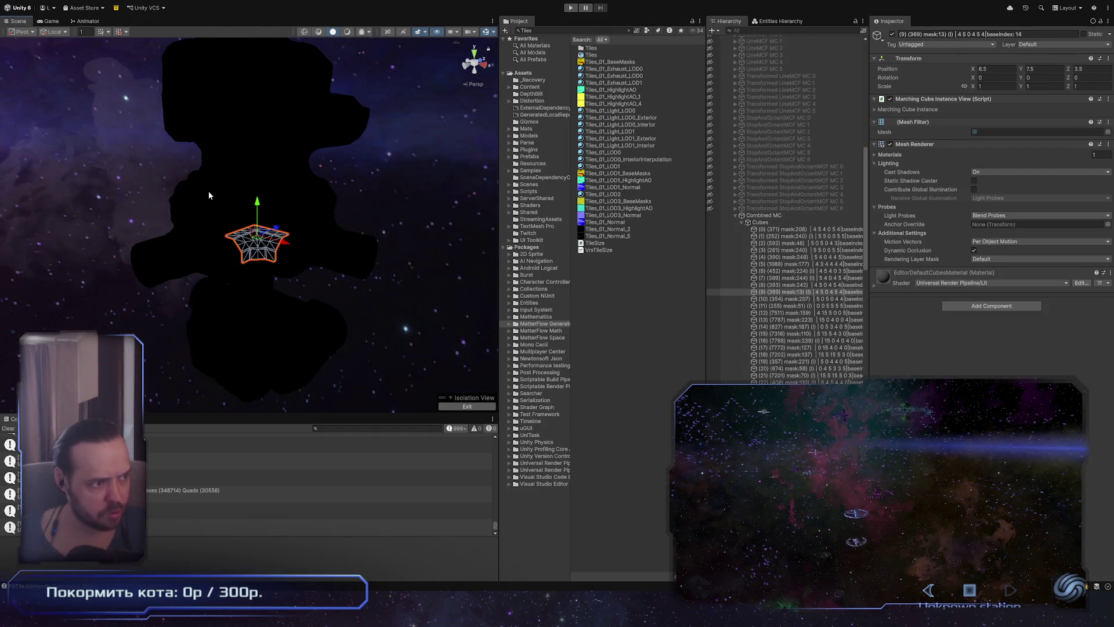
left_click(311, 104)
left_click(290, 123)
left_click(258, 84)
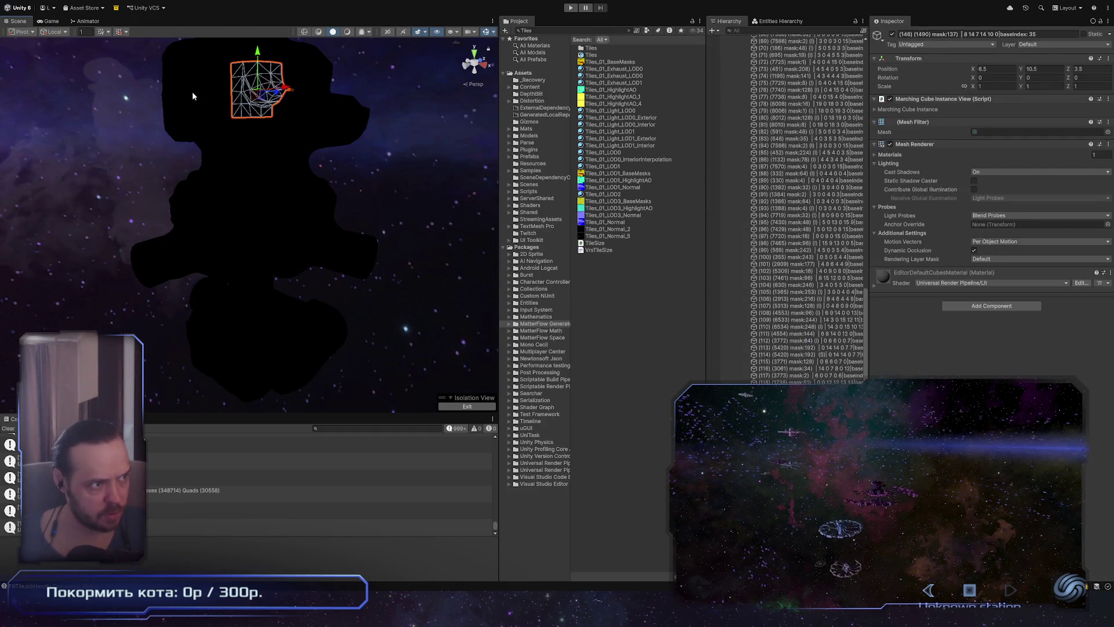
left_click(189, 90)
scroll(780, 279, "up", 20)
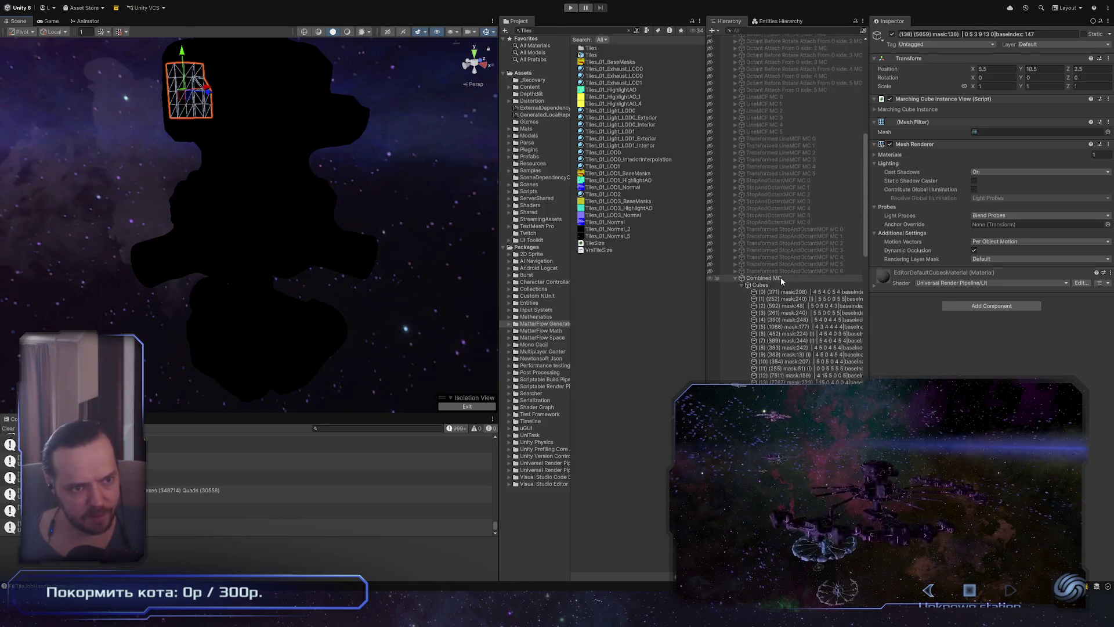
left_click(764, 278)
mouse_move(372, 360)
left_mouse_down("alt")
mouse_move(337, 363)
mouse_move(360, 365)
mouse_move(349, 366)
mouse_move(354, 342)
left_mouse_up("alt")
scroll(355, 328, "up", 10)
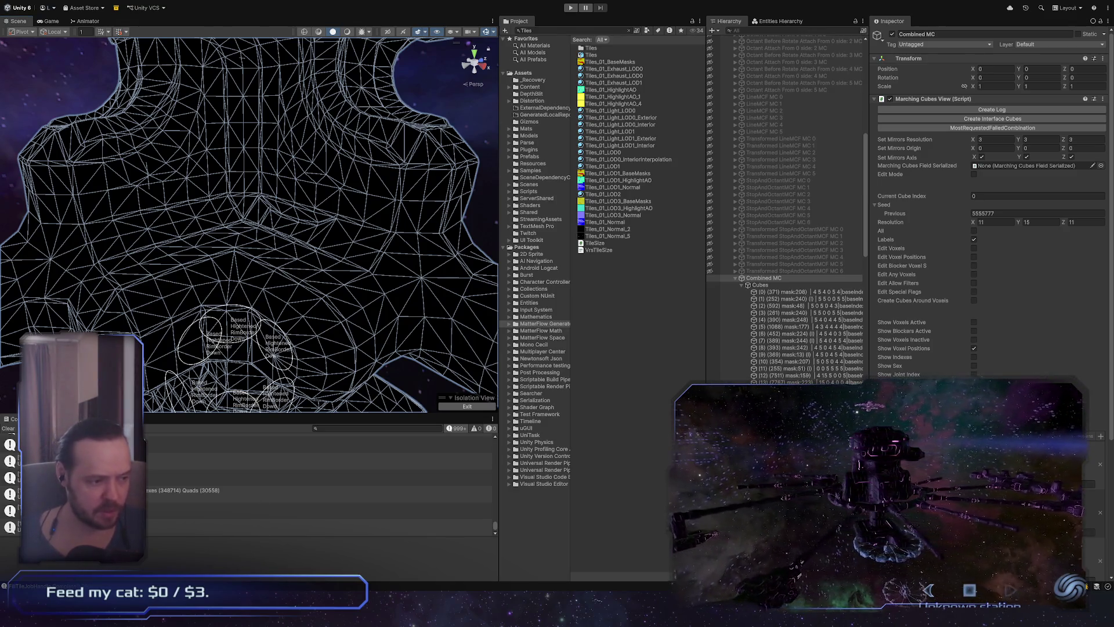
In Maya, maximise the viewport and select the lower tile grid plus the upper triangles and squares
key("alt+Tab")
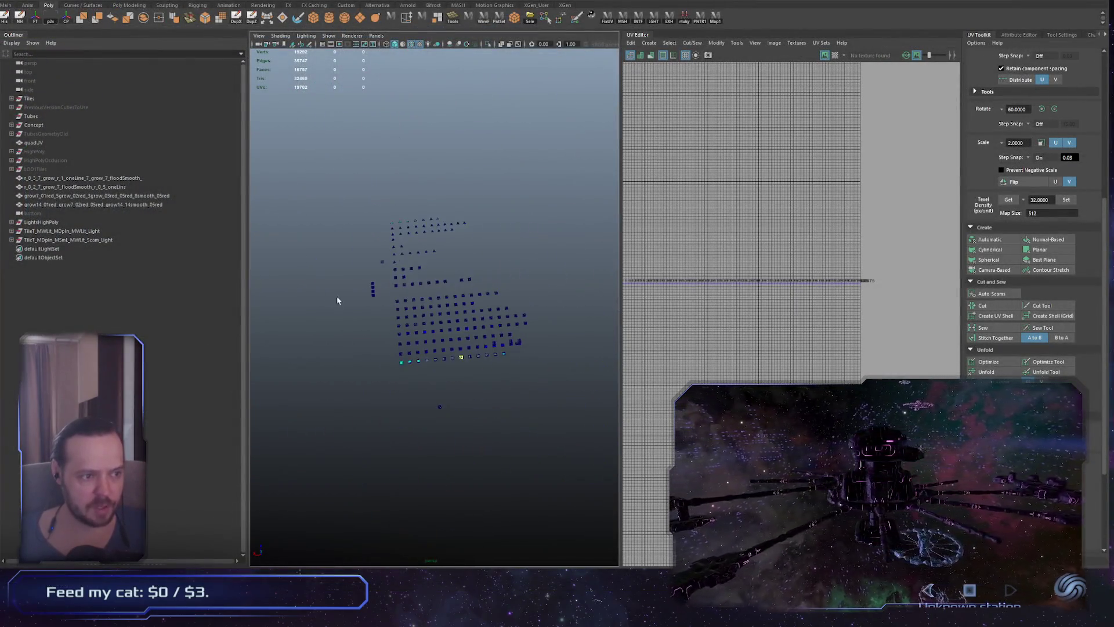
scroll(334, 298, "up", 5)
key("space")
scroll(351, 288, "up", 3)
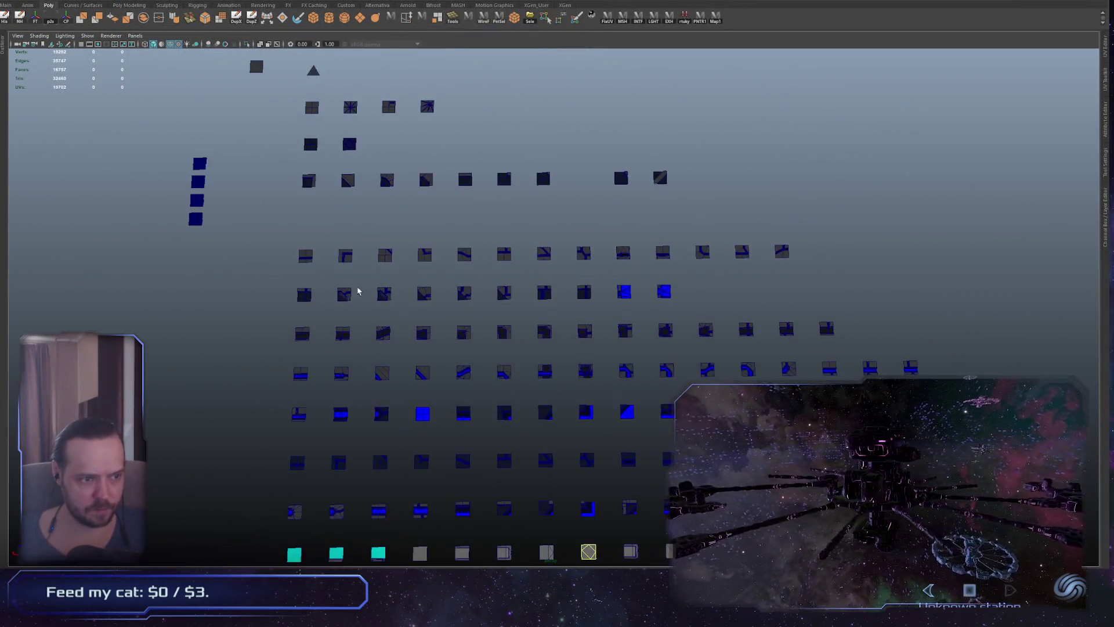
scroll(351, 288, "down", 2)
middle_click_drag(334, 286, 339, 302, "alt")
left_click_drag(297, 264, 925, 552)
middle_click_drag(562, 329, 600, 535, "alt")
mouse_move(360, 137)
left_mouse_down()
mouse_move(520, 349)
mouse_move(753, 463)
left_mouse_up()
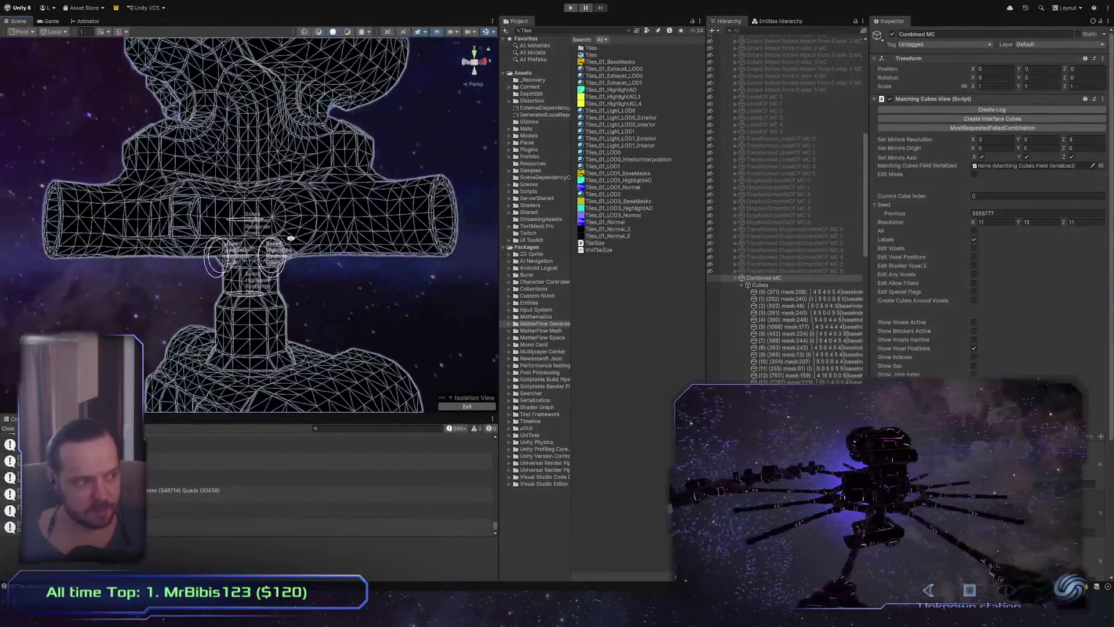
scroll(276, 312, "down", 5)
mouse_move(250, 312)
left_mouse_down("alt")
mouse_move(276, 311)
mouse_move(231, 319)
left_mouse_up("alt")
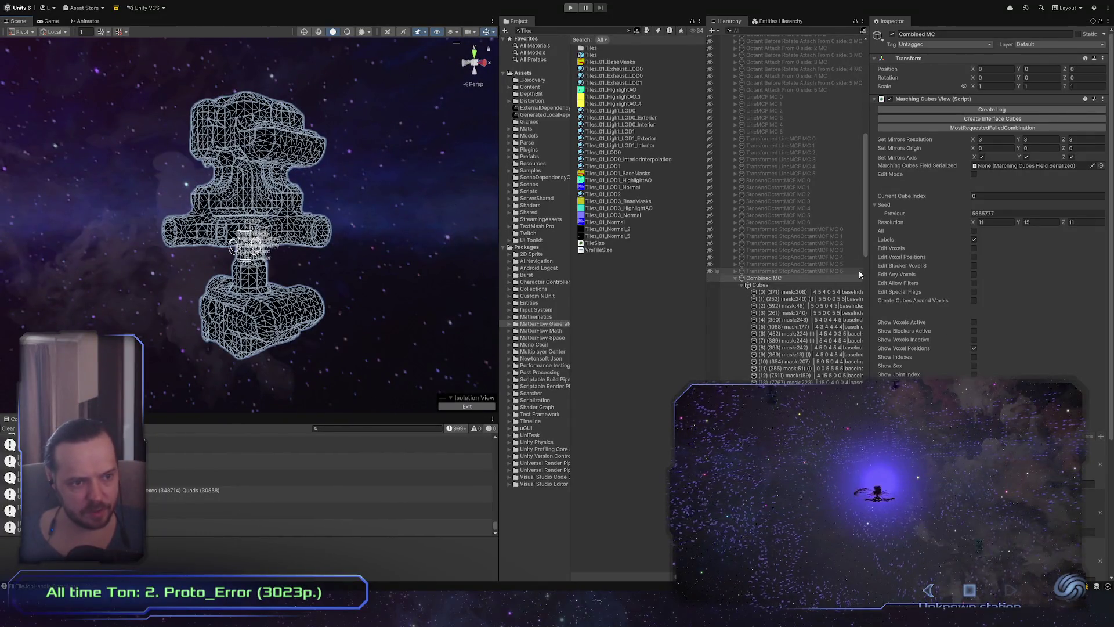
scroll(801, 332, "up", 5)
Exit the isolated view and select the StationModule_Nexus model preview
key("shift+h")
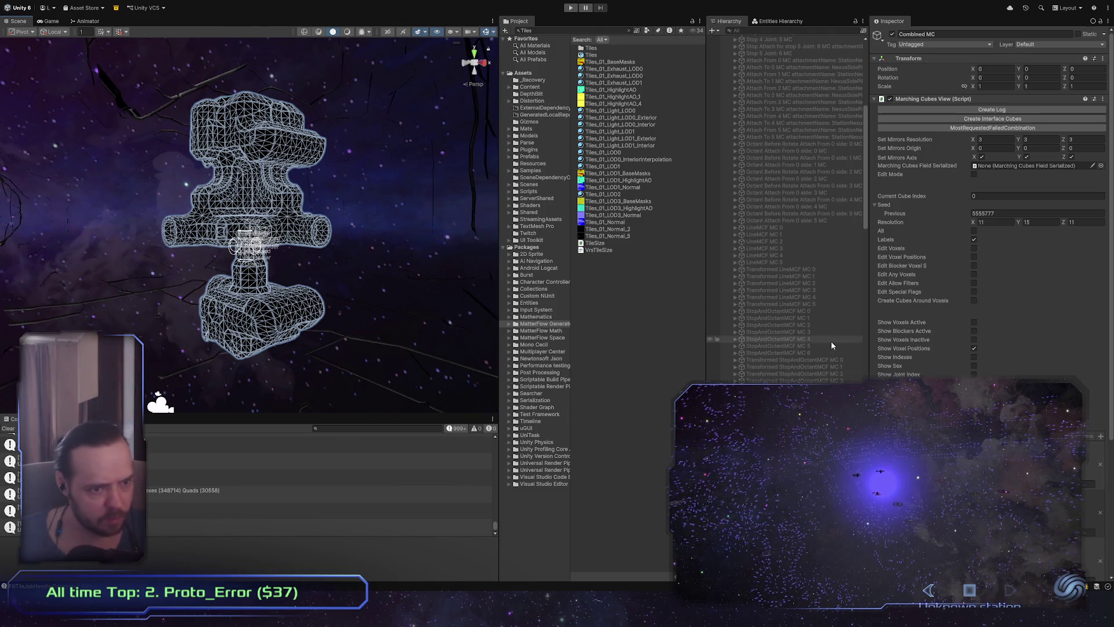
scroll(801, 233, "up", 5)
left_click(789, 210)
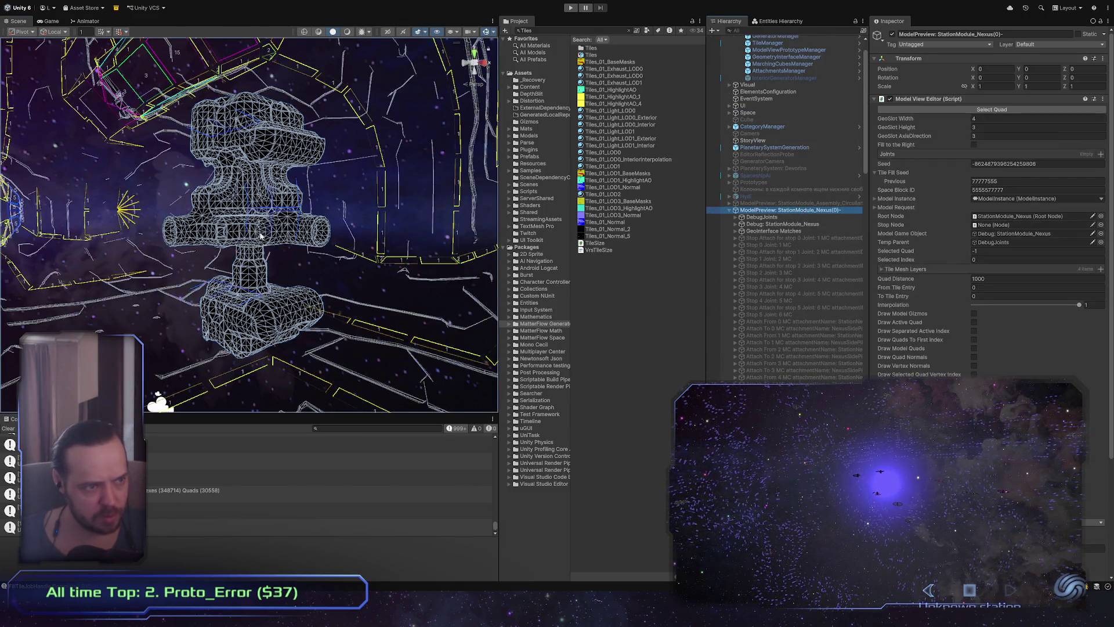
Turn on Draw Model Gizmos in the StationModule_Nexus preview's Inspector
scroll(311, 288, "up", 2)
scroll(312, 288, "down", 1)
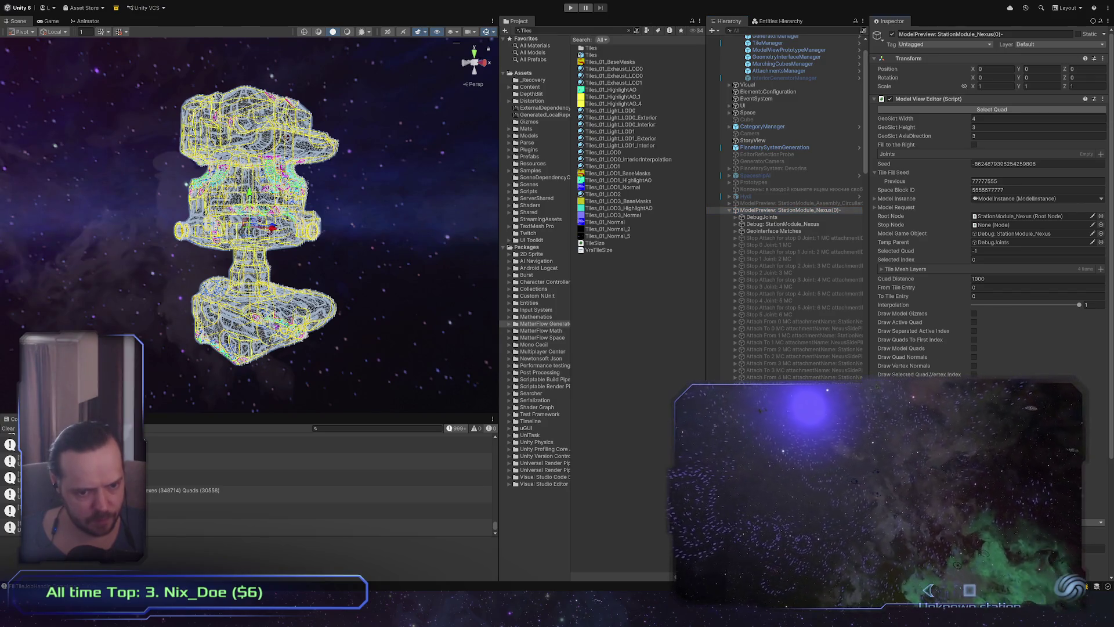
left_click(974, 313)
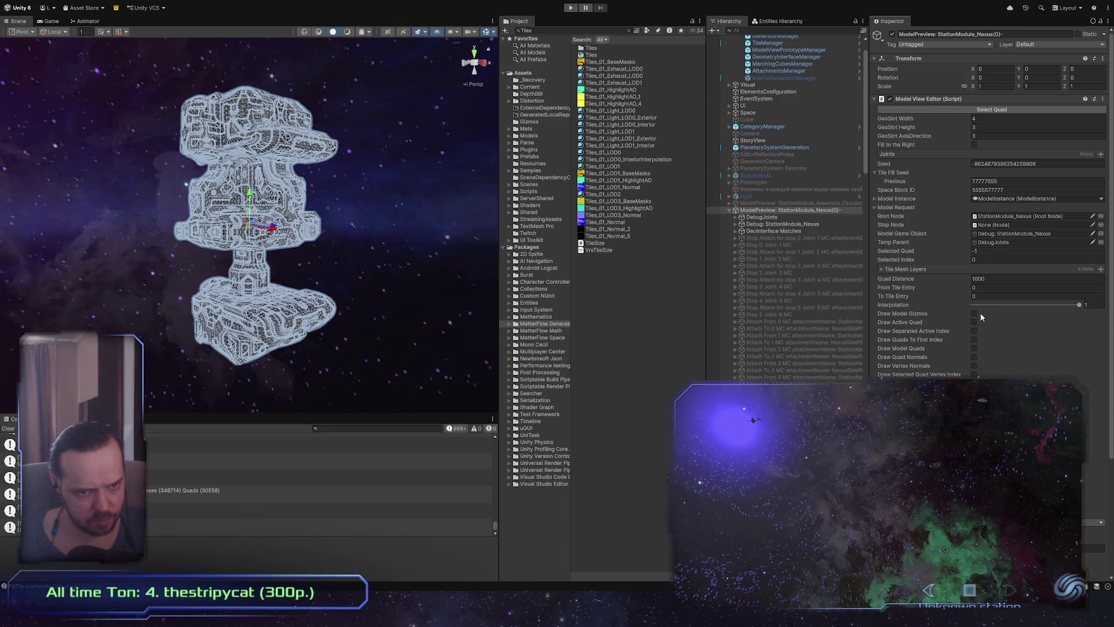
Orbit around the shaded station module to look at it from several sides
left_click_drag(340, 245, 399, 239, "alt")
left_click_drag(296, 306, 261, 307, "alt")
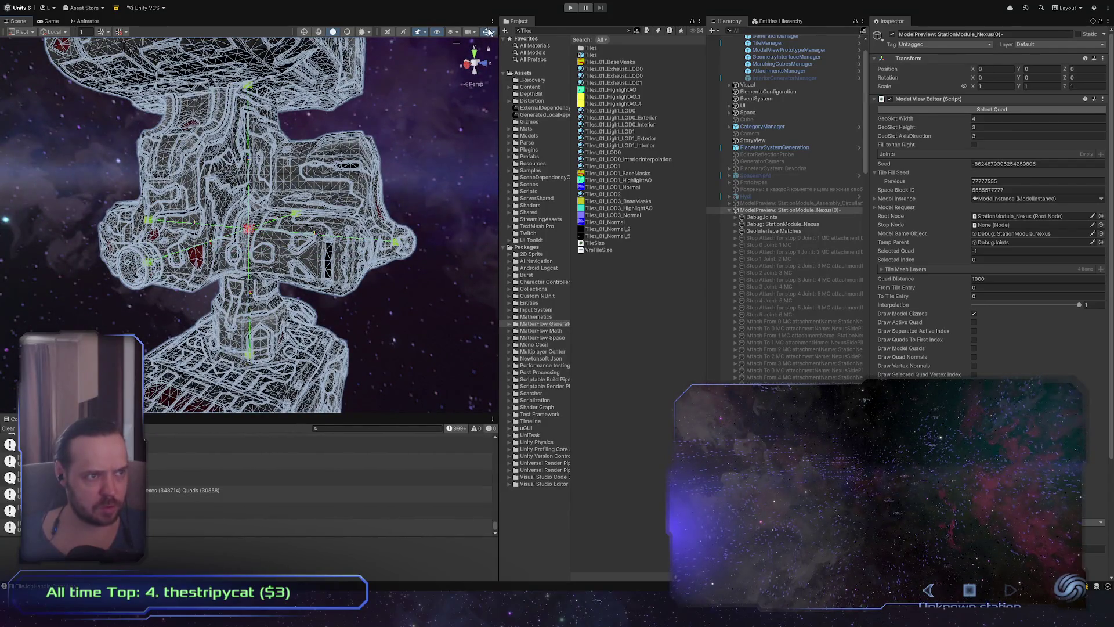
mouse_move(325, 220)
left_mouse_down("alt")
mouse_move(227, 210)
mouse_move(245, 197)
left_mouse_up("alt")
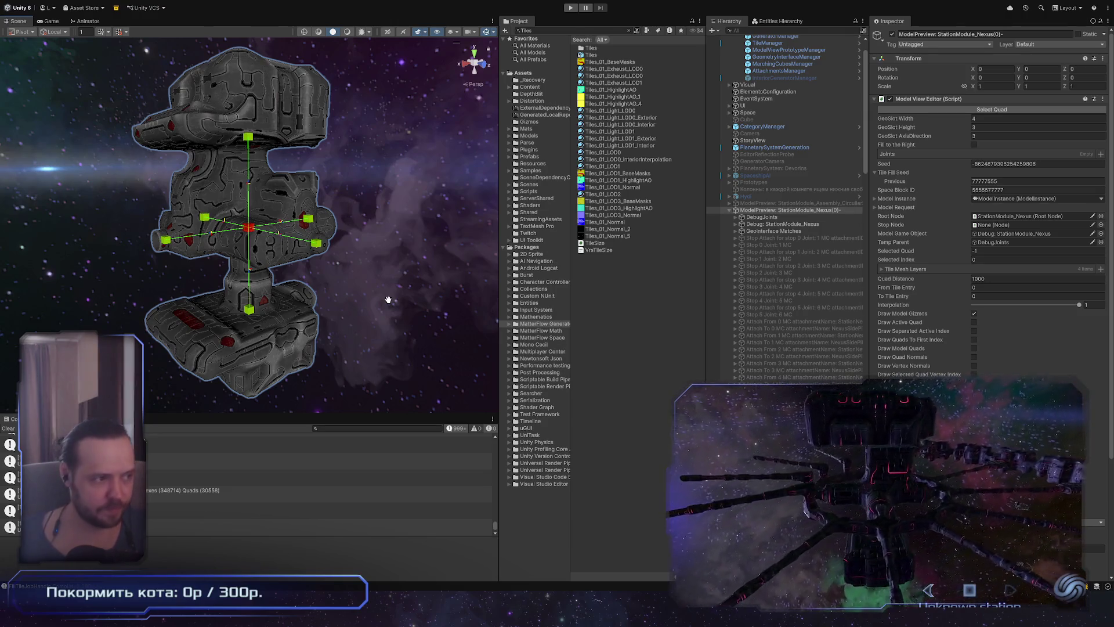
mouse_move(312, 335)
middle_mouse_down()
mouse_move(314, 192)
mouse_move(313, 333)
middle_mouse_up()
mouse_move(312, 334)
left_mouse_down("alt")
mouse_move(245, 331)
mouse_move(329, 335)
left_mouse_up("alt")
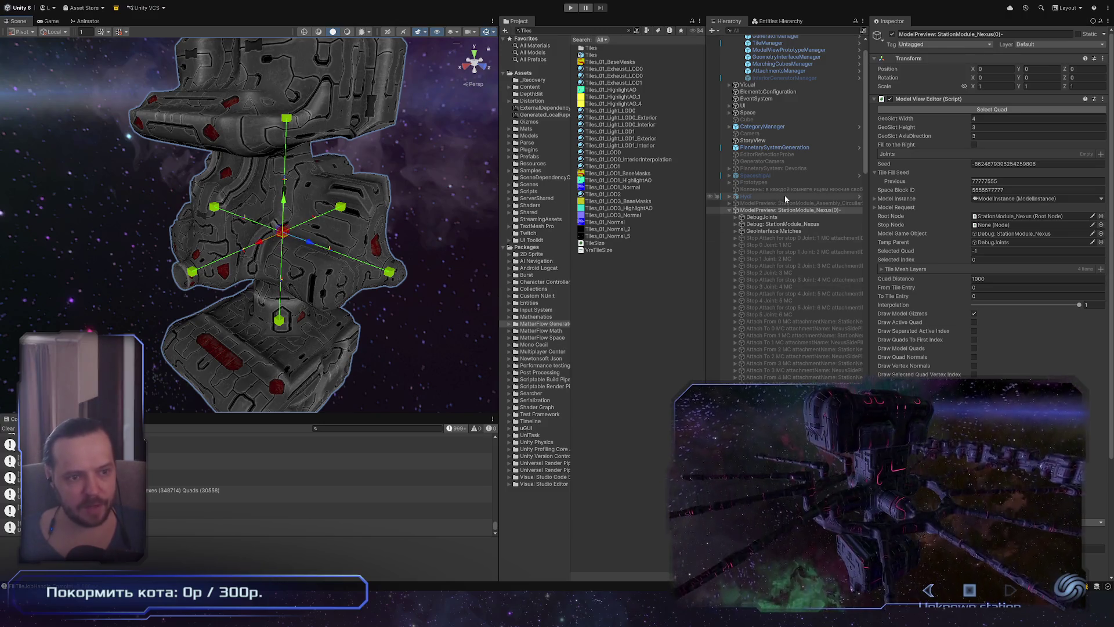
scroll(986, 233, "down", 5)
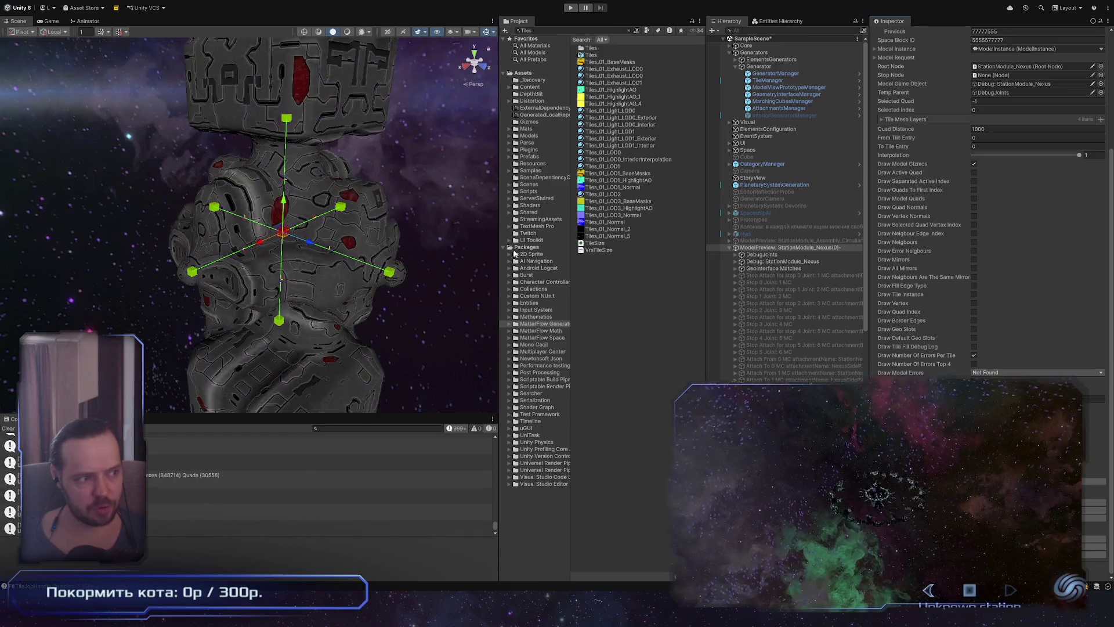
Orbit, pan and zoom around the regenerated station module to inspect it from several angles
mouse_move(294, 300)
right_mouse_down()
mouse_move(396, 285)
mouse_move(313, 285)
mouse_move(300, 220)
right_mouse_up()
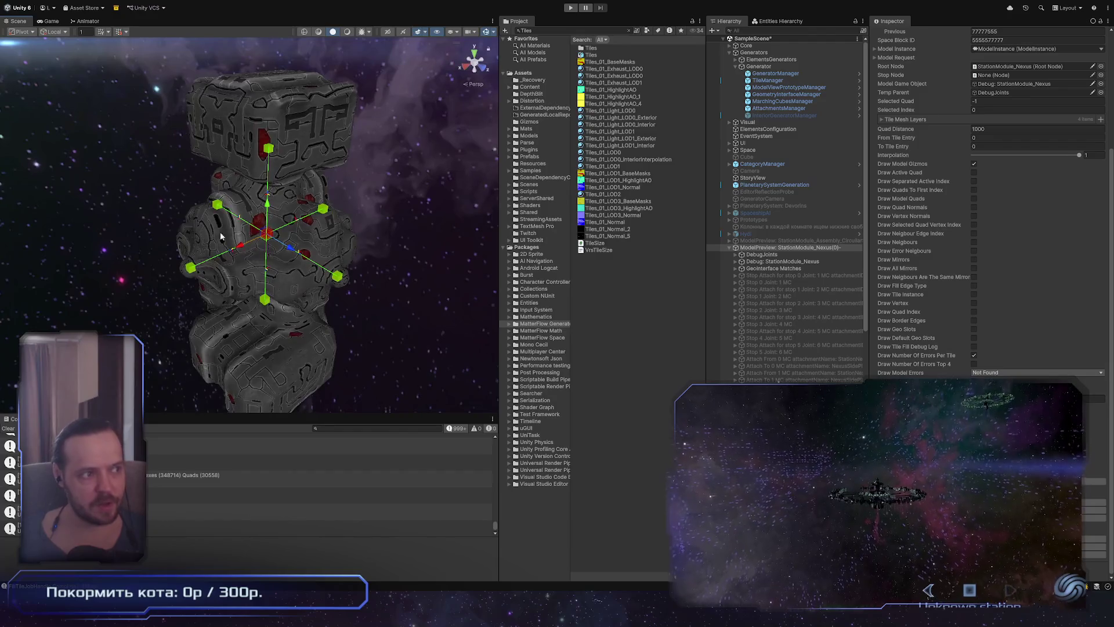
scroll(300, 220, "up", 3)
middle_click_drag(300, 220, 234, 155)
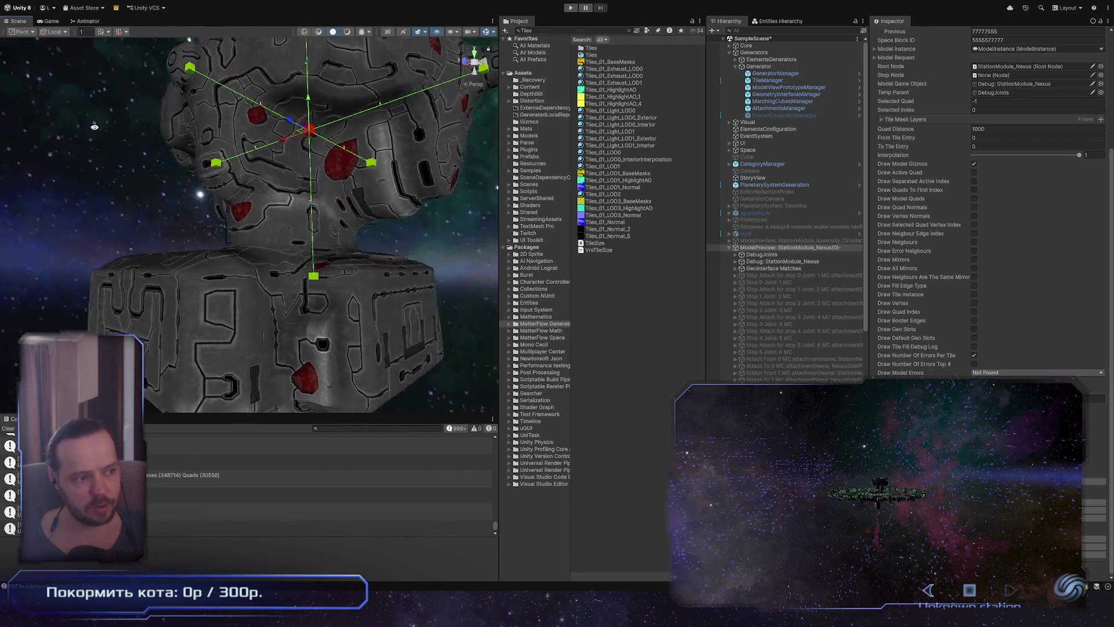
right_click_drag(234, 155, 343, 247)
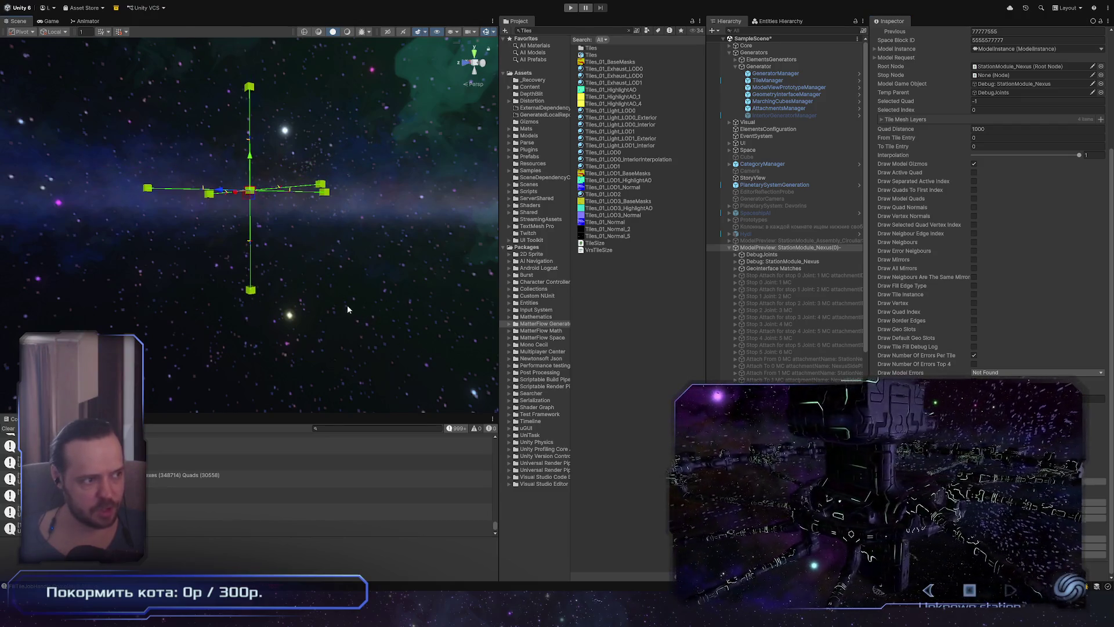
mouse_move(361, 321)
left_mouse_down("alt")
mouse_move(338, 352)
mouse_move(371, 372)
left_mouse_up("alt")
right_click_drag(371, 371, 426, 405, "alt")
mouse_move(426, 405)
left_mouse_down("alt")
mouse_move(309, 297)
mouse_move(334, 172)
mouse_move(312, 62)
mouse_move(312, 289)
mouse_move(322, 316)
mouse_move(390, 311)
mouse_move(373, 294)
mouse_move(191, 243)
left_mouse_up("alt")
mouse_move(105, 167)
left_mouse_down("alt")
mouse_move(470, 277)
mouse_move(473, 316)
mouse_move(331, 301)
mouse_move(401, 329)
left_mouse_up("alt")
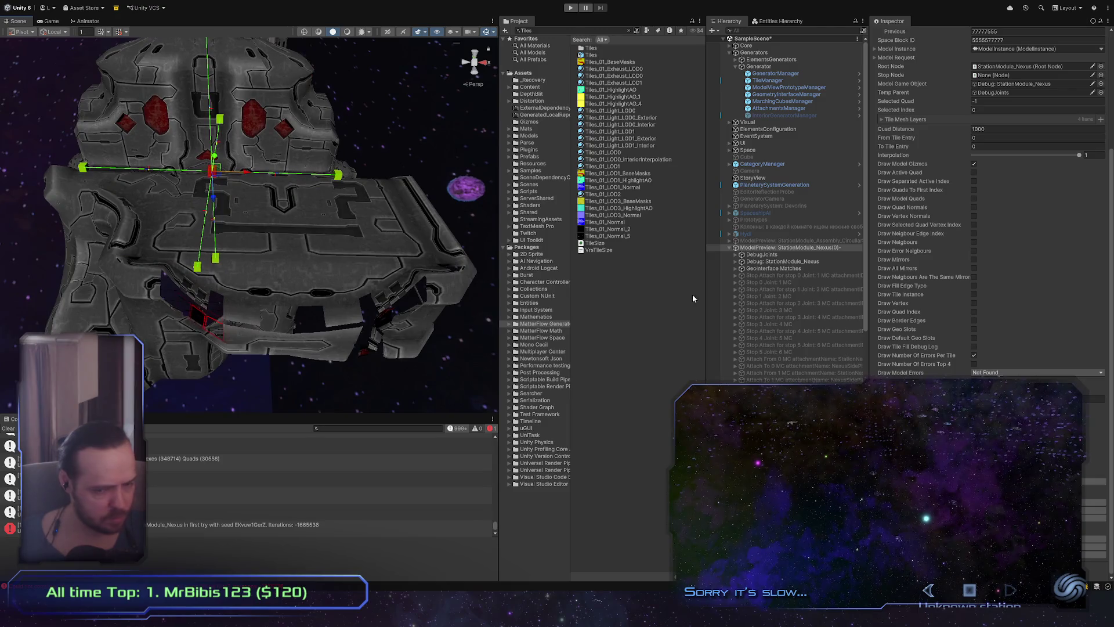
Draw Mirrored Invalid Neighbours model errors, view the station from above, then switch to Maya
left_click(993, 374)
left_click(1004, 359)
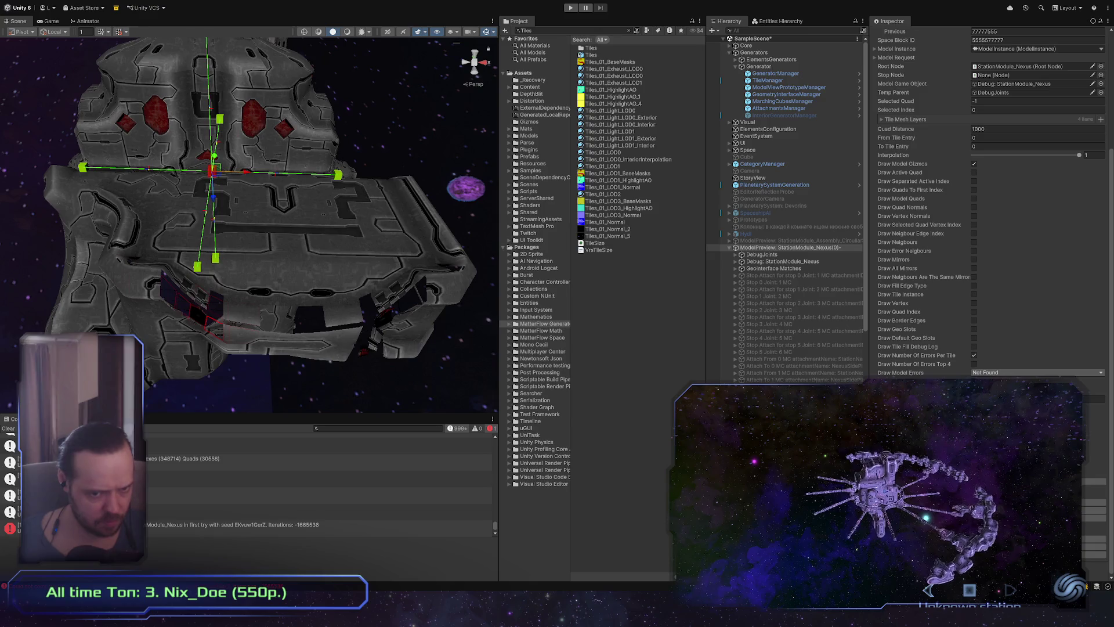
scroll(421, 373, "up", 3)
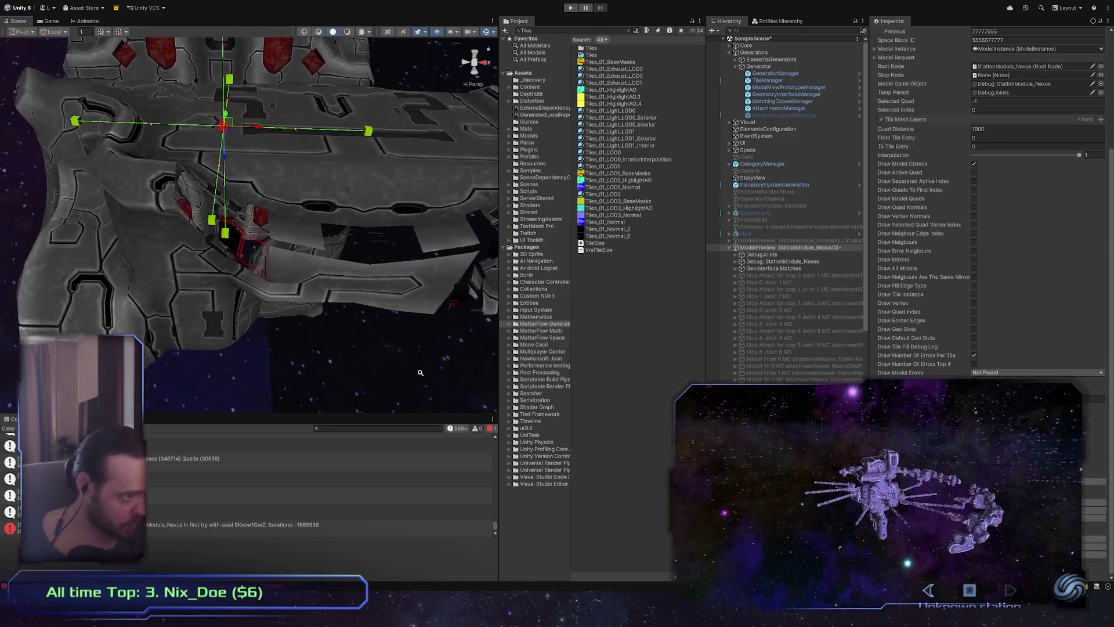
left_click_drag(420, 372, 255, 349, "alt")
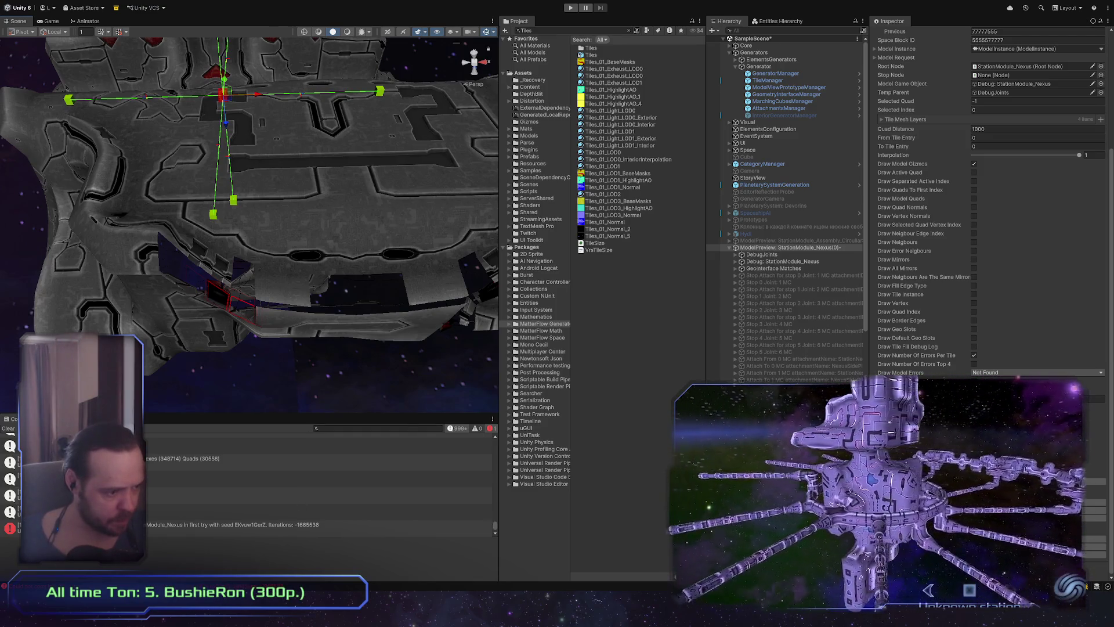
key("alt+Tab")
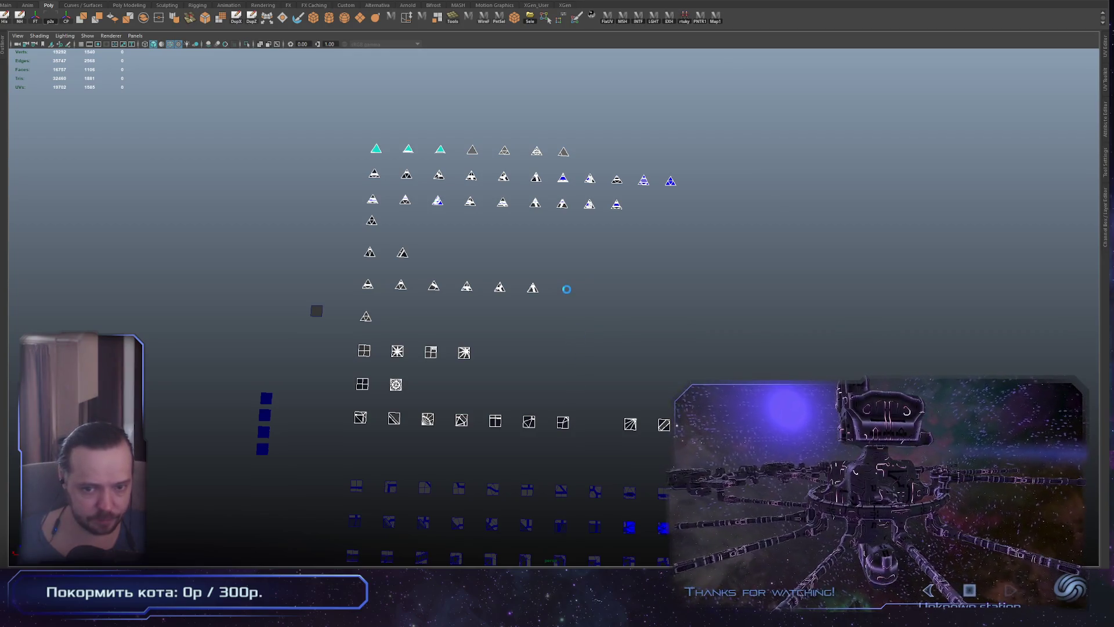
Clear the tile mesh selection and pull the view back to fit all tile rows
left_click(567, 289)
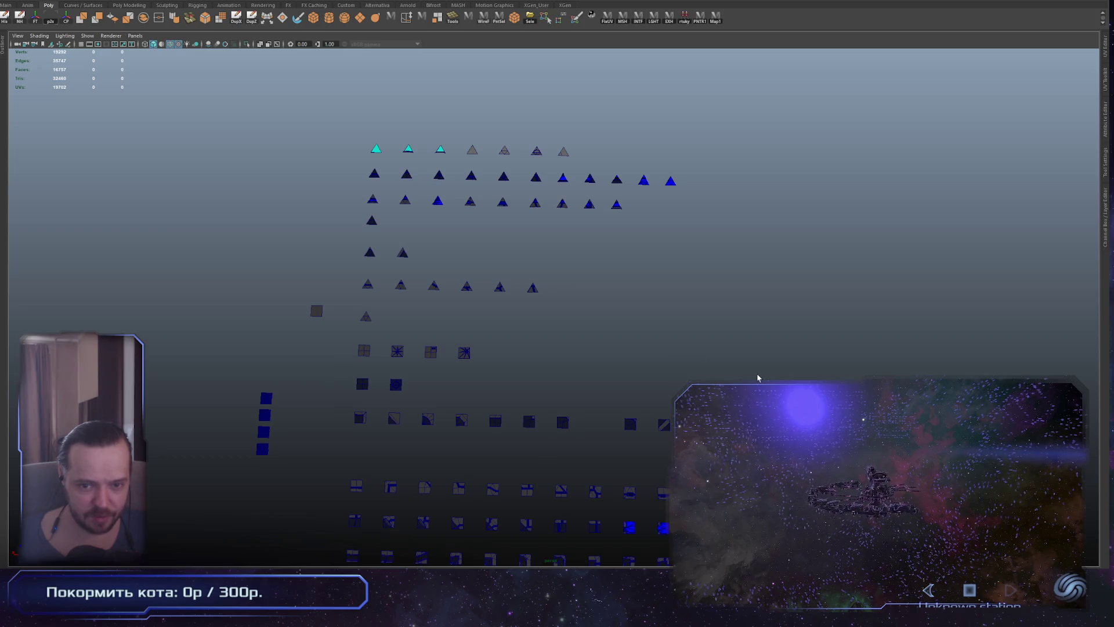
right_click_drag(774, 380, 486, 381, "alt")
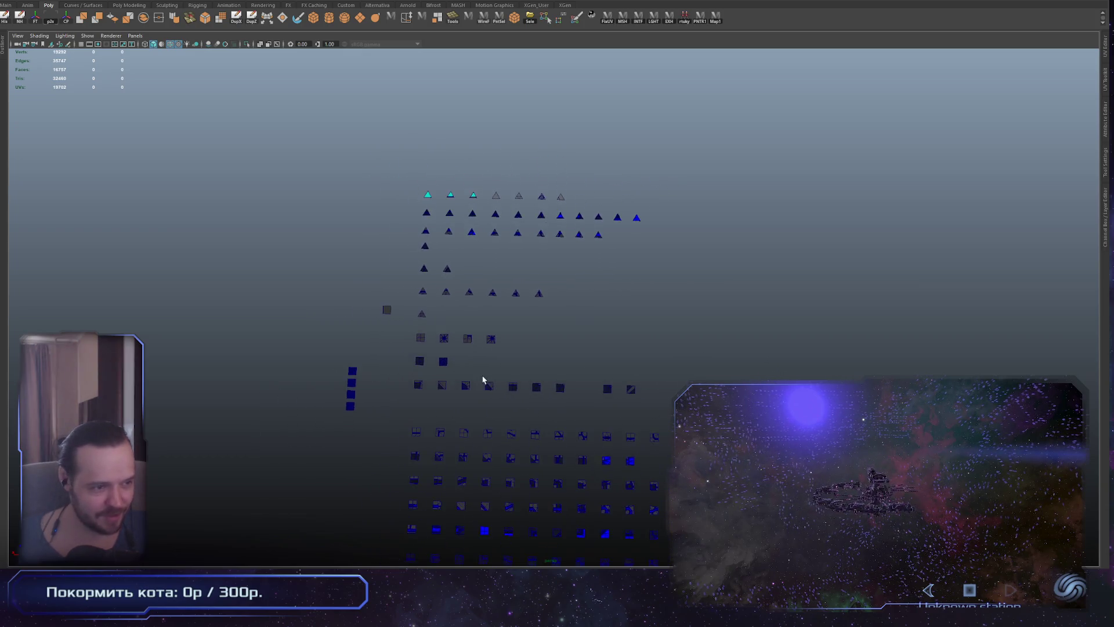
middle_click_drag(485, 380, 468, 298, "alt")
left_click_drag(609, 314, 604, 313, "alt")
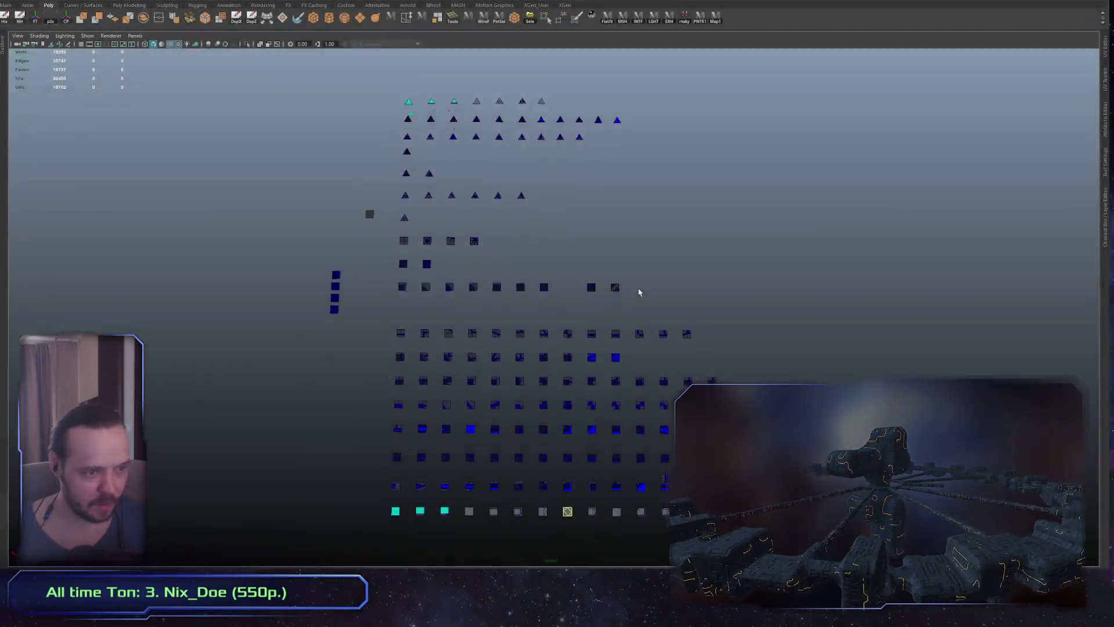
Zoom in and tumble across the tile grid to view the scattered tile pieces
mouse_move(637, 378)
left_mouse_down("alt")
mouse_move(545, 325)
mouse_move(604, 320)
left_mouse_up("alt")
scroll(604, 319, "up", 8)
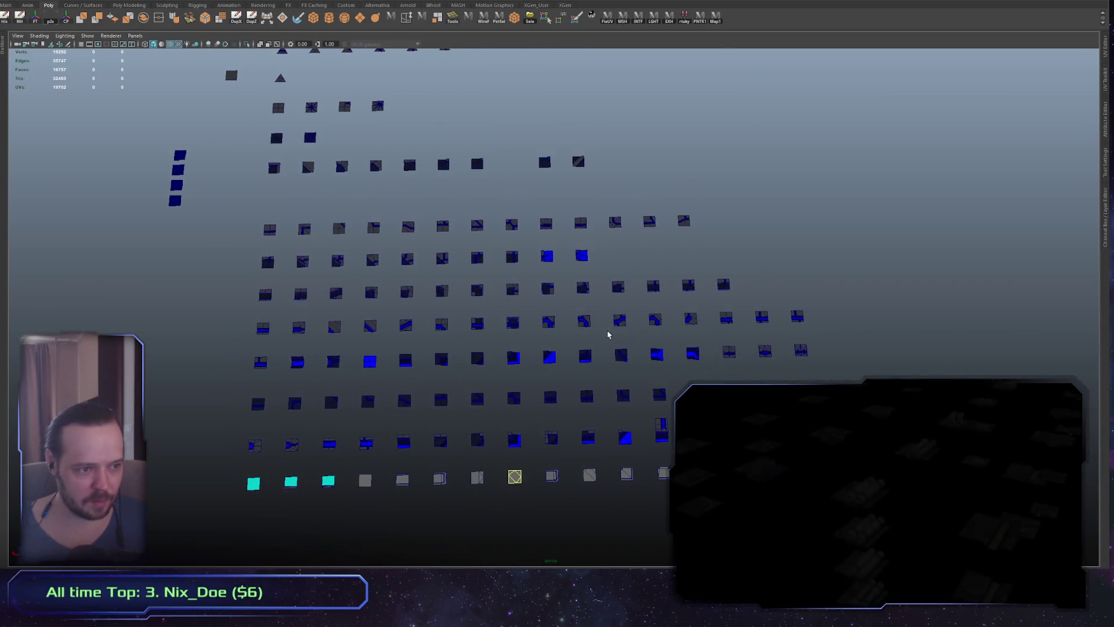
scroll(557, 308, "up", 2)
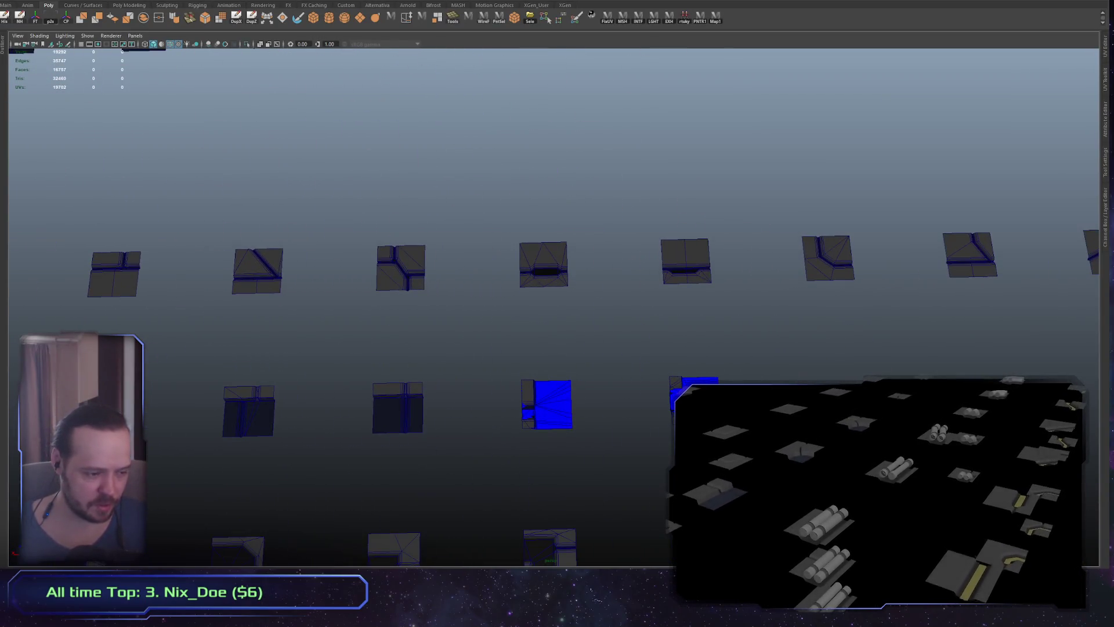
left_click_drag(390, 489, 437, 417, "alt")
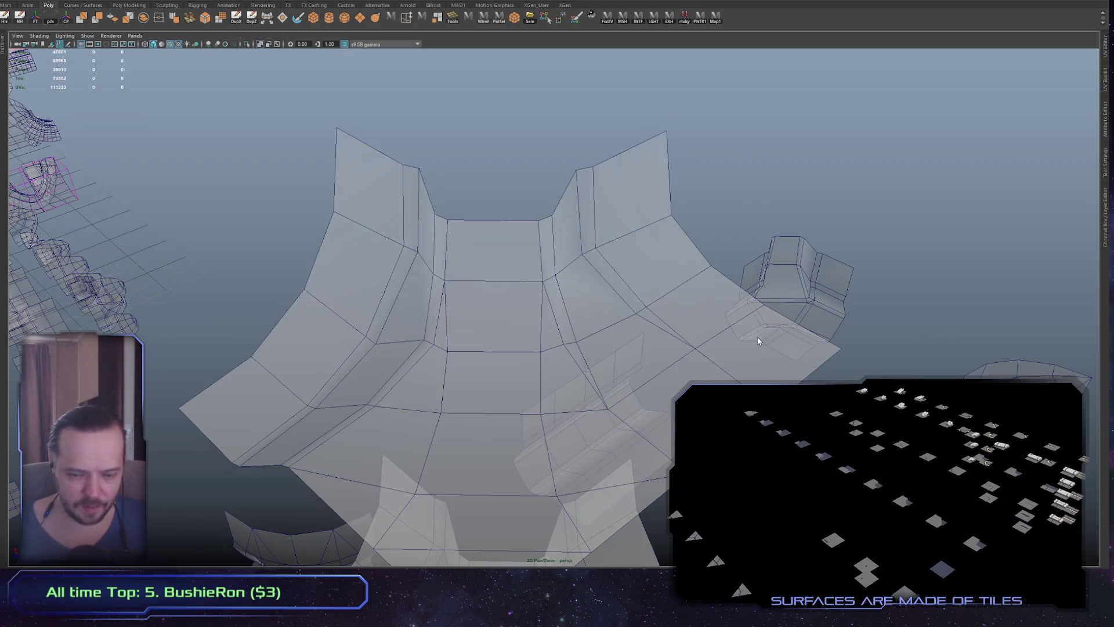
mouse_move(736, 356)
right_mouse_down("alt")
mouse_move(497, 280)
mouse_move(435, 316)
right_mouse_up("alt")
mouse_move(436, 316)
left_mouse_down("alt")
mouse_move(597, 315)
mouse_move(616, 205)
left_mouse_up("alt")
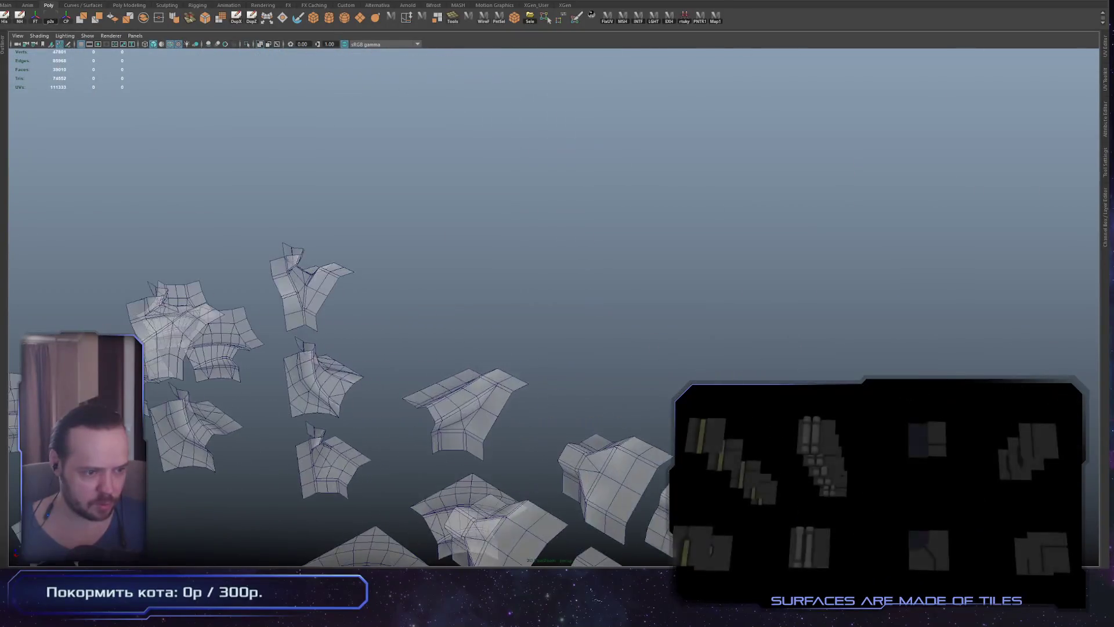
Select a curved tile mesh, frame it, and bring up the UV editing layout
left_click(667, 322)
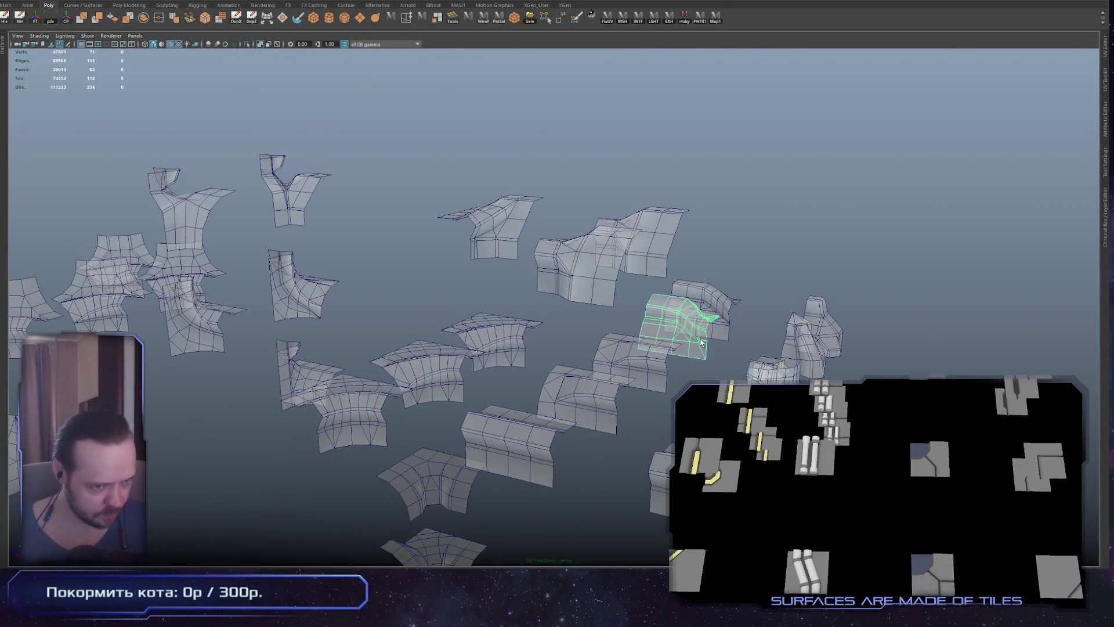
key("f")
scroll(700, 367, "down", 5)
key("space")
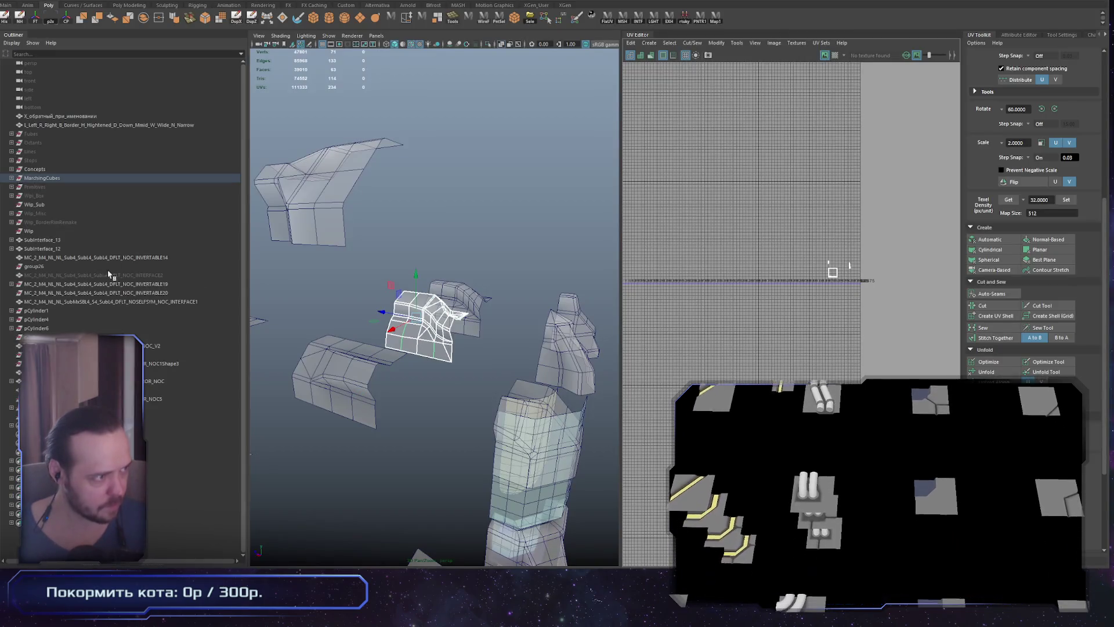
Try selecting adjacent tile meshes, settling on the neighbouring tile with all its UV shells framed
left_click_drag(441, 372, 493, 348, "alt")
left_click(494, 302, "shift")
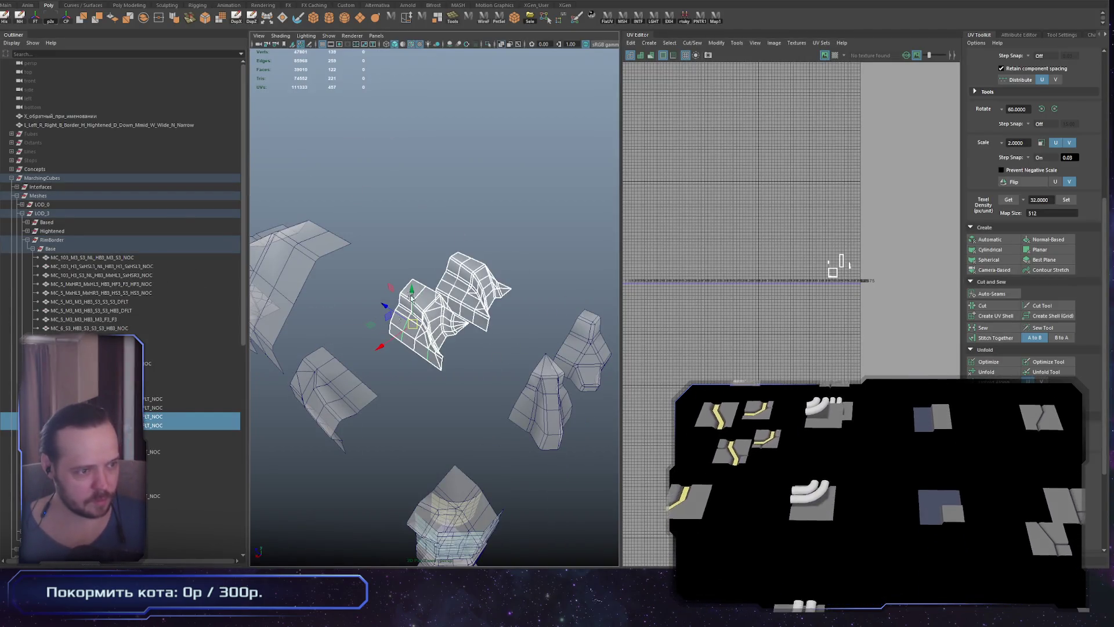
key("f")
scroll(450, 312, "up", 5)
scroll(451, 312, "down", 5)
left_click(451, 312)
scroll(390, 398, "down", 3)
scroll(486, 360, "up", 3)
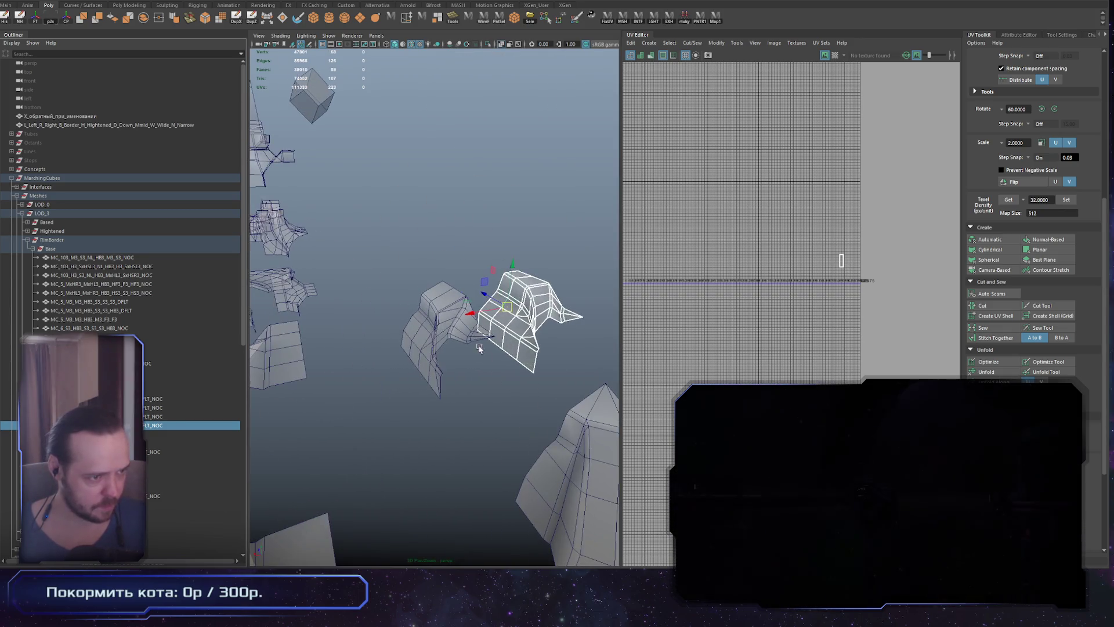
left_click_drag(383, 330, 441, 314, "alt")
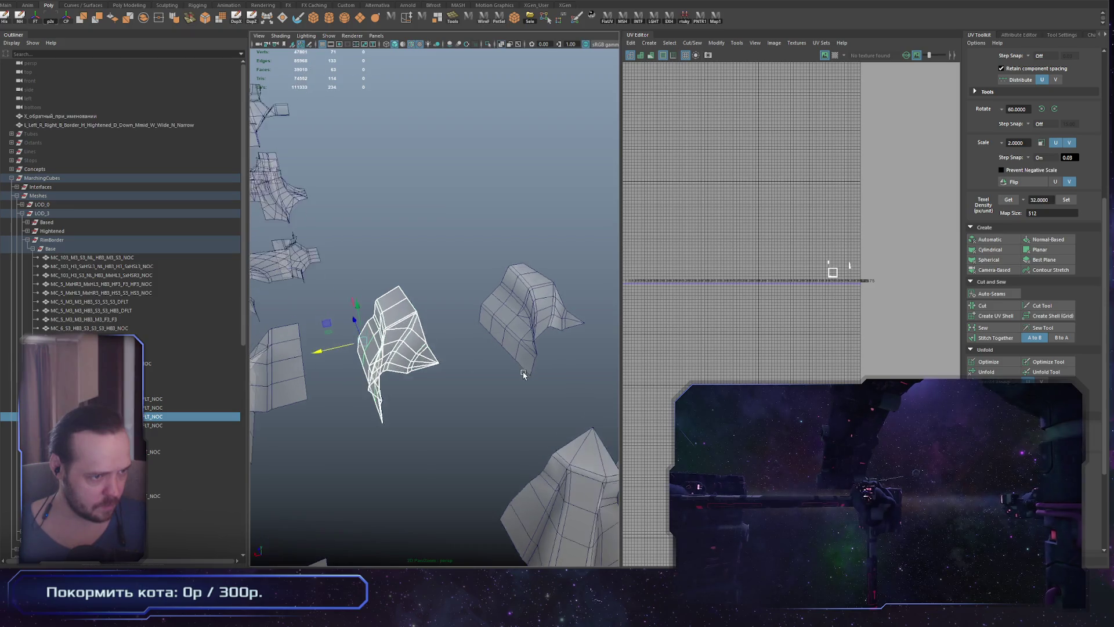
left_click(523, 302)
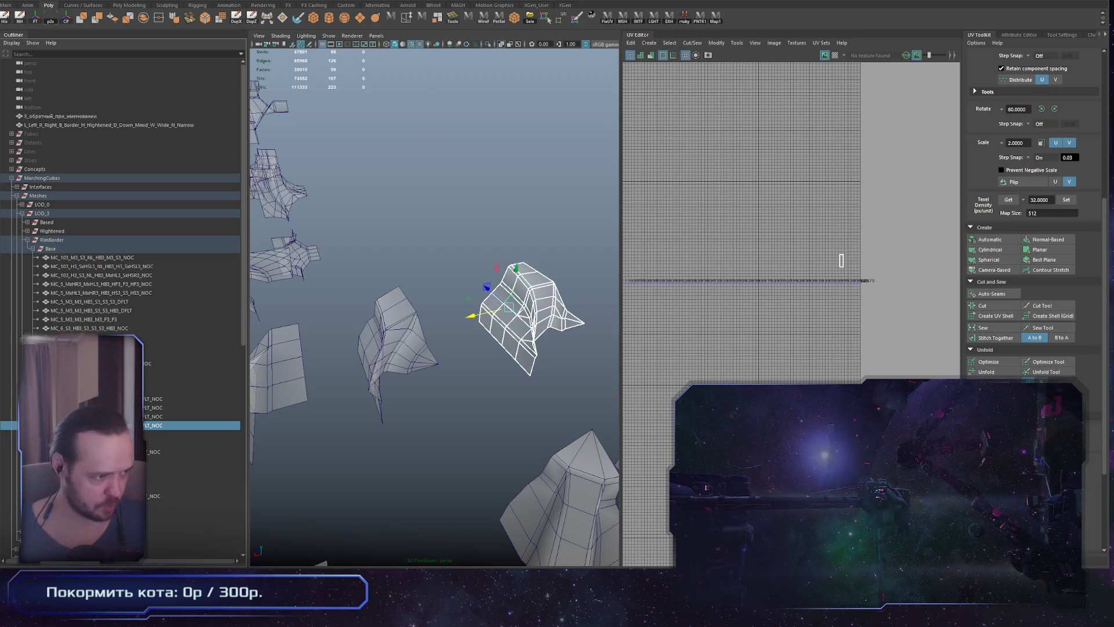
key("f")
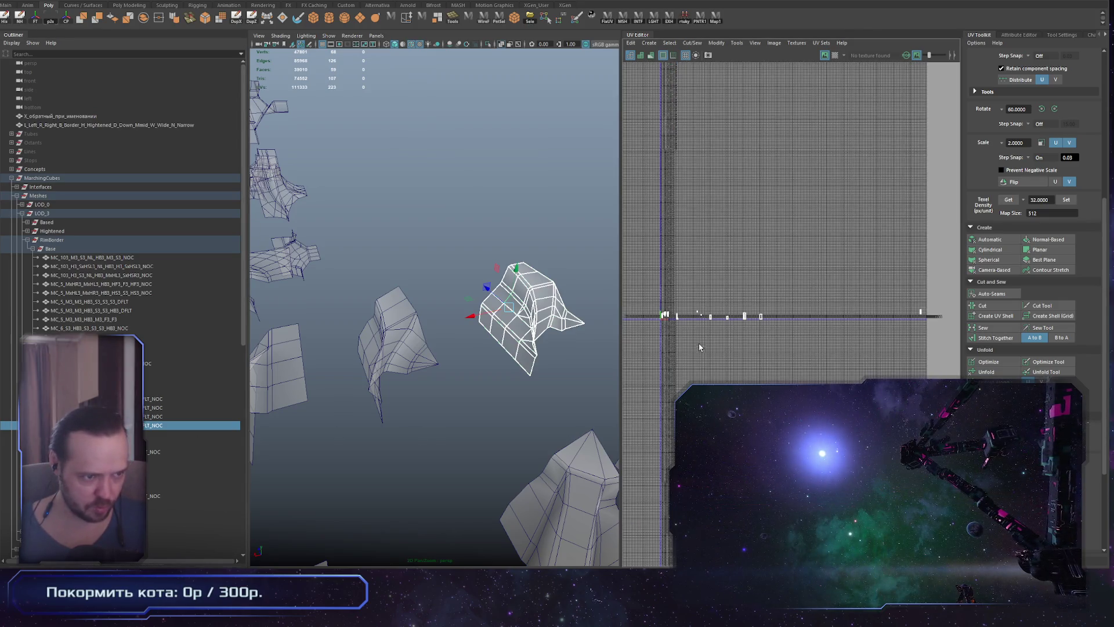
Select a face at the mesh's lower tip and frame its UVs
left_click_drag(474, 352, 482, 365, "alt")
mouse_move(433, 415)
left_mouse_down("alt")
mouse_move(421, 444)
mouse_move(450, 413)
left_mouse_up("alt")
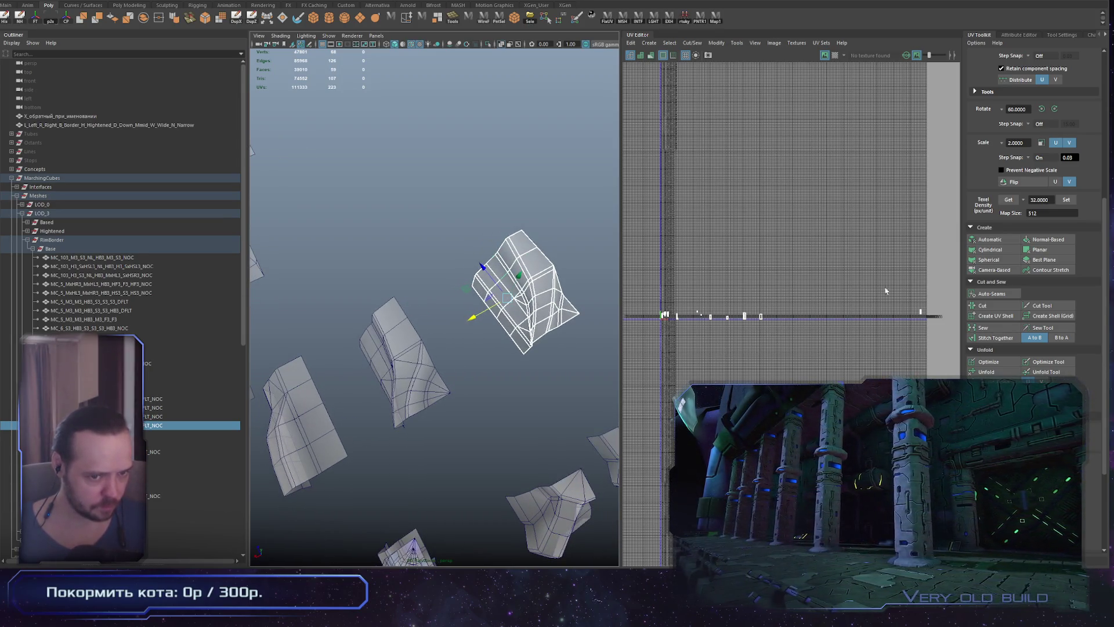
left_click(888, 311)
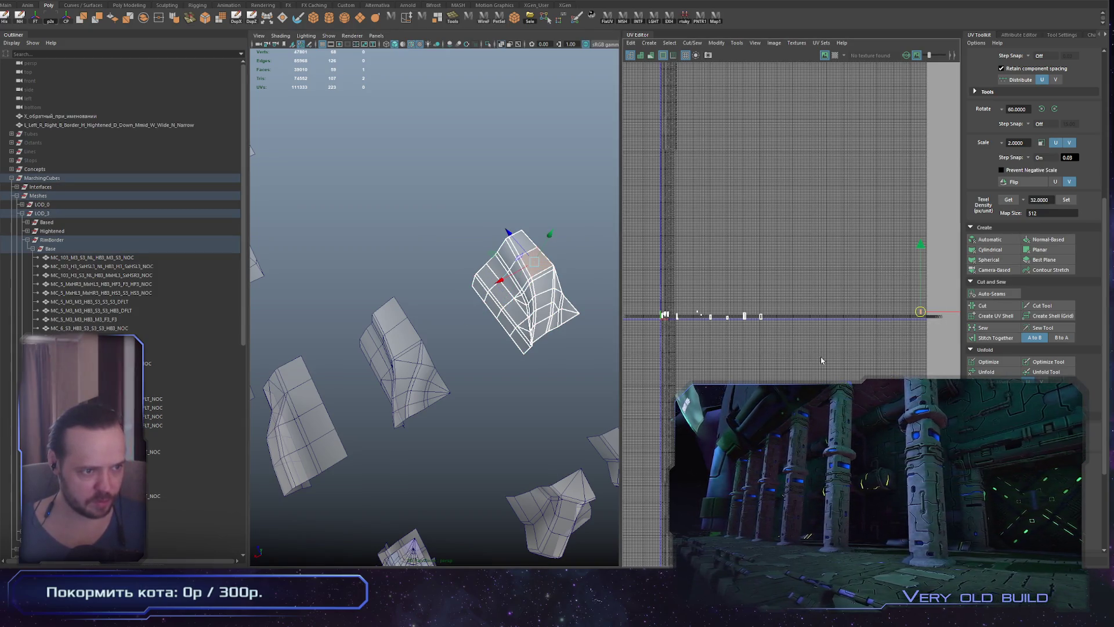
key("f")
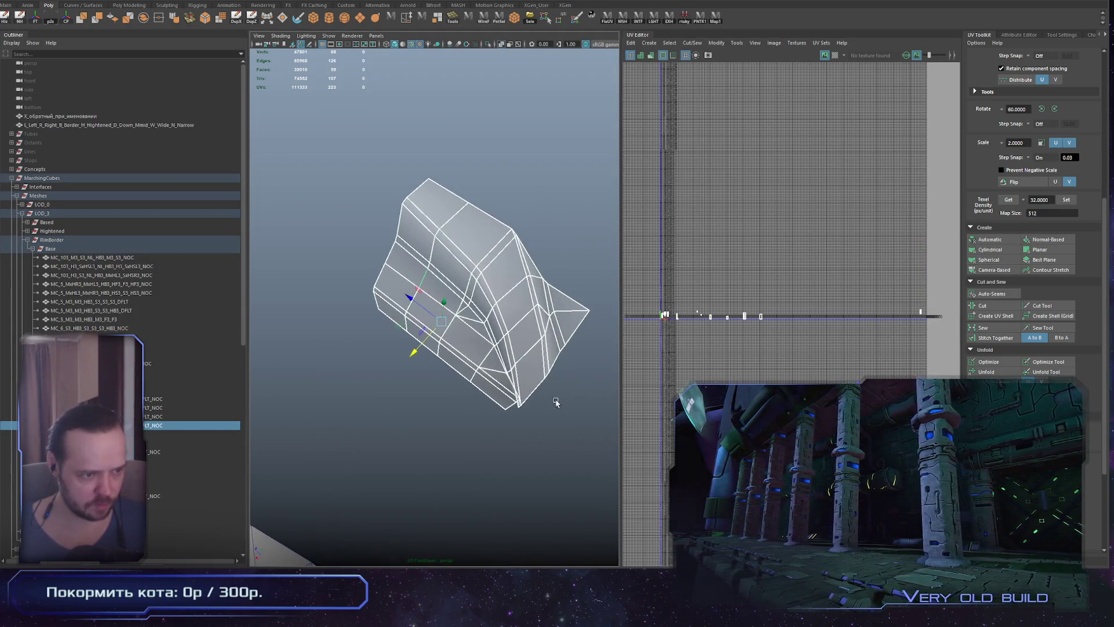
left_click(539, 398)
key("f")
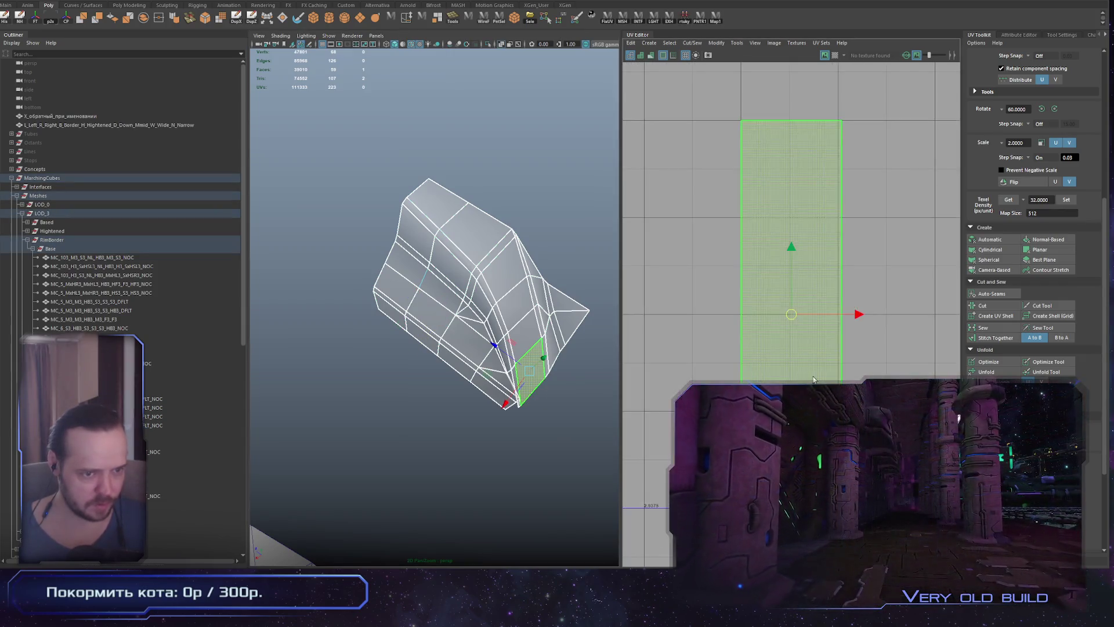
Select a face on the sloped side and tumble the view to inspect it
mouse_move(505, 366)
left_mouse_down("alt")
mouse_move(384, 386)
mouse_move(364, 369)
mouse_move(402, 378)
left_mouse_up("alt")
scroll(409, 382, "down", 5)
scroll(411, 385, "up", 10)
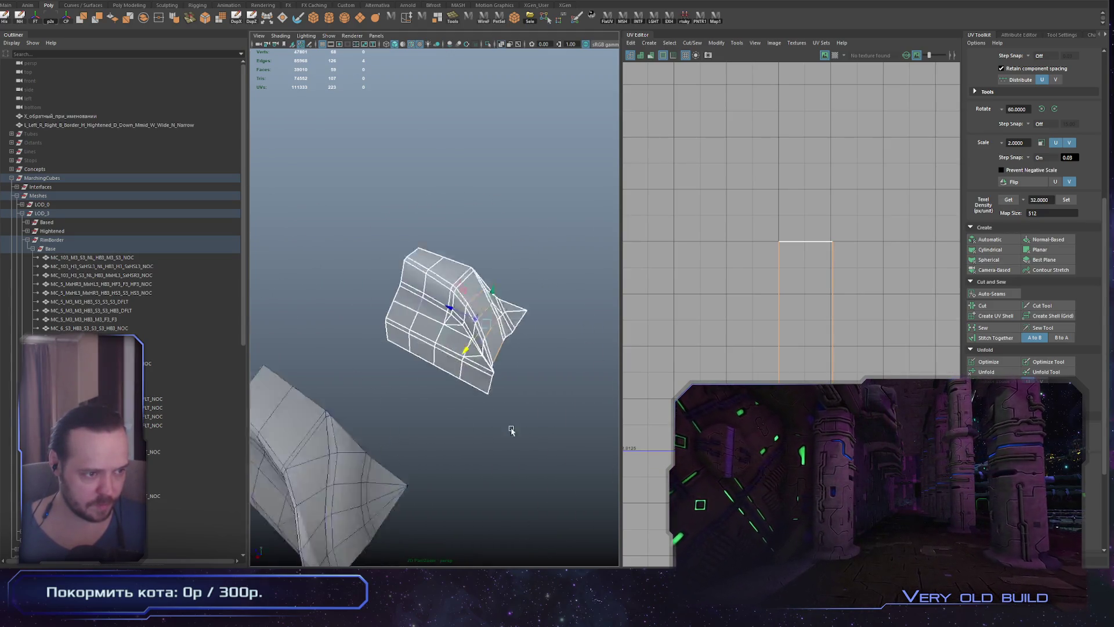
left_click_drag(530, 394, 485, 415, "alt")
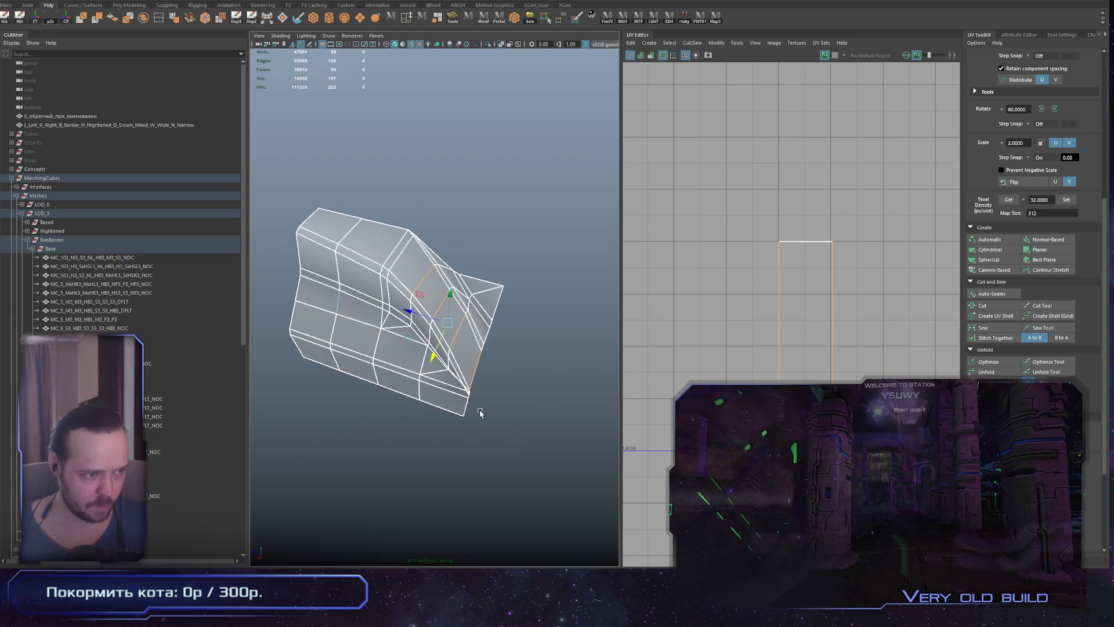
left_click(411, 260)
scroll(722, 325, "down", 5)
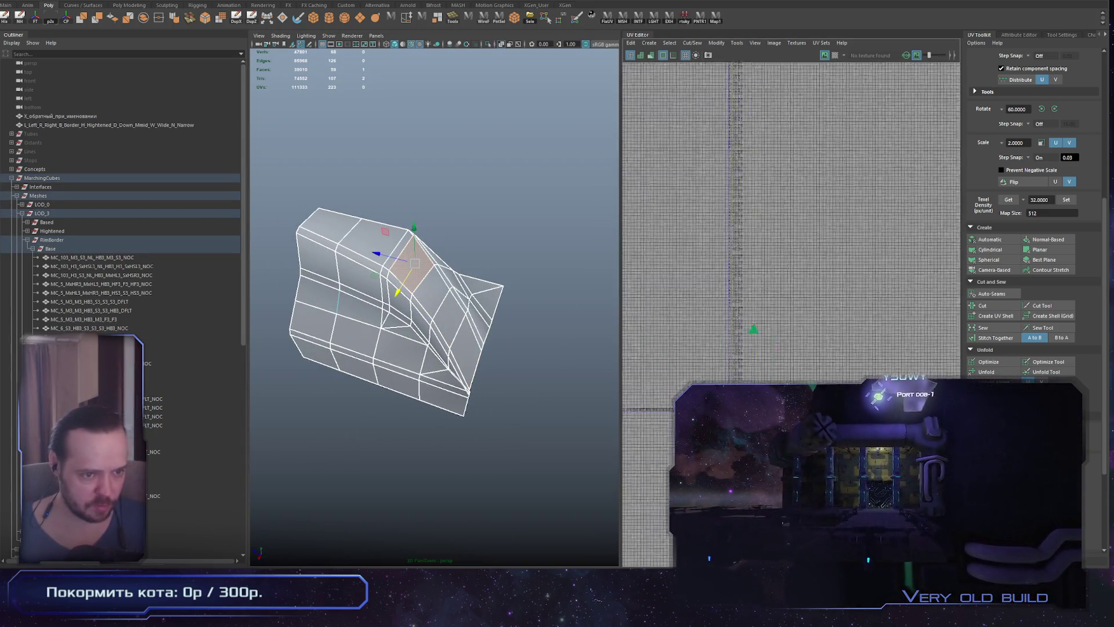
scroll(666, 398, "up", 5)
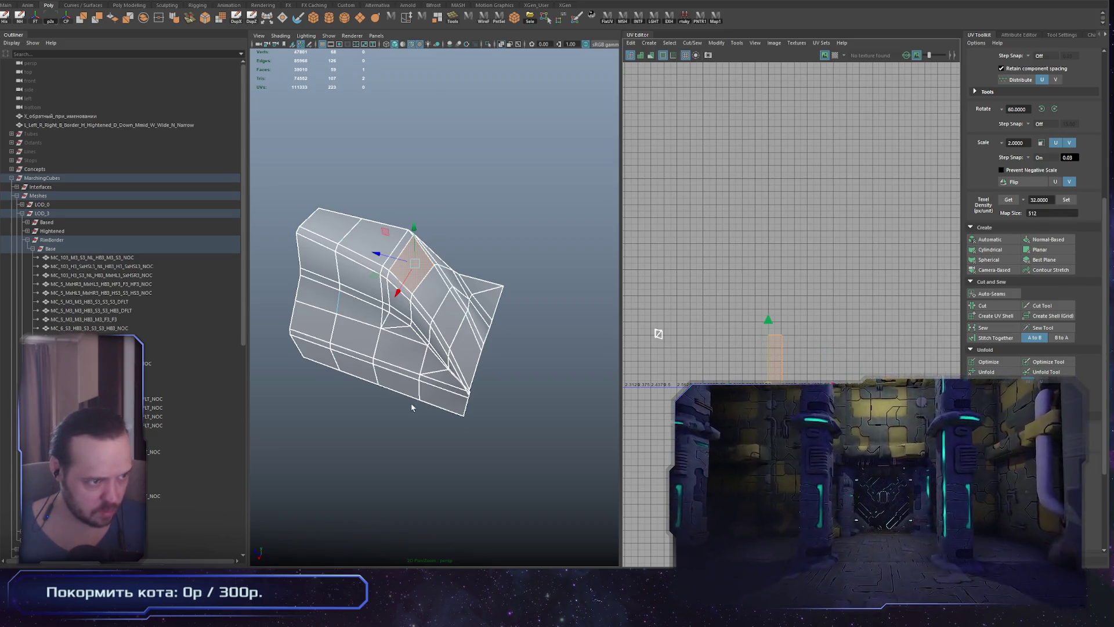
left_click_drag(432, 403, 530, 406, "alt")
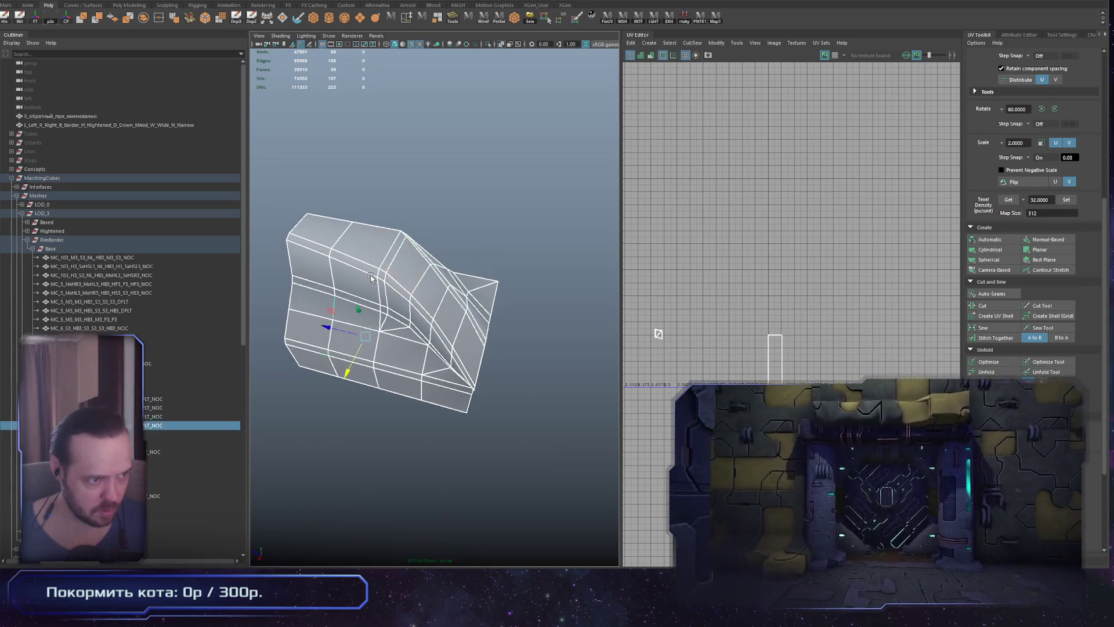
Select a face on the lower slope and centre its UVs in the UV Editor
left_click(393, 253)
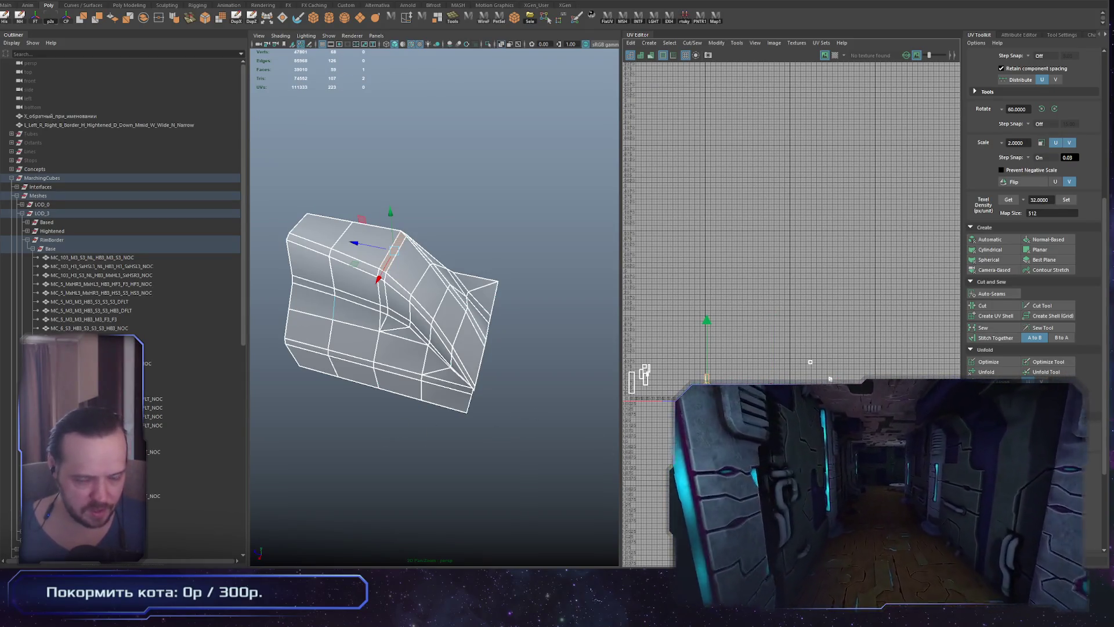
left_click_drag(567, 523, 488, 428, "alt")
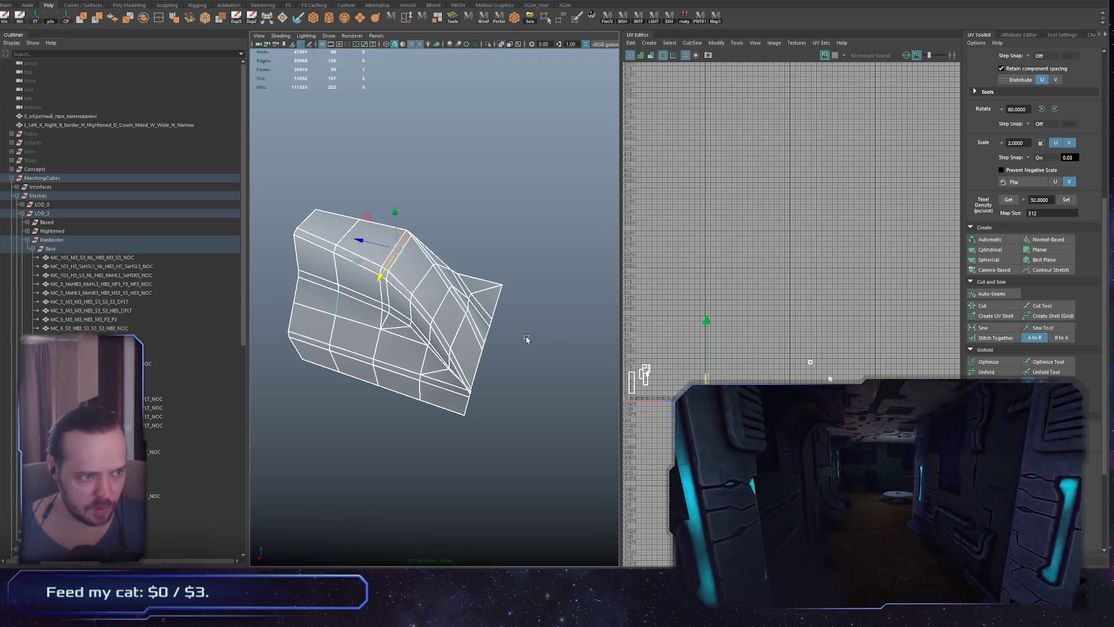
left_click(456, 359)
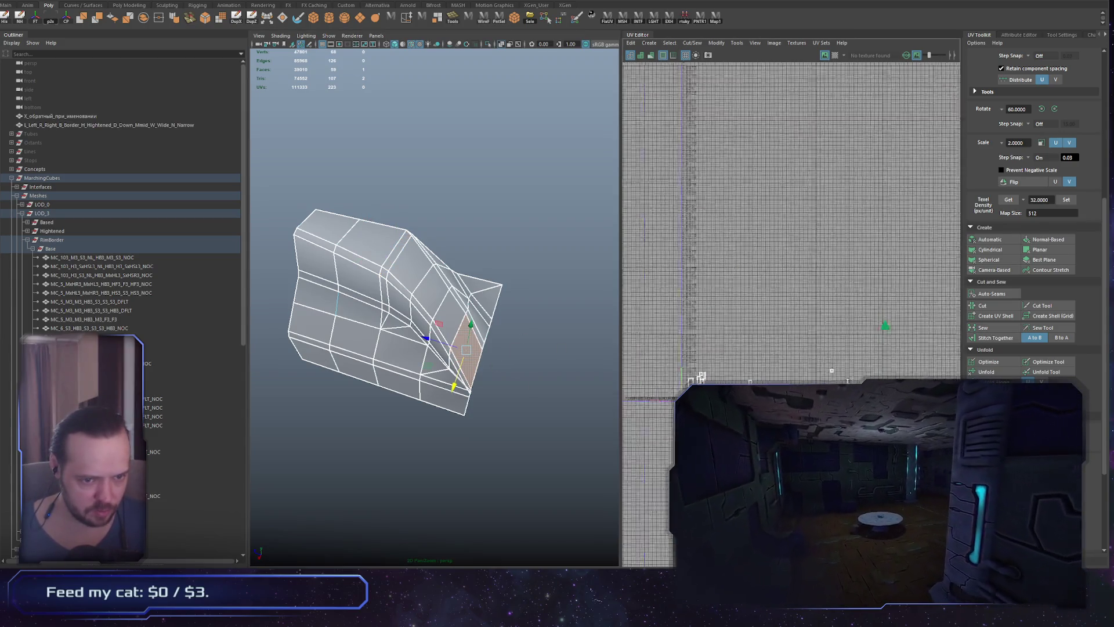
key("f")
middle_click_drag(783, 450, 644, 415, "alt")
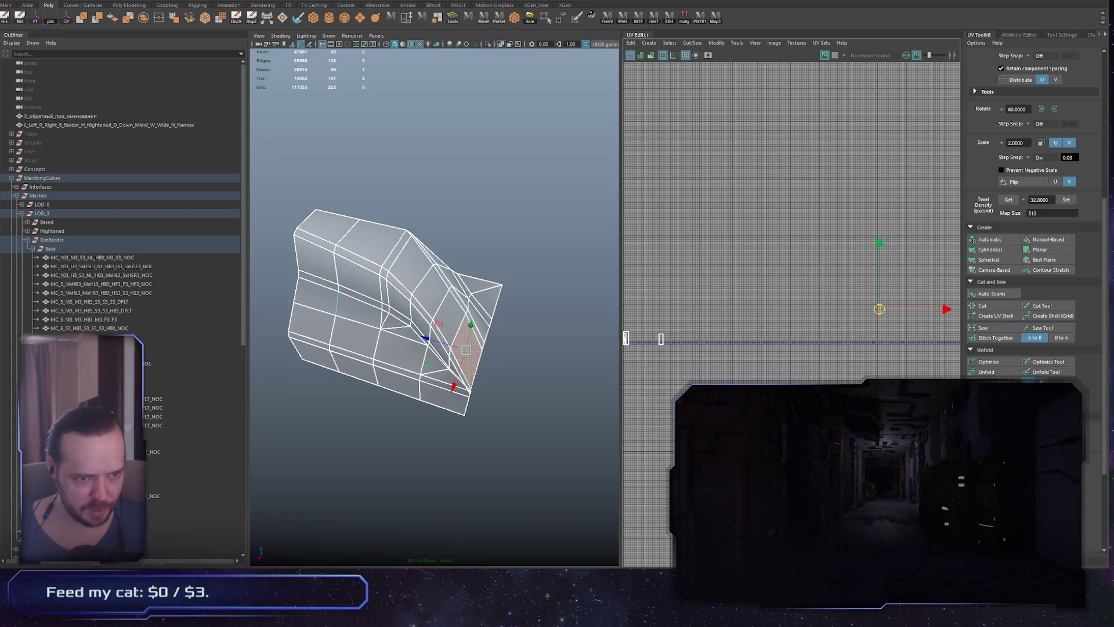
middle_click_drag(833, 374, 661, 394, "alt")
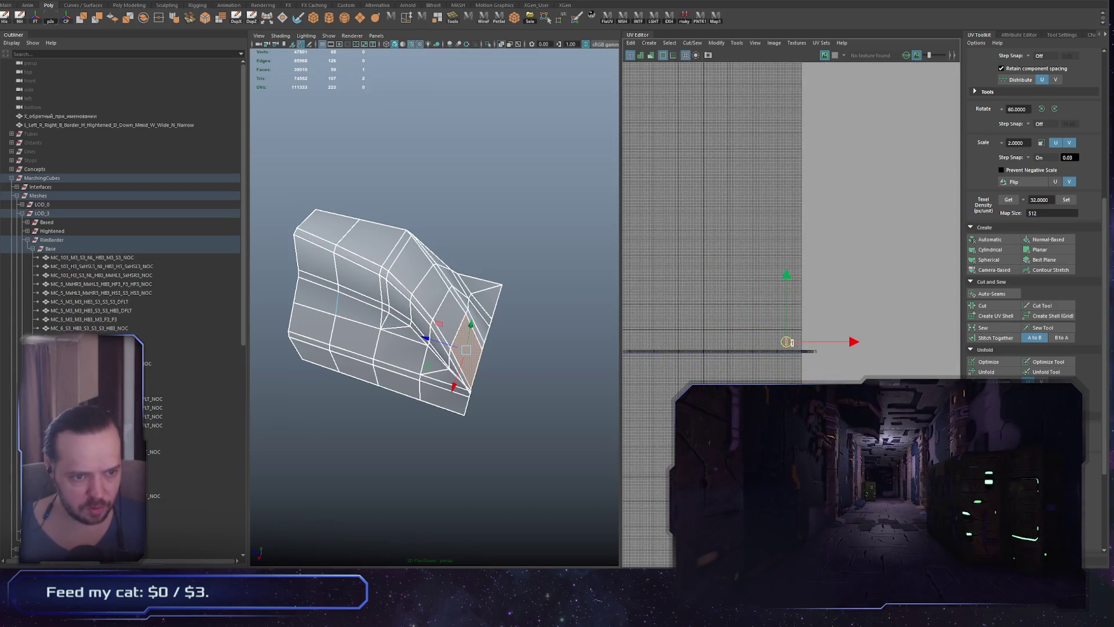
Orbit the station model in Unity for comparison, then return to Maya
mouse_move(382, 392)
left_mouse_down("alt")
mouse_move(487, 391)
mouse_move(535, 448)
mouse_move(552, 407)
mouse_move(580, 385)
mouse_move(562, 416)
mouse_move(527, 418)
left_mouse_up("alt")
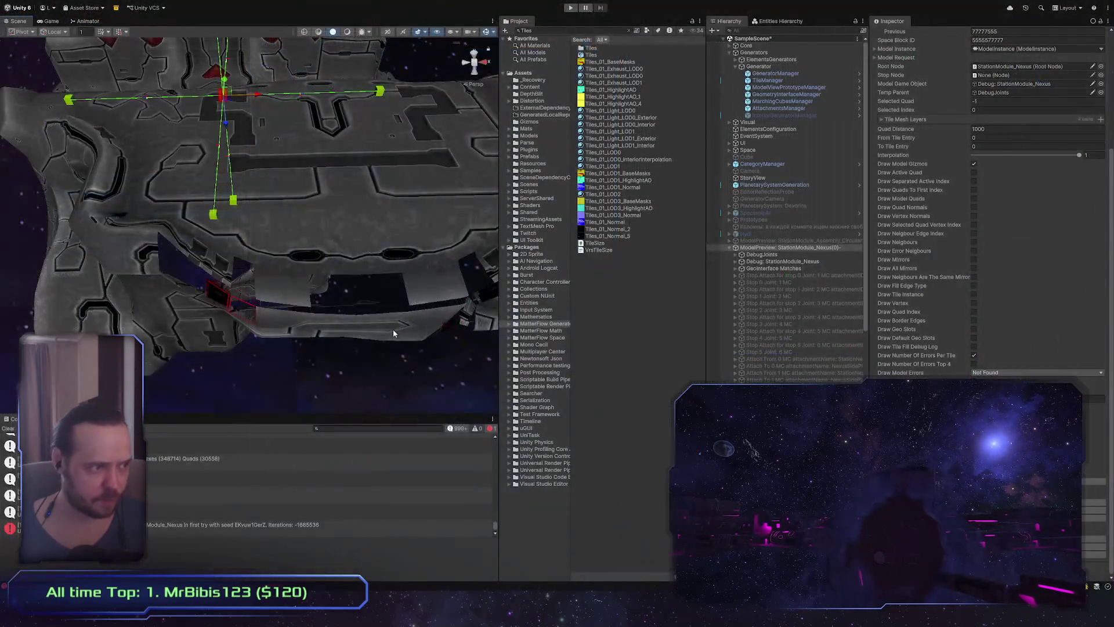
mouse_move(393, 329)
left_mouse_down("alt")
mouse_move(330, 259)
mouse_move(384, 290)
mouse_move(233, 262)
left_mouse_up("alt")
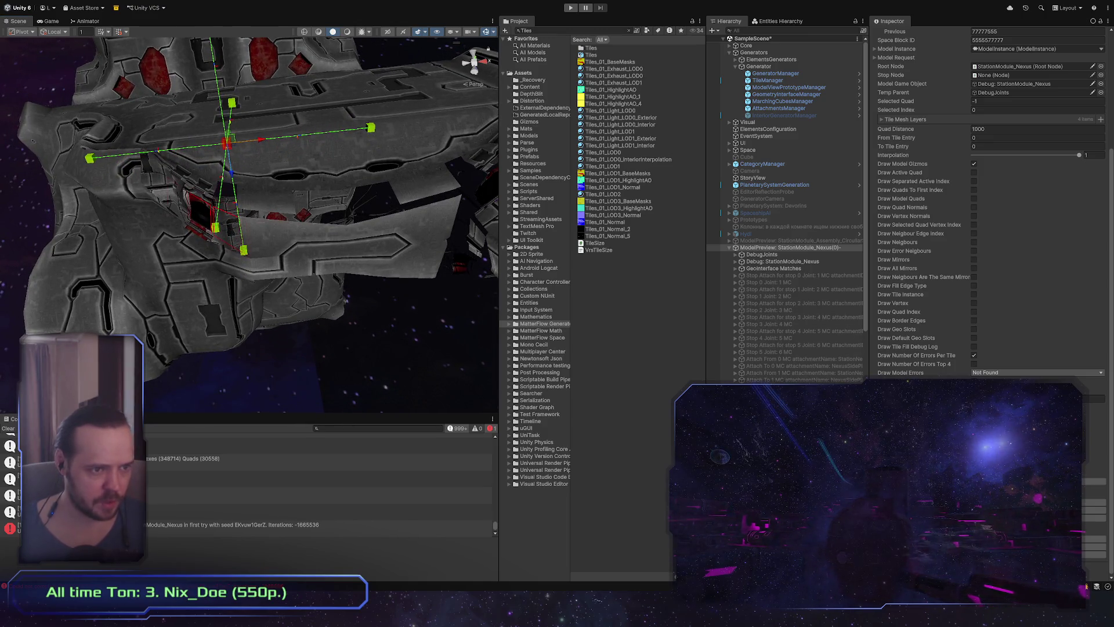
key("alt+Tab")
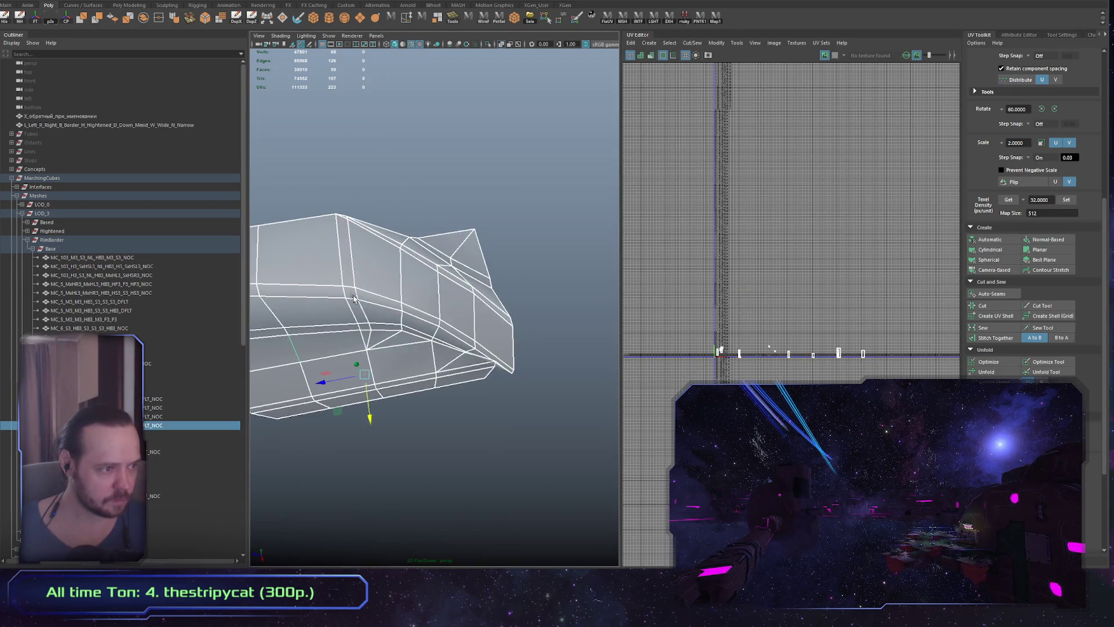
Select a top face of the border tile mesh and orbit to see the mesh's top
left_click(427, 314)
left_click(427, 314)
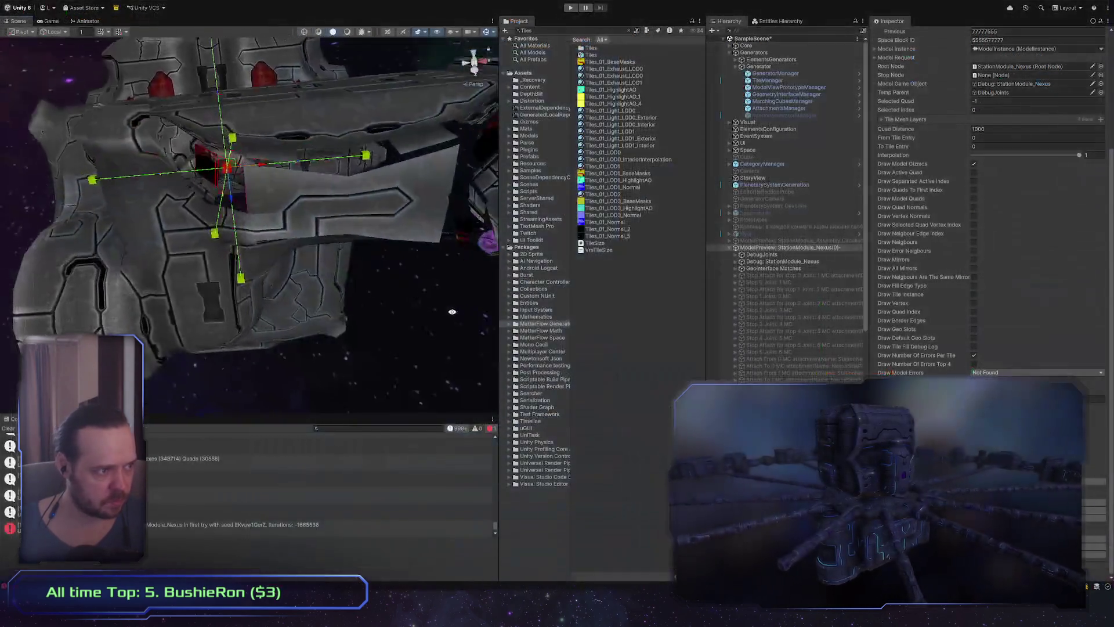
mouse_move(453, 312)
left_mouse_down("alt")
mouse_move(48, 162)
mouse_move(176, 199)
mouse_move(143, 201)
left_mouse_up("alt")
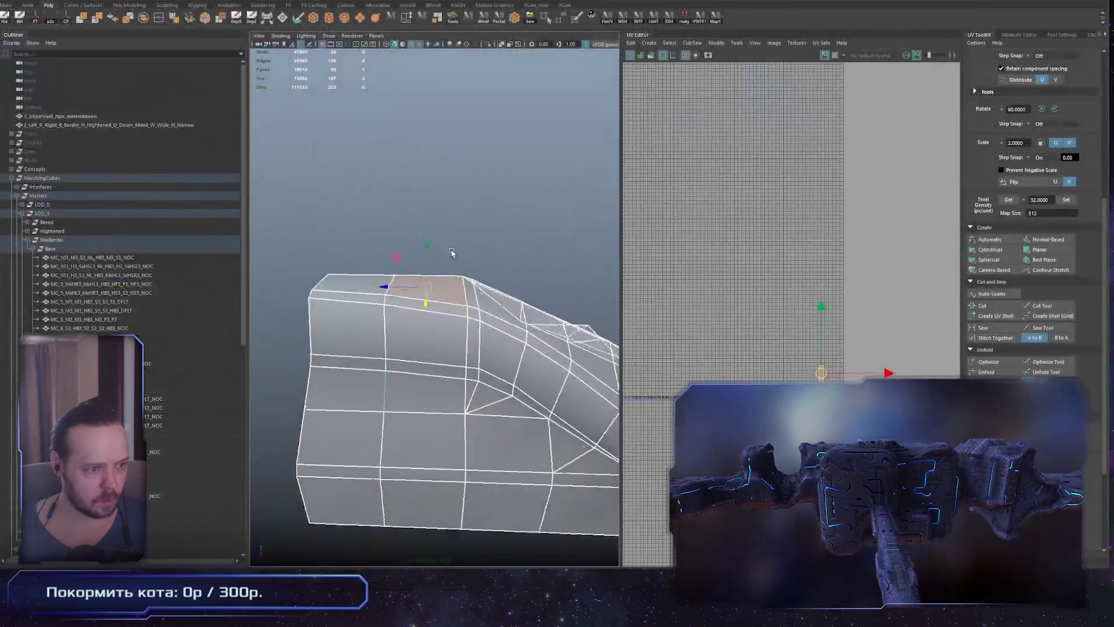
left_click_drag(448, 252, 498, 369, "alt")
left_click(496, 370)
middle_click_drag(496, 370, 441, 342, "alt")
key("f")
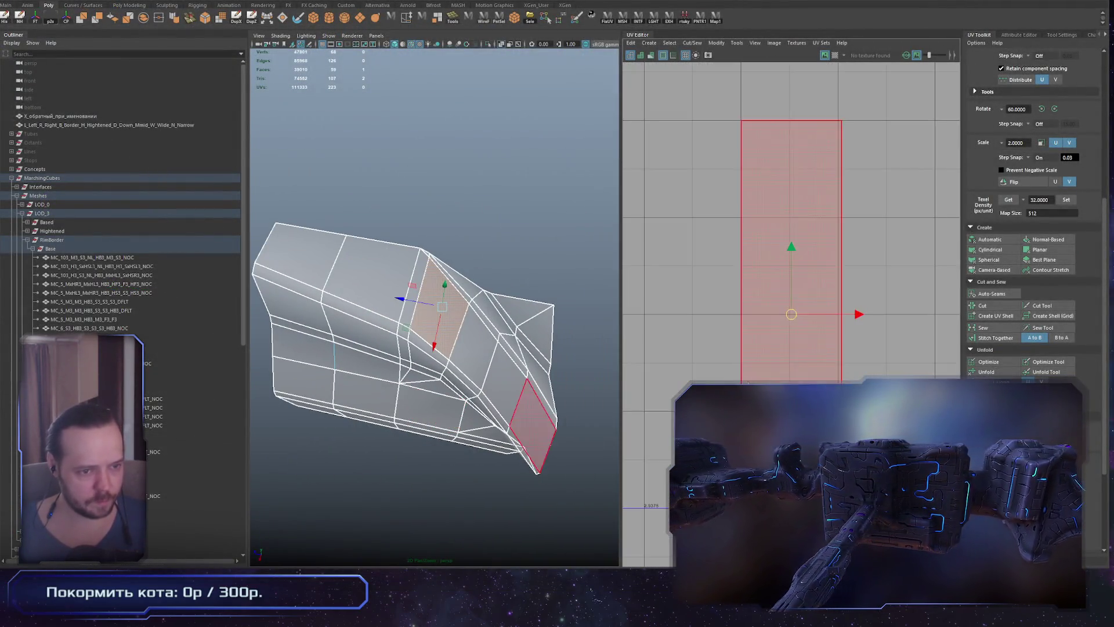
scroll(723, 380, "down", 3)
double_click(447, 325)
left_click_drag(447, 325, 439, 343, "alt")
left_click(415, 271)
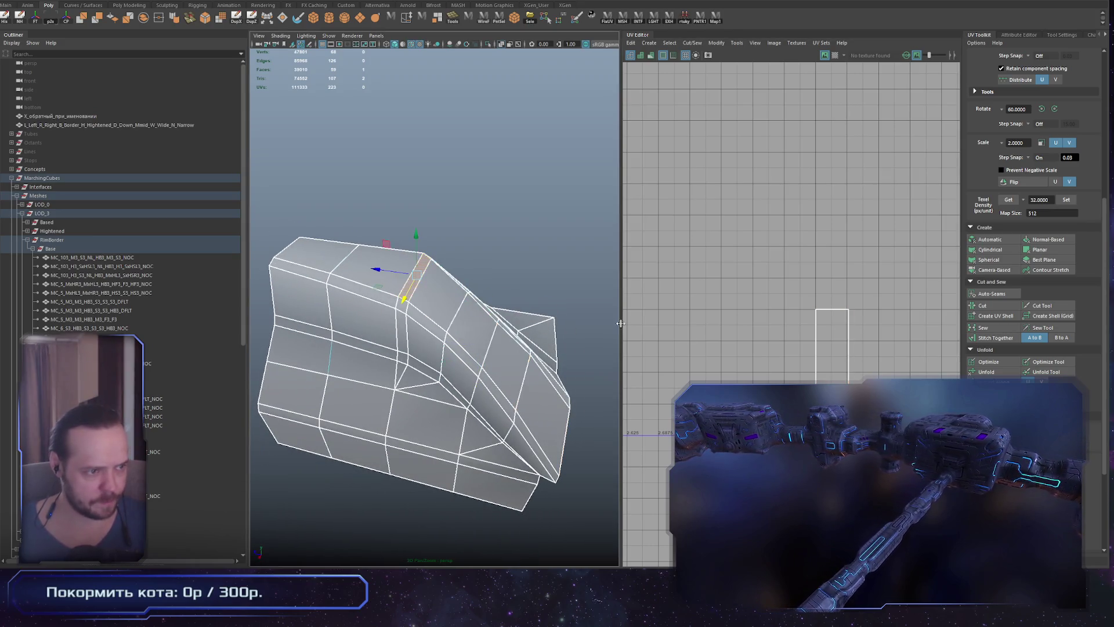
scroll(755, 365, "down", 3)
middle_click_drag(757, 366, 771, 365, "alt")
scroll(668, 432, "up", 5)
middle_click_drag(812, 174, 722, 305, "alt")
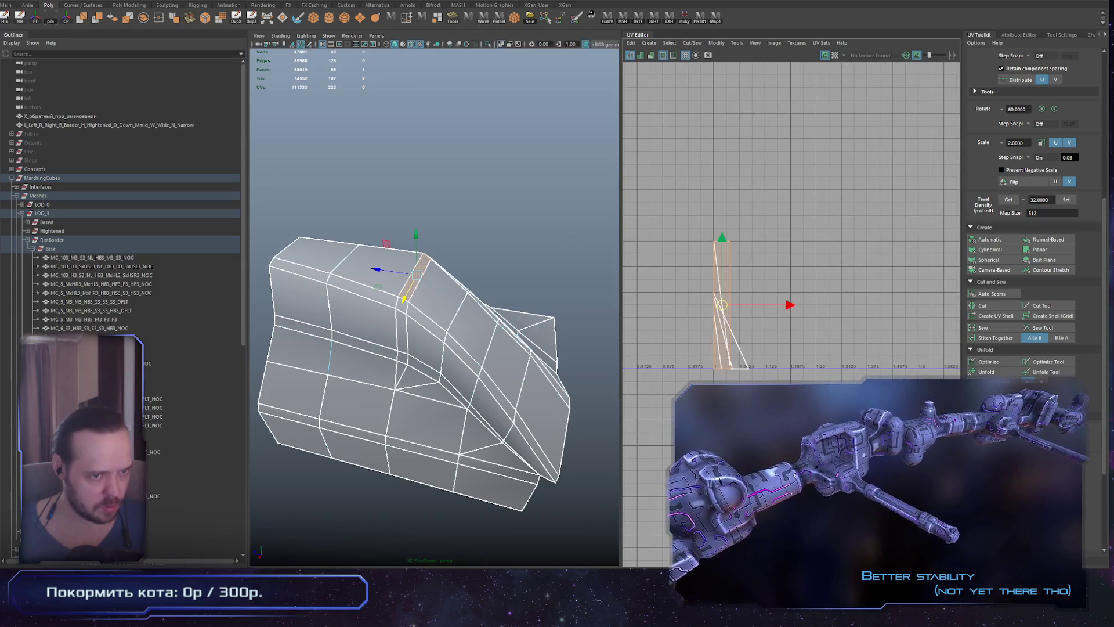
key("alt+x")
mouse_move(441, 325)
left_mouse_down("alt")
mouse_move(359, 359)
mouse_move(447, 339)
left_mouse_up("alt")
left_click(482, 328)
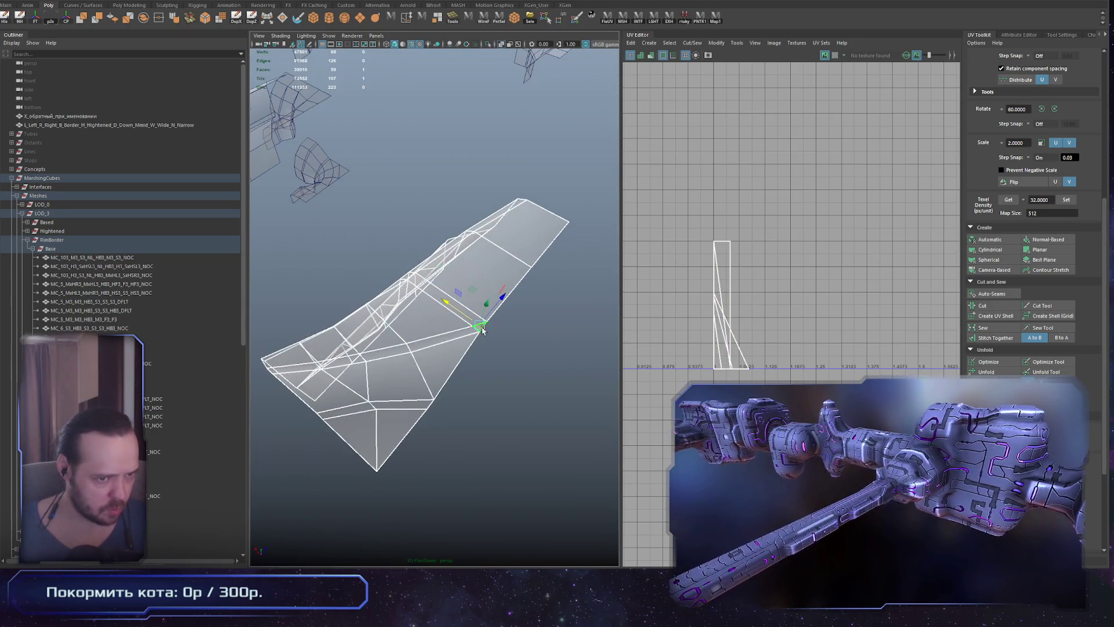
right_click_drag(482, 329, 492, 361, "ctrl")
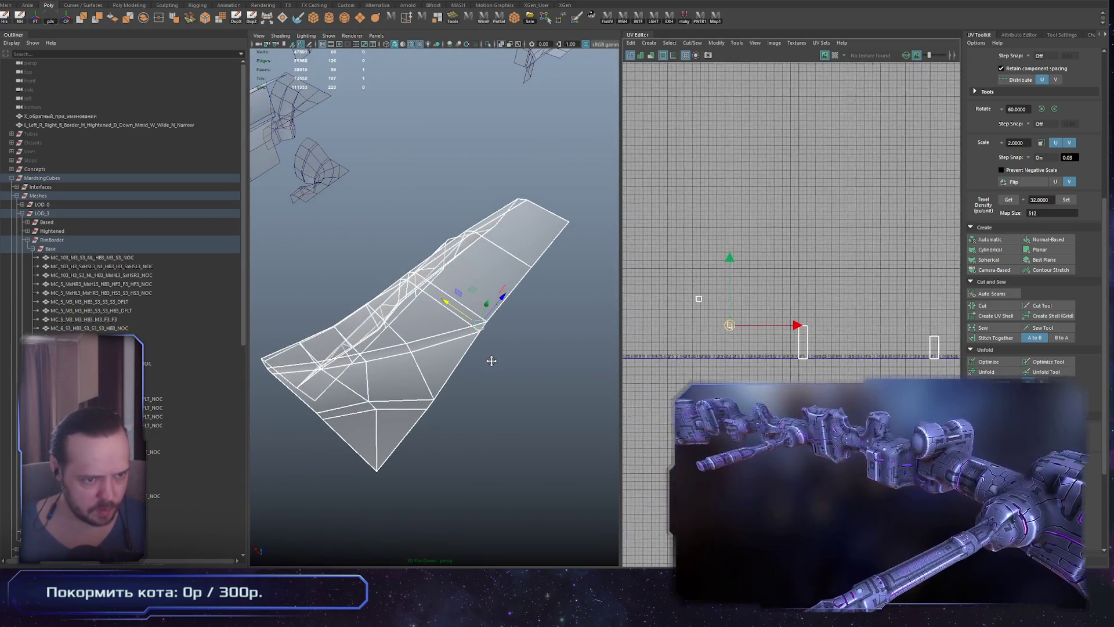
left_click_drag(491, 361, 465, 348, "alt")
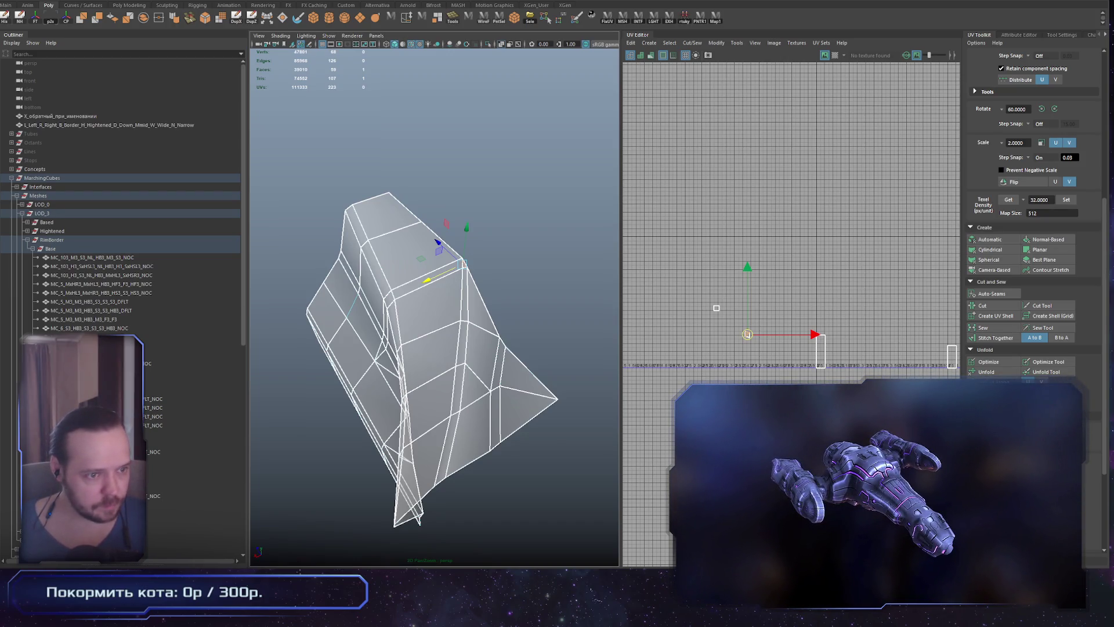
left_click(478, 138)
key("bracketleft")
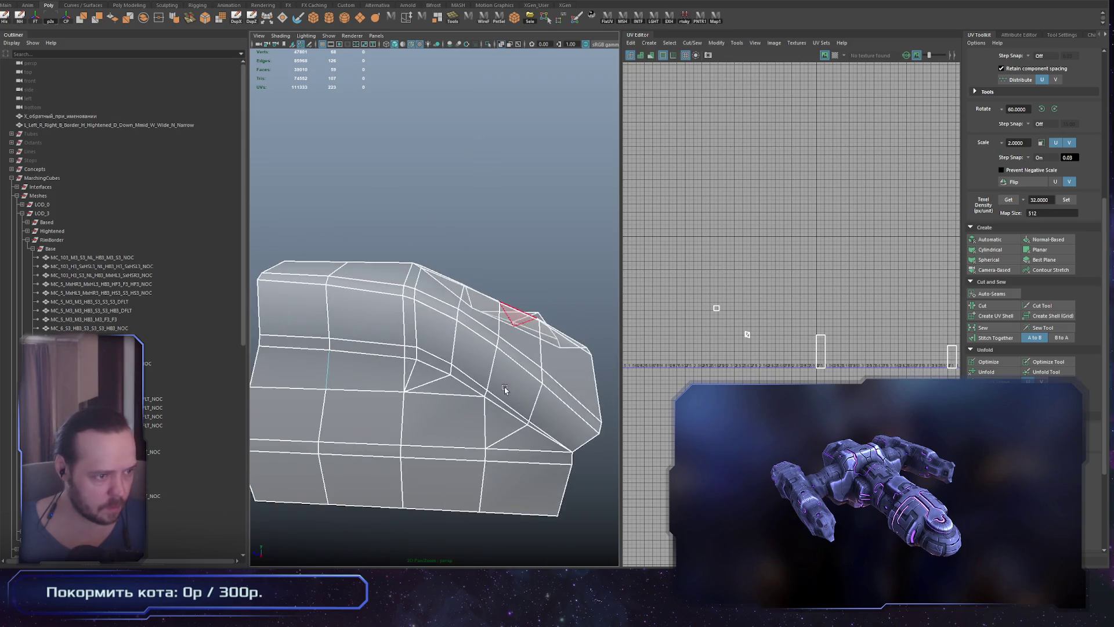
left_click(409, 355)
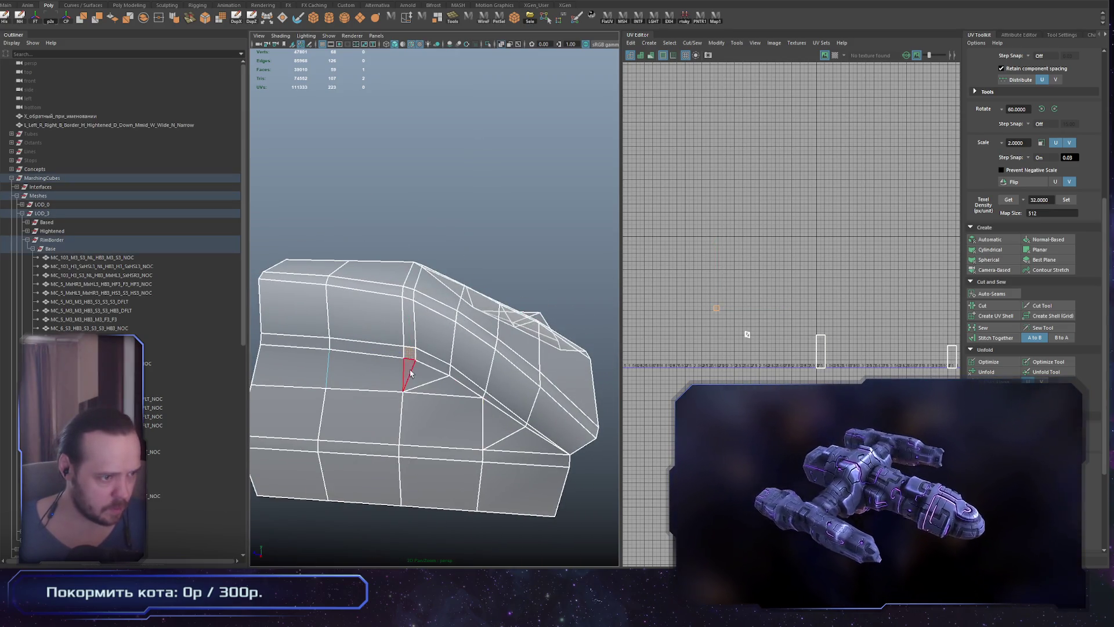
key("f")
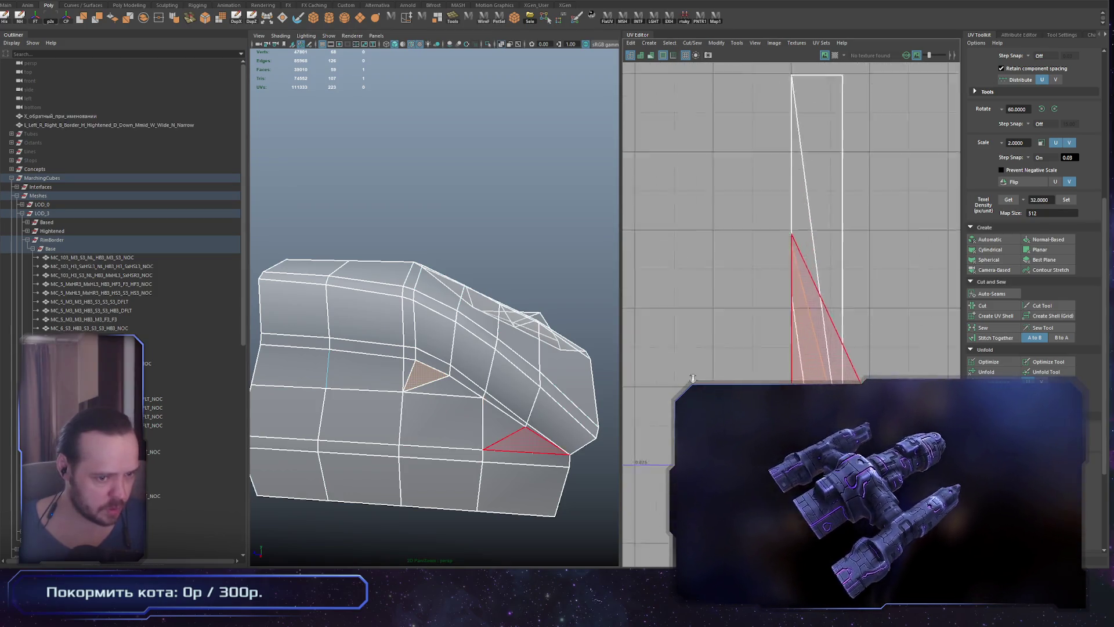
key("w")
left_click_drag(828, 390, 727, 315)
left_click_drag(452, 359, 568, 377, "alt")
mouse_move(417, 411)
left_mouse_down("alt")
mouse_move(464, 400)
mouse_move(429, 409)
left_mouse_up("alt")
middle_click_drag(784, 290, 791, 280, "alt")
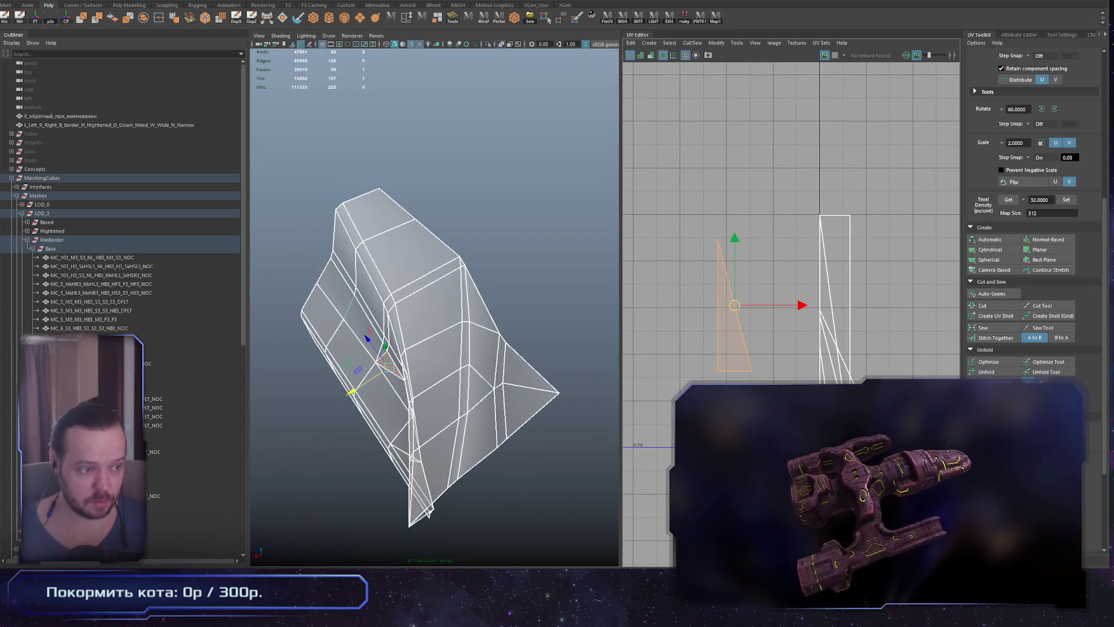
left_click_drag(441, 360, 464, 348, "alt")
scroll(469, 347, "up", 3)
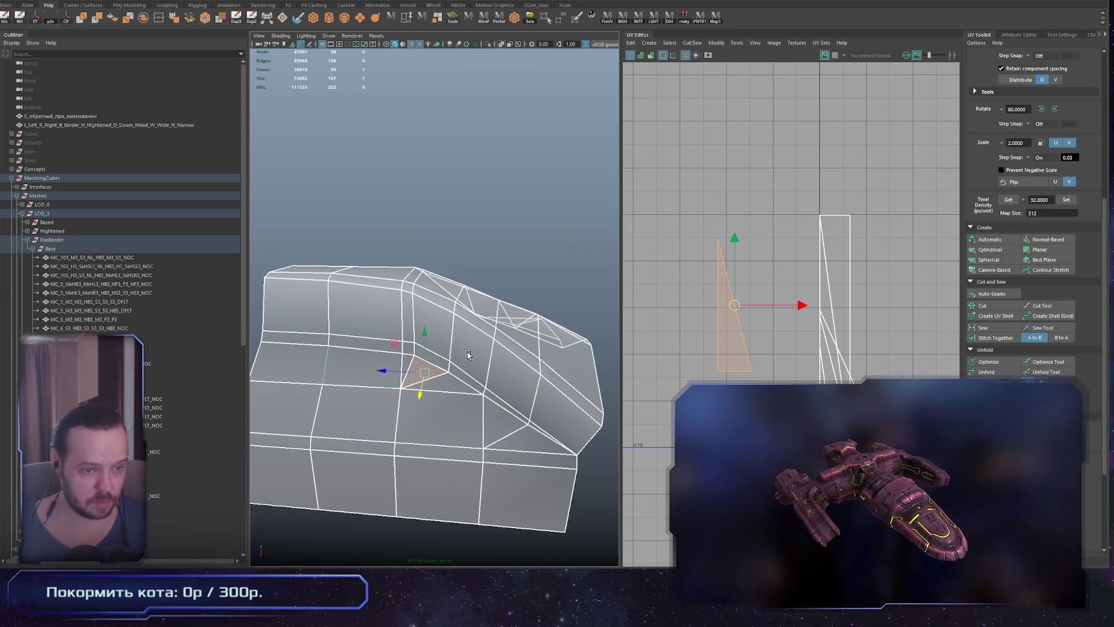
scroll(888, 413, "down", 3)
middle_click_drag(812, 232, 775, 222, "alt")
mouse_move(436, 349)
left_mouse_down("alt")
mouse_move(418, 343)
mouse_move(396, 384)
mouse_move(521, 306)
mouse_move(451, 318)
left_mouse_up("alt")
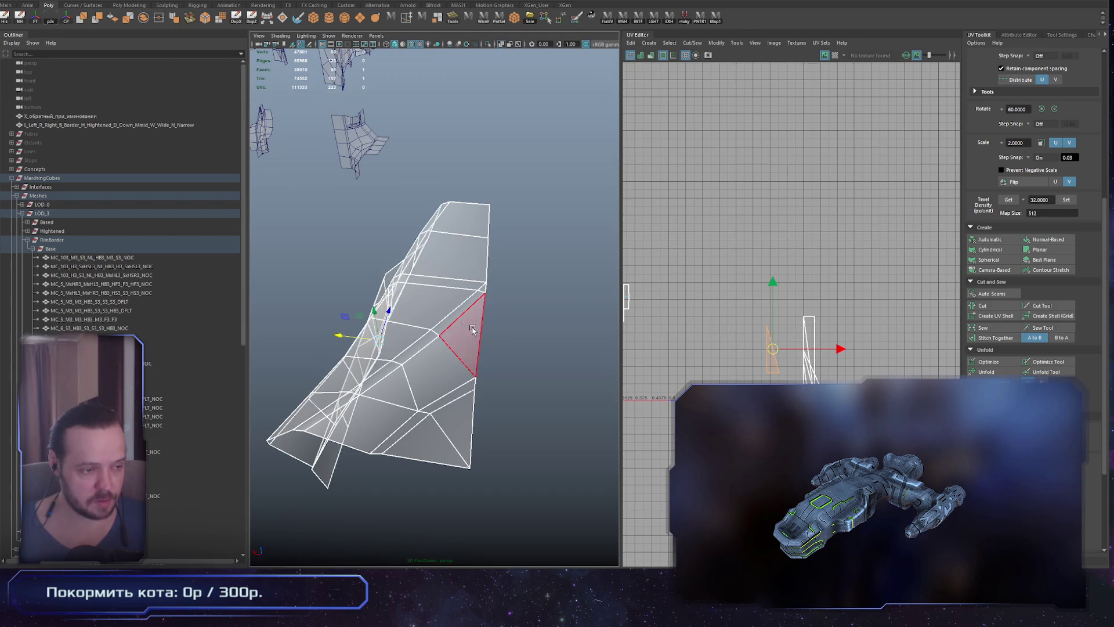
left_click_drag(457, 325, 558, 341, "alt")
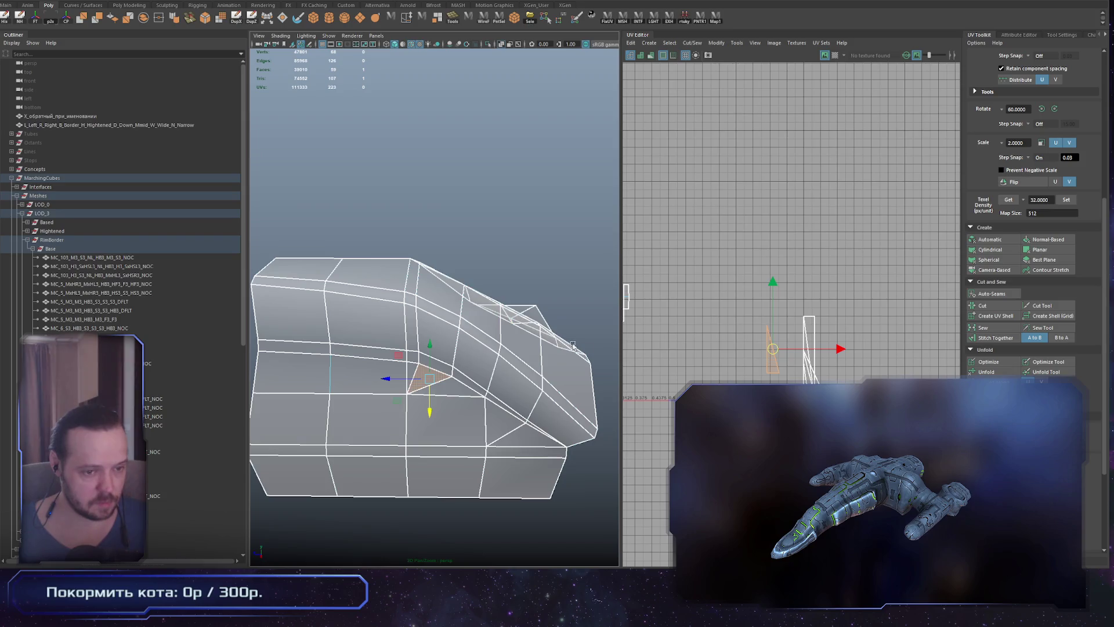
left_click(785, 361)
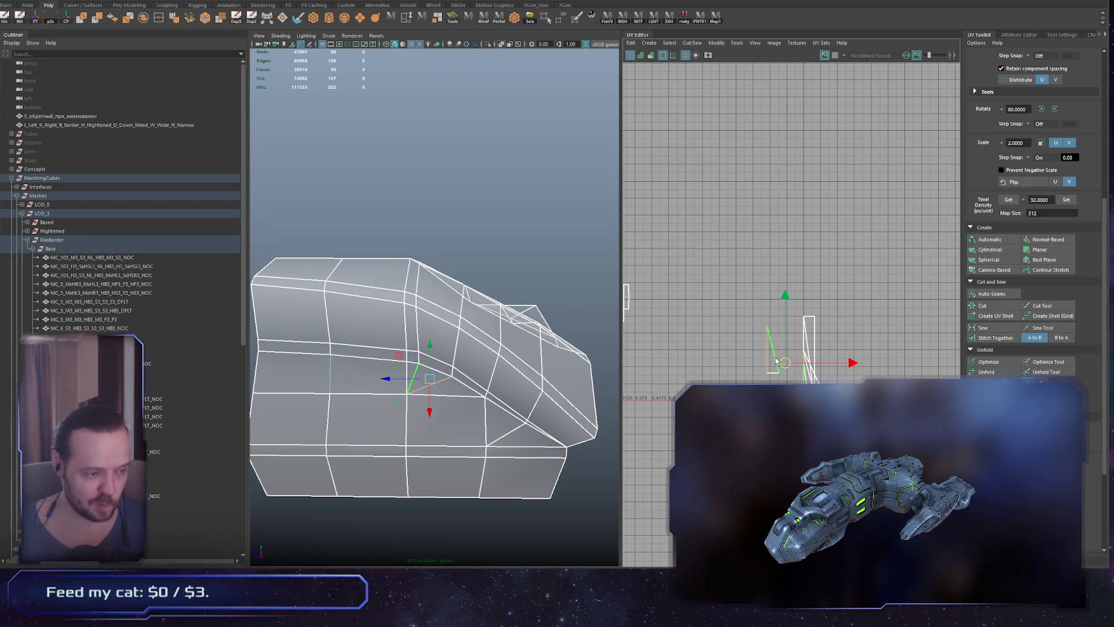
left_click_drag(510, 427, 553, 447, "alt")
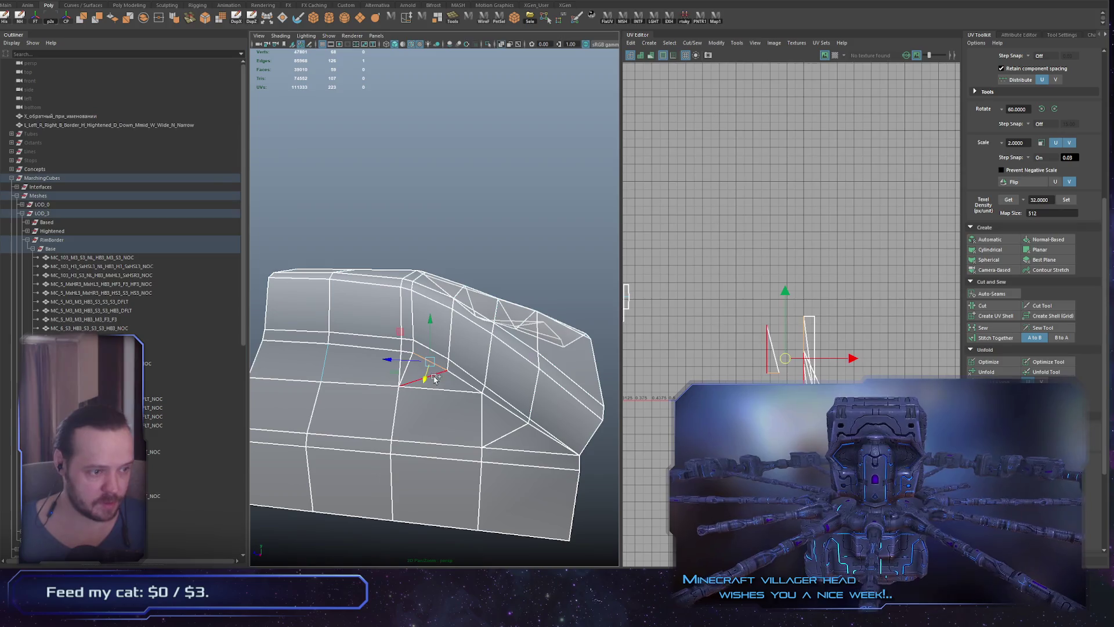
left_click(536, 449)
mouse_move(536, 449)
left_mouse_down("alt")
mouse_move(501, 448)
mouse_move(511, 447)
mouse_move(400, 386)
left_mouse_up("alt")
left_click(501, 447)
left_click(396, 385)
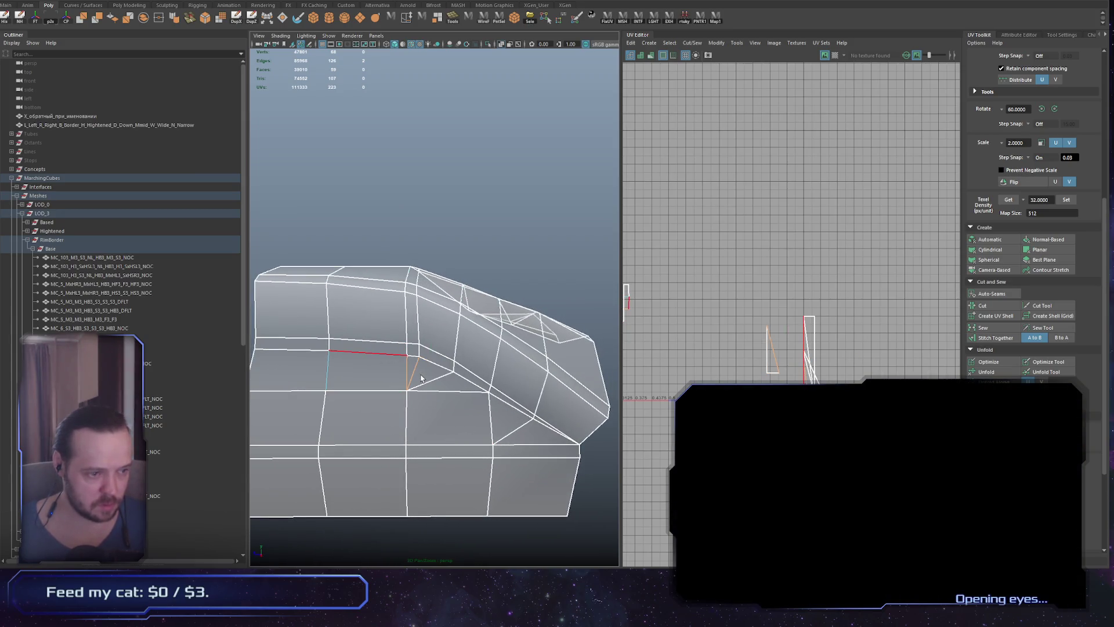
scroll(755, 319, "up", 3)
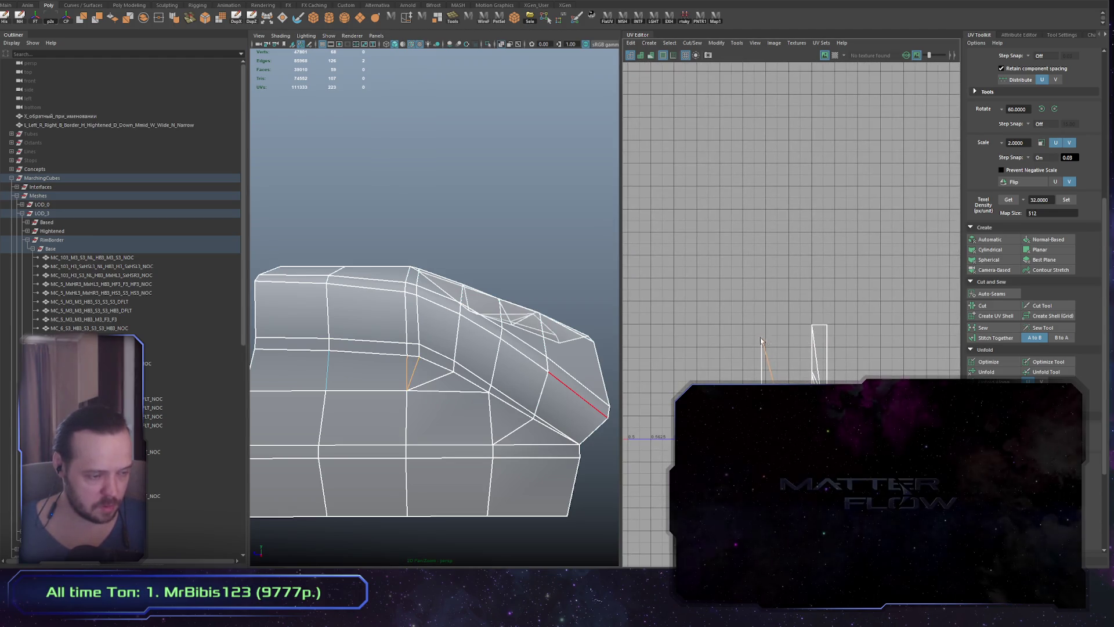
key("F11")
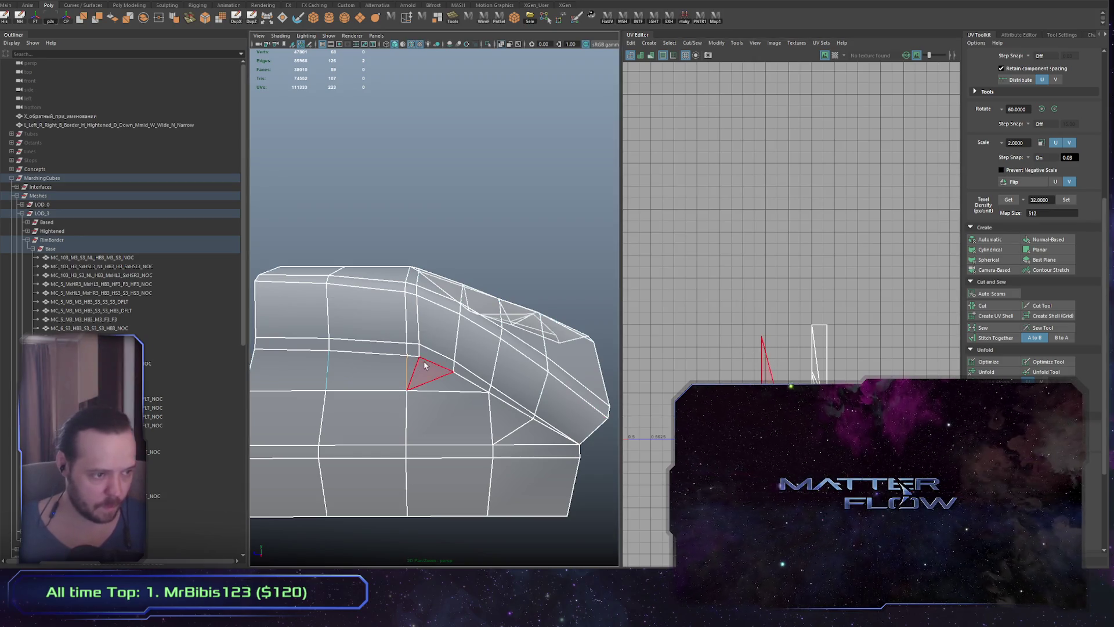
left_click(450, 384)
scroll(654, 415, "down", 2)
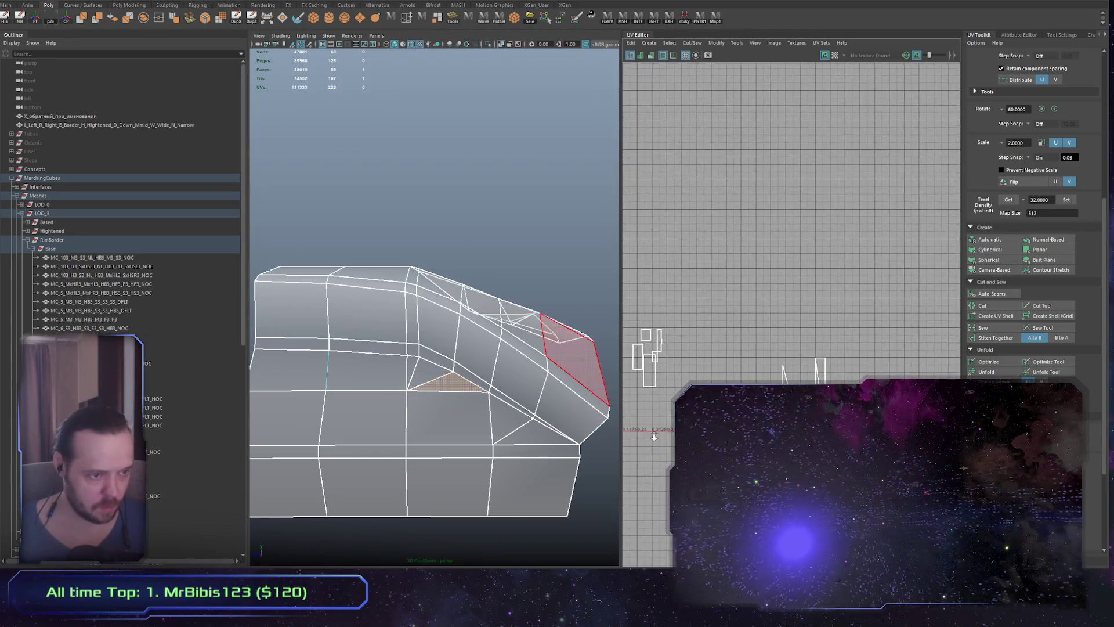
left_click(452, 394, "shift")
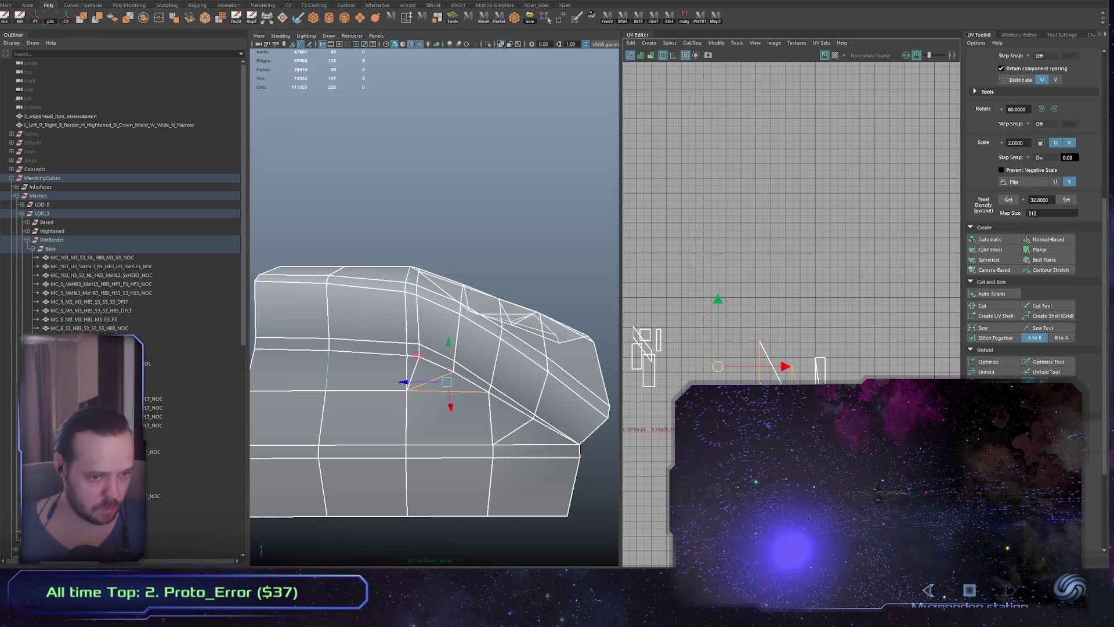
mouse_move(426, 348)
left_mouse_down("alt")
mouse_move(369, 374)
mouse_move(418, 360)
mouse_move(535, 422)
mouse_move(616, 404)
mouse_move(664, 409)
left_mouse_up("alt")
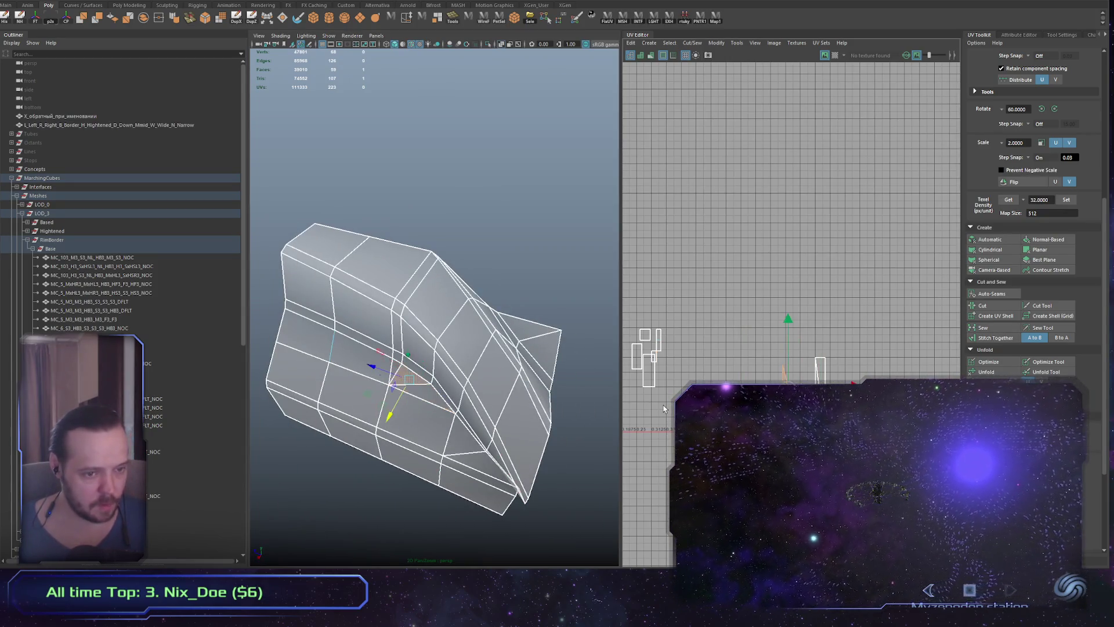
key("ctrl+z")
key("ctrl+z")
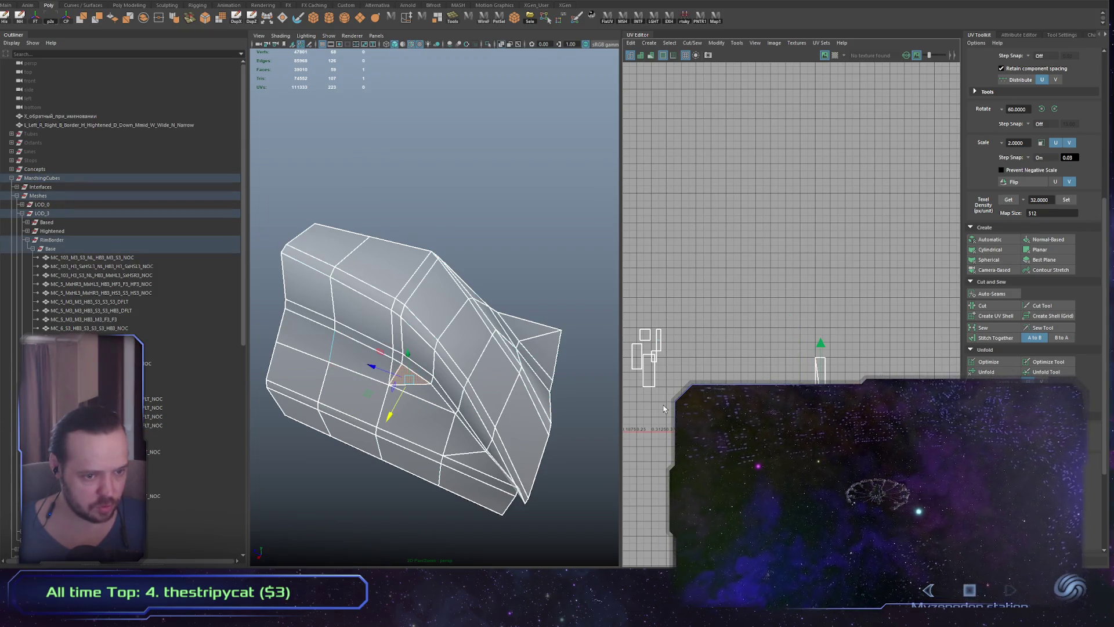
left_click_drag(557, 400, 441, 386, "alt")
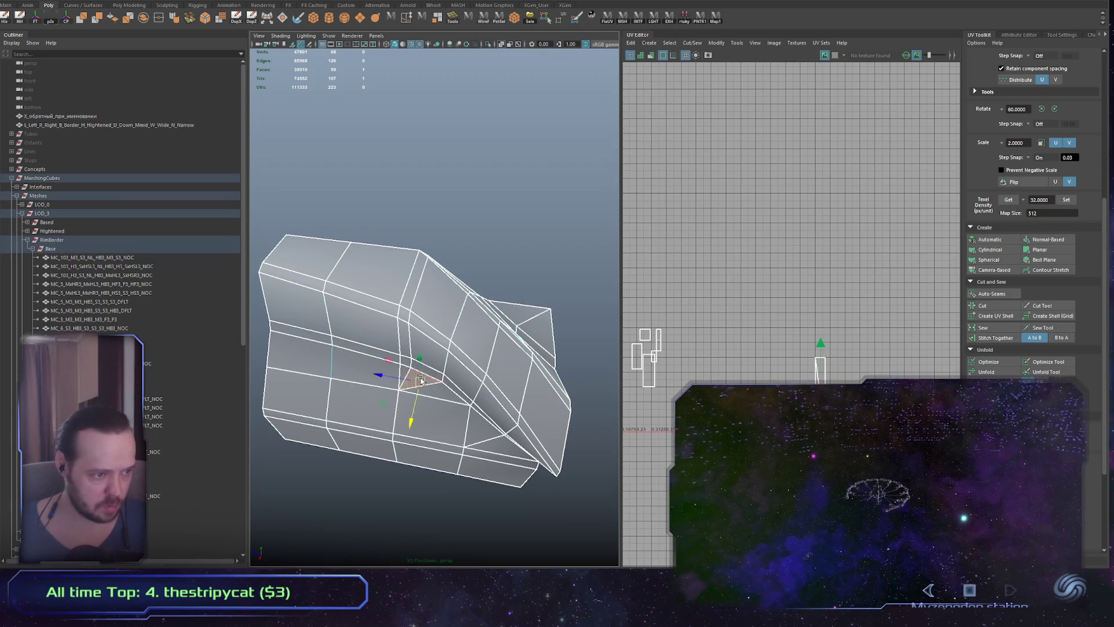
left_click(408, 361)
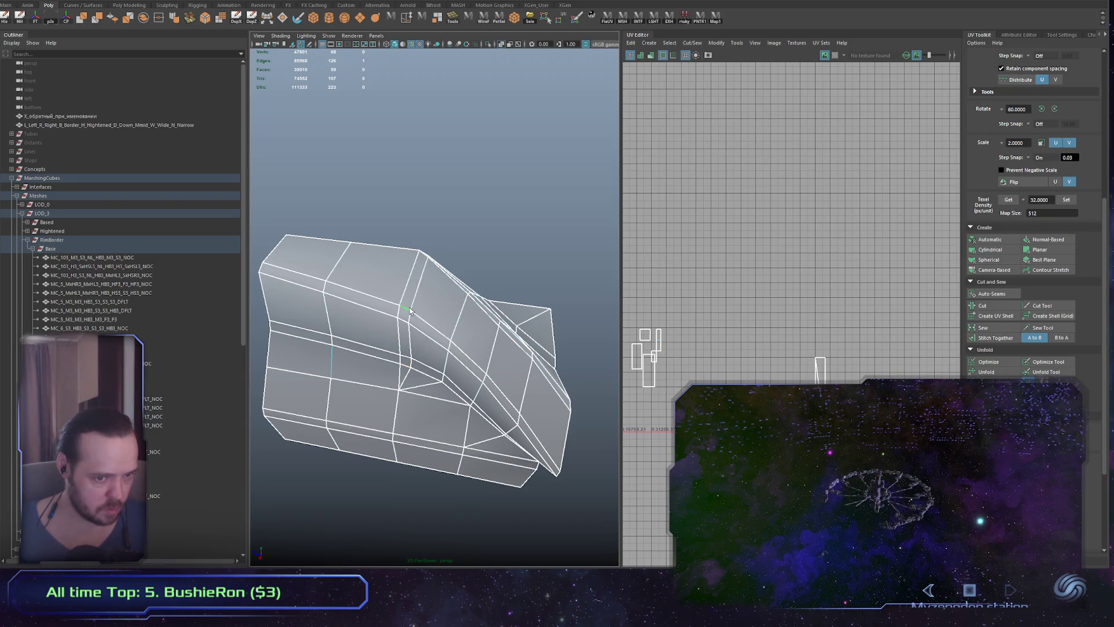
left_click_drag(515, 424, 458, 407, "alt")
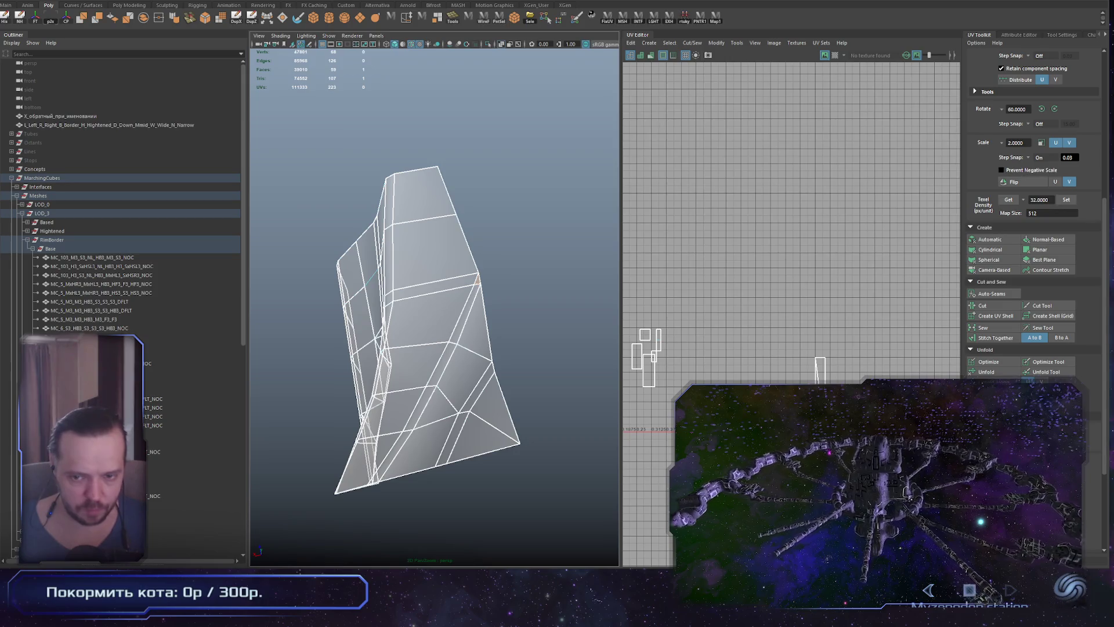
mouse_move(477, 280)
left_mouse_down("alt")
mouse_move(436, 459)
mouse_move(535, 386)
mouse_move(490, 410)
left_mouse_up("alt")
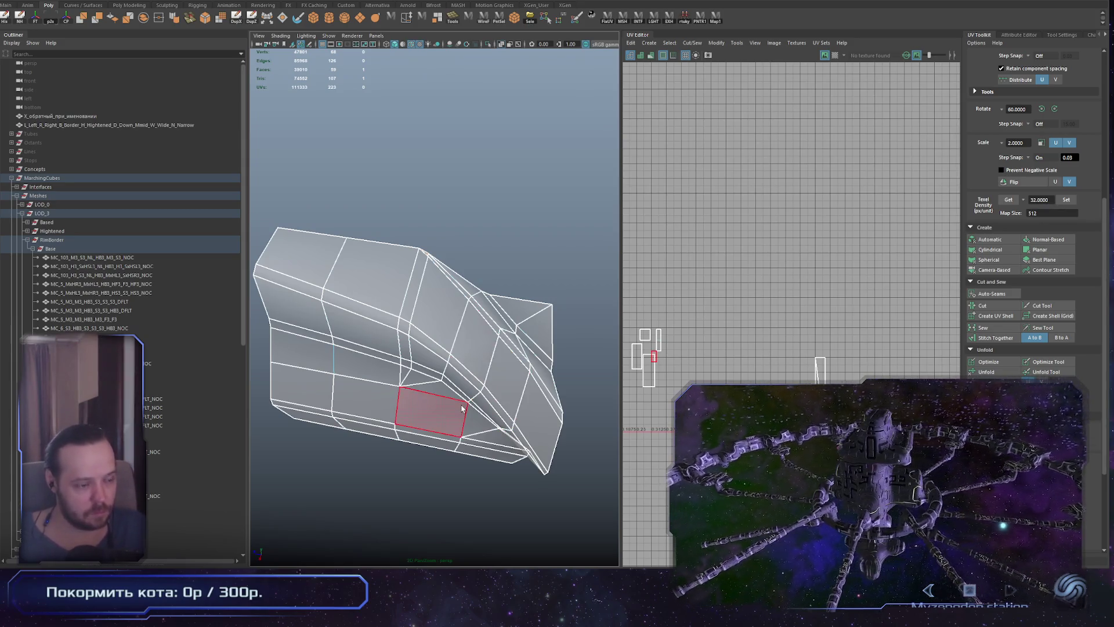
mouse_move(463, 409)
left_mouse_down("alt")
mouse_move(458, 398)
mouse_move(439, 409)
mouse_move(464, 396)
mouse_move(429, 377)
left_mouse_up("alt")
left_click(424, 371)
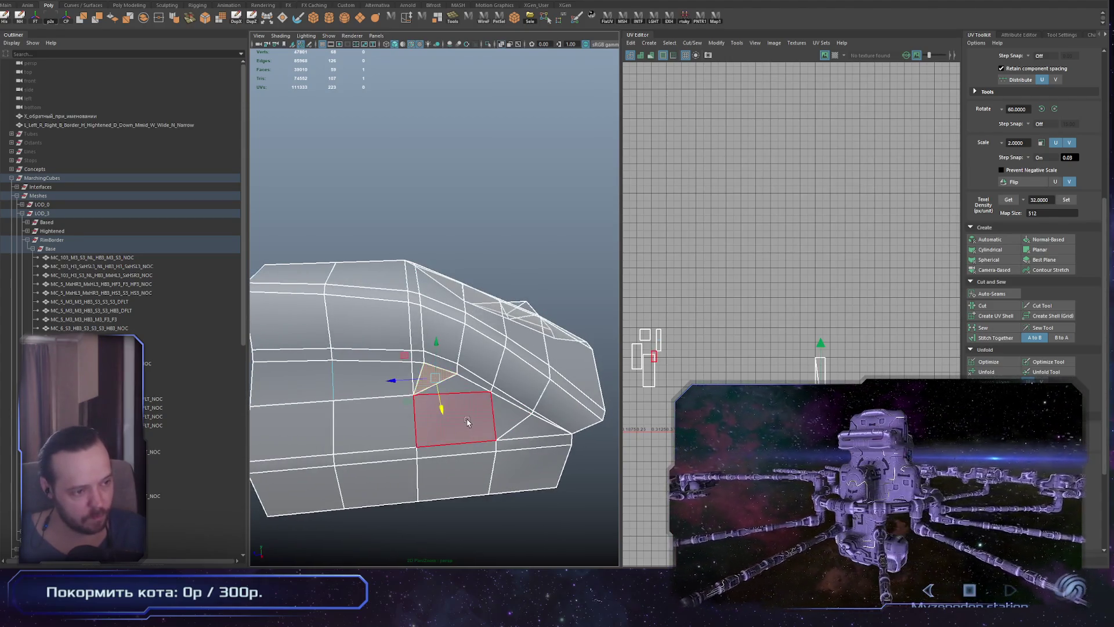
right_click_drag(432, 434, 486, 466, "alt")
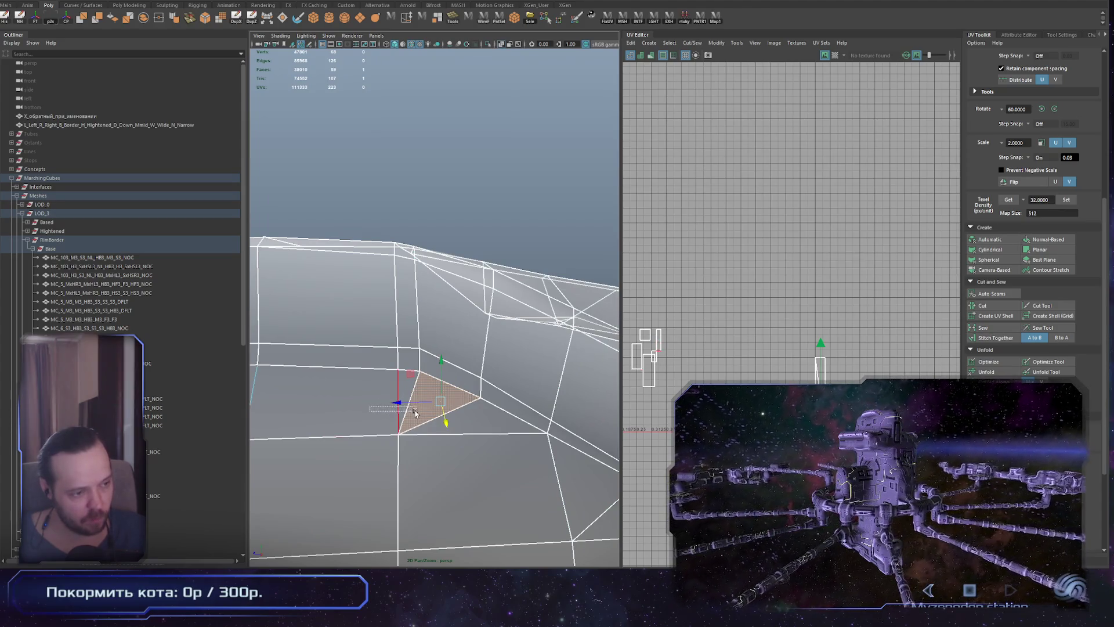
key("ctrl+F10")
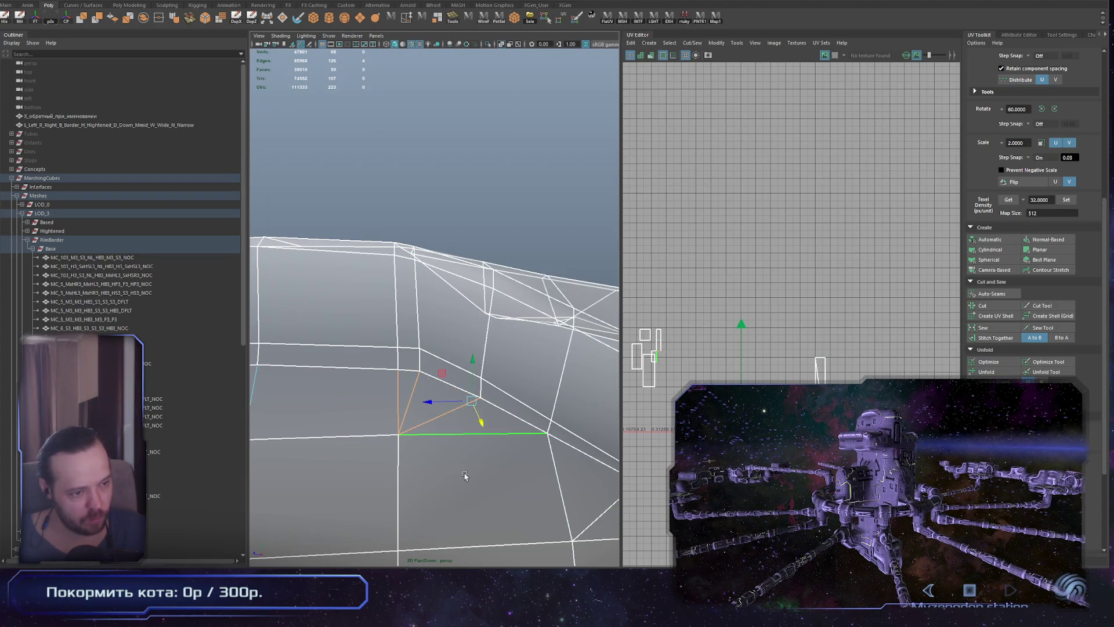
left_click_drag(461, 474, 447, 471, "alt")
mouse_move(524, 513)
left_mouse_down("alt")
mouse_move(510, 512)
mouse_move(525, 514)
mouse_move(452, 451)
mouse_move(467, 465)
left_mouse_up("alt")
left_click(471, 392)
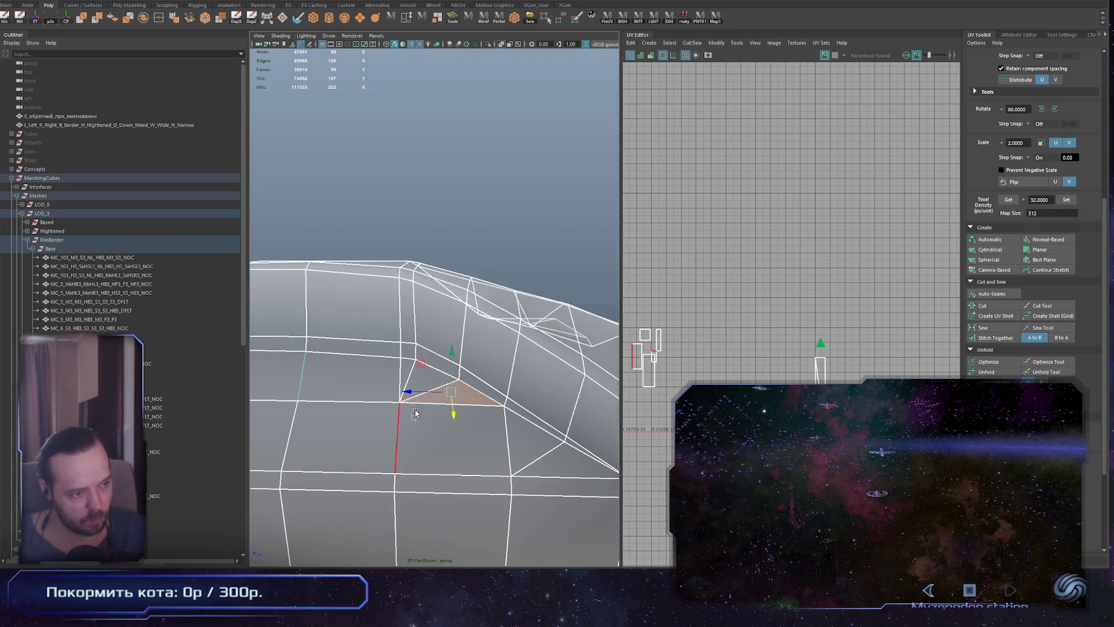
key("ctrl+F10")
key("F11")
left_click(429, 382)
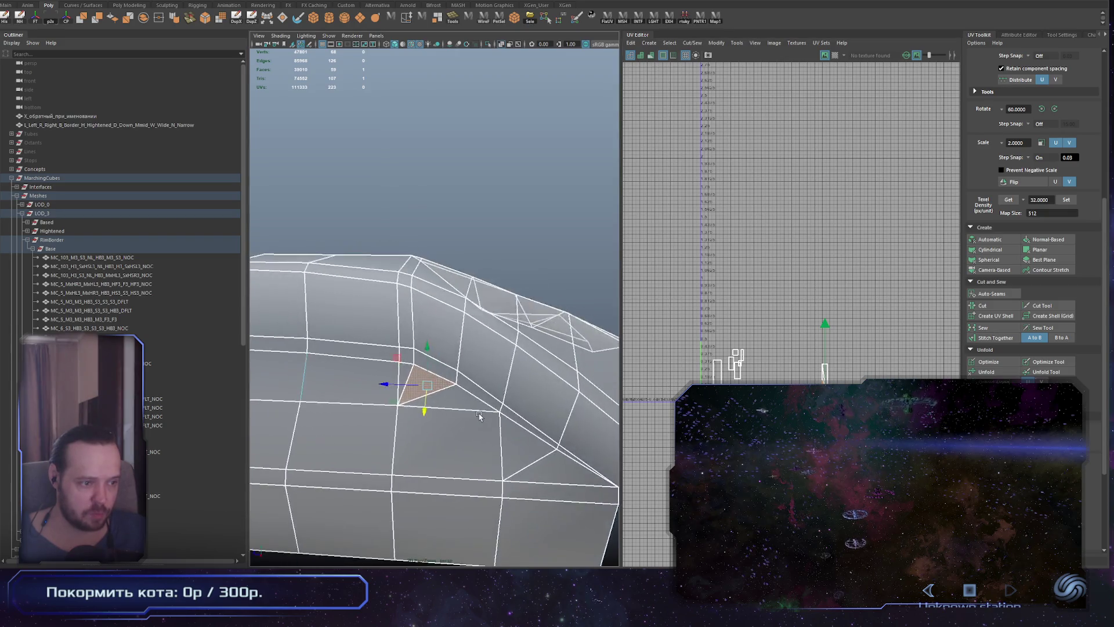
scroll(813, 261, "up", 5)
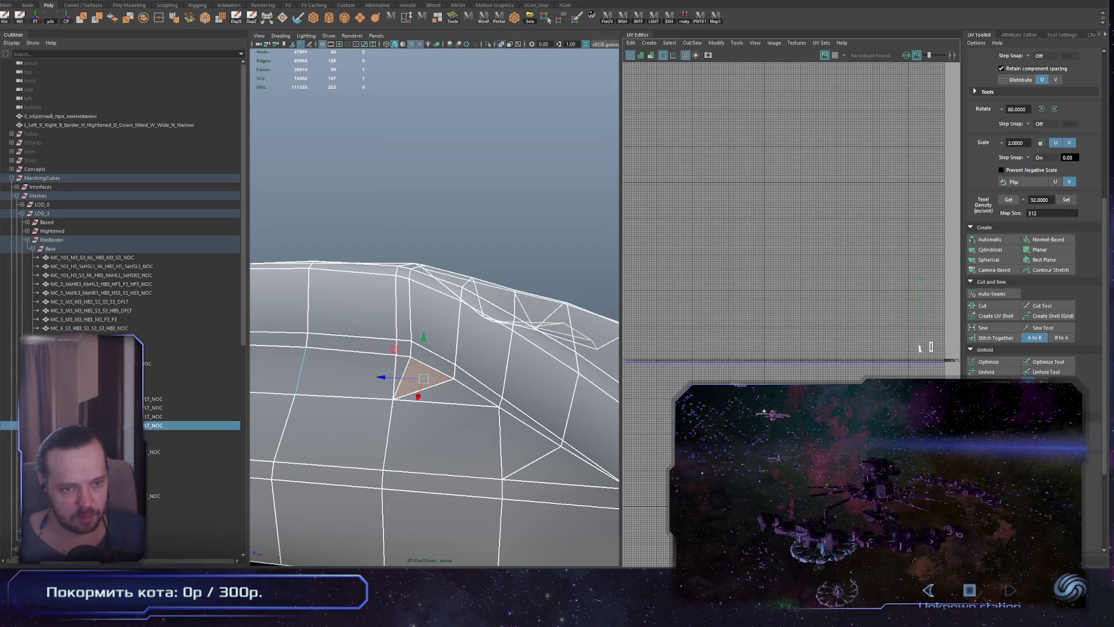
left_click(79, 179)
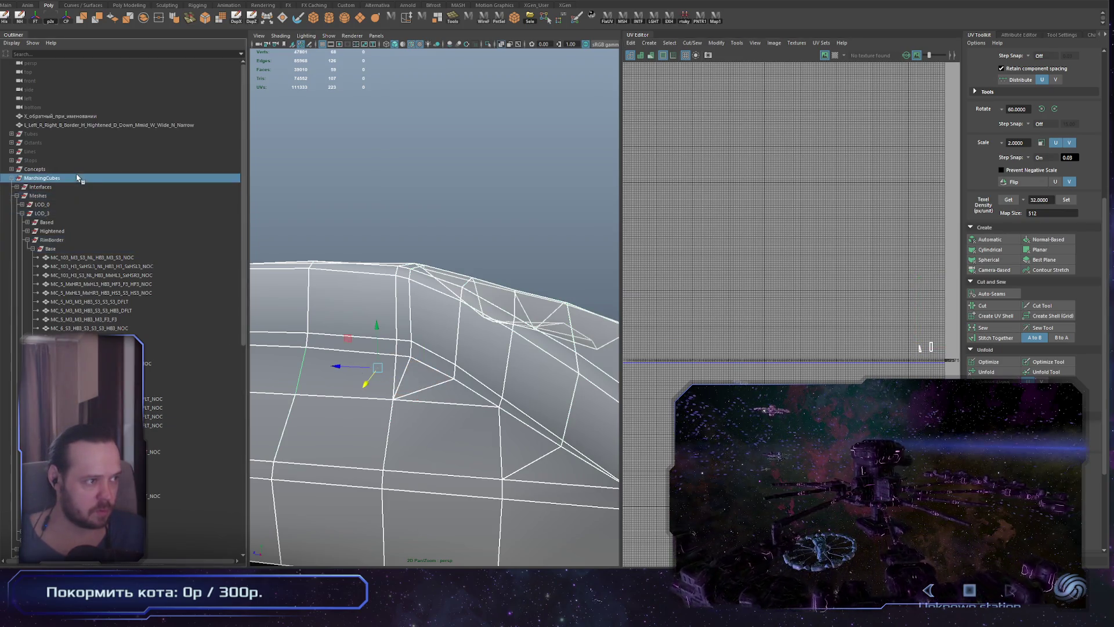
Frame the MarchingCubes meshes, then select and frame a single tile piece to inspect it
left_click(36, 23)
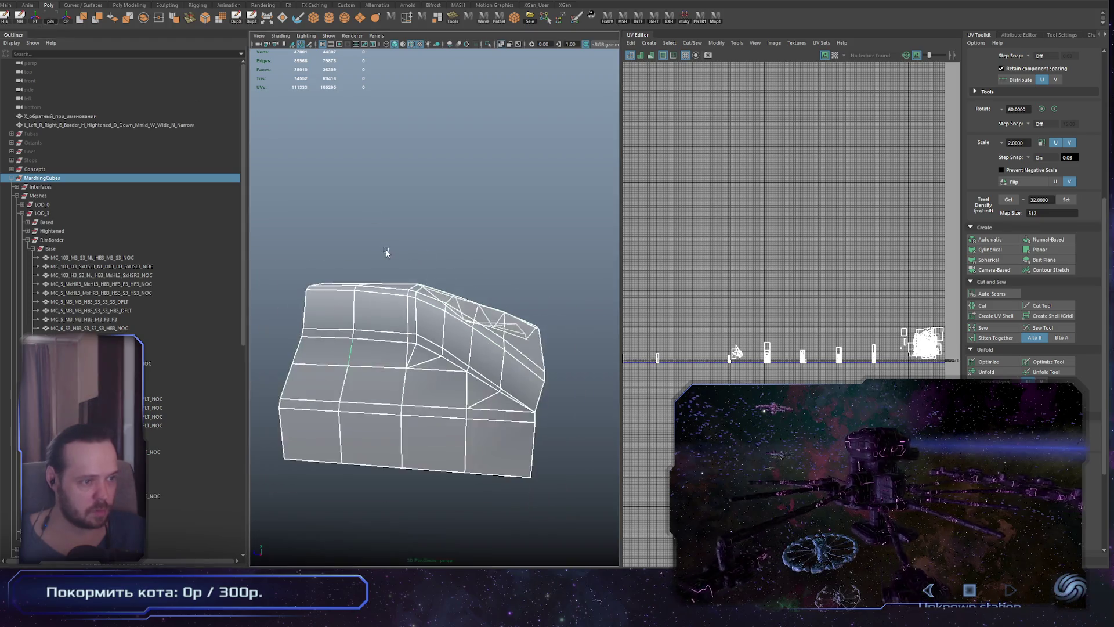
left_click_drag(386, 248, 406, 262, "alt")
scroll(406, 261, "down", 3)
scroll(419, 378, "up", 3)
left_click(419, 378)
key("f")
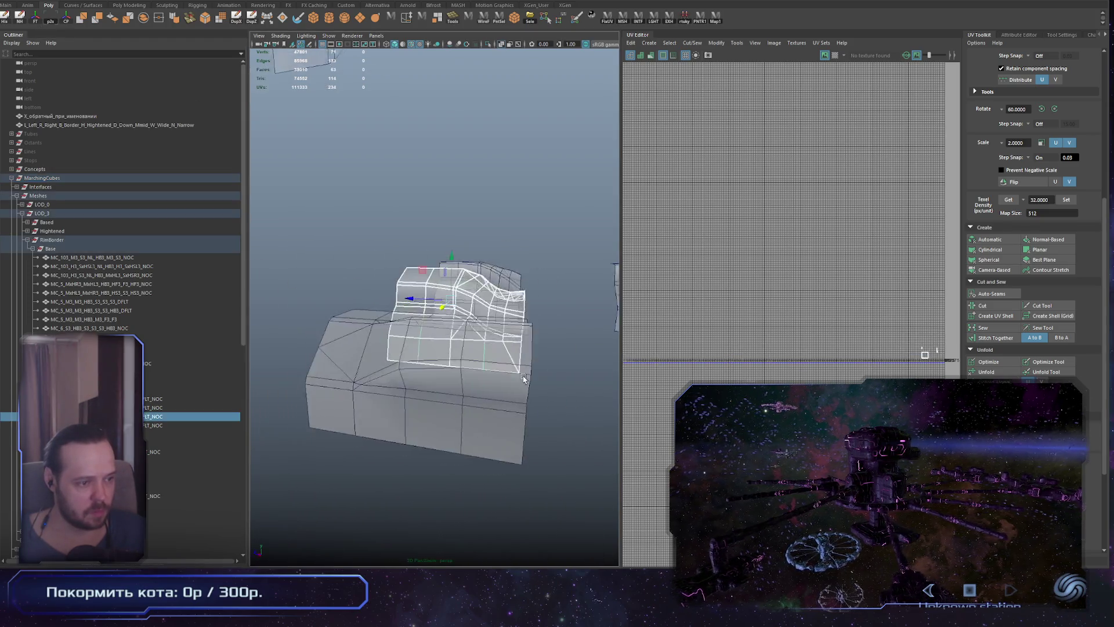
scroll(519, 413, "up", 3)
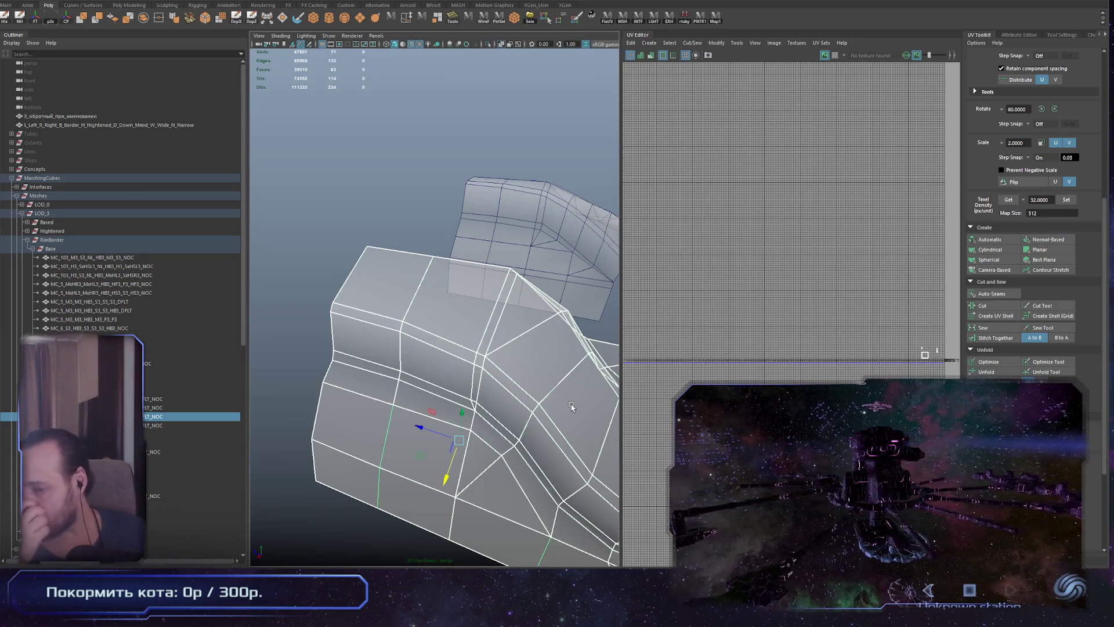
mouse_move(582, 261)
left_mouse_down("alt")
mouse_move(534, 249)
mouse_move(536, 263)
mouse_move(510, 248)
mouse_move(542, 260)
mouse_move(512, 286)
mouse_move(528, 264)
left_mouse_up("alt")
mouse_move(527, 263)
right_mouse_down("alt")
mouse_move(474, 413)
mouse_move(458, 400)
right_mouse_up("alt")
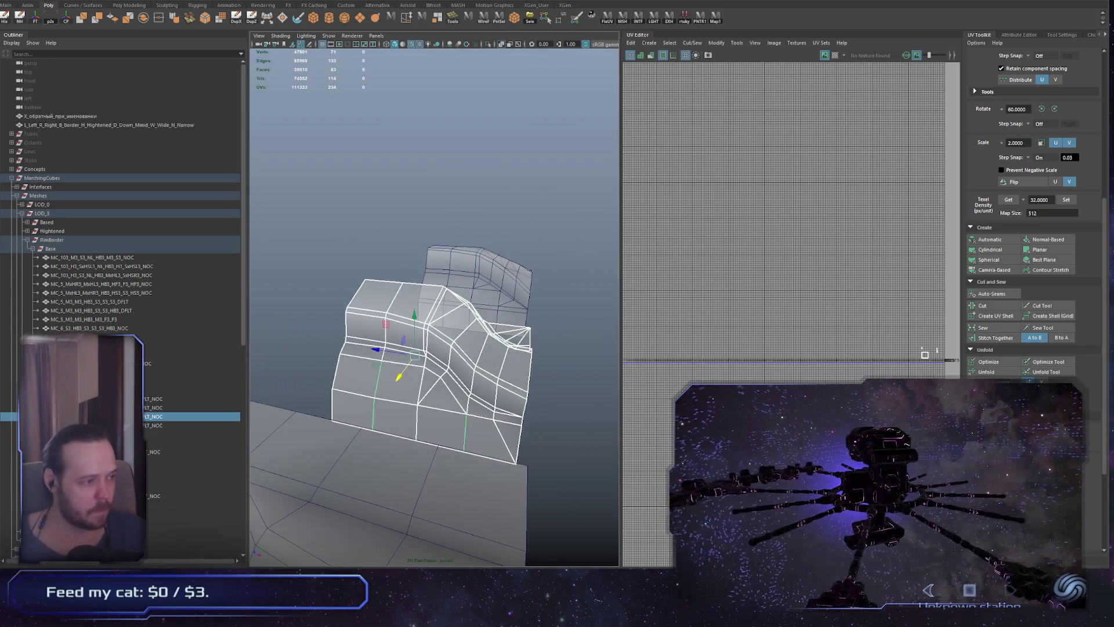
Reselect the whole MarchingCubes group and switch over to Unity
left_click(45, 174)
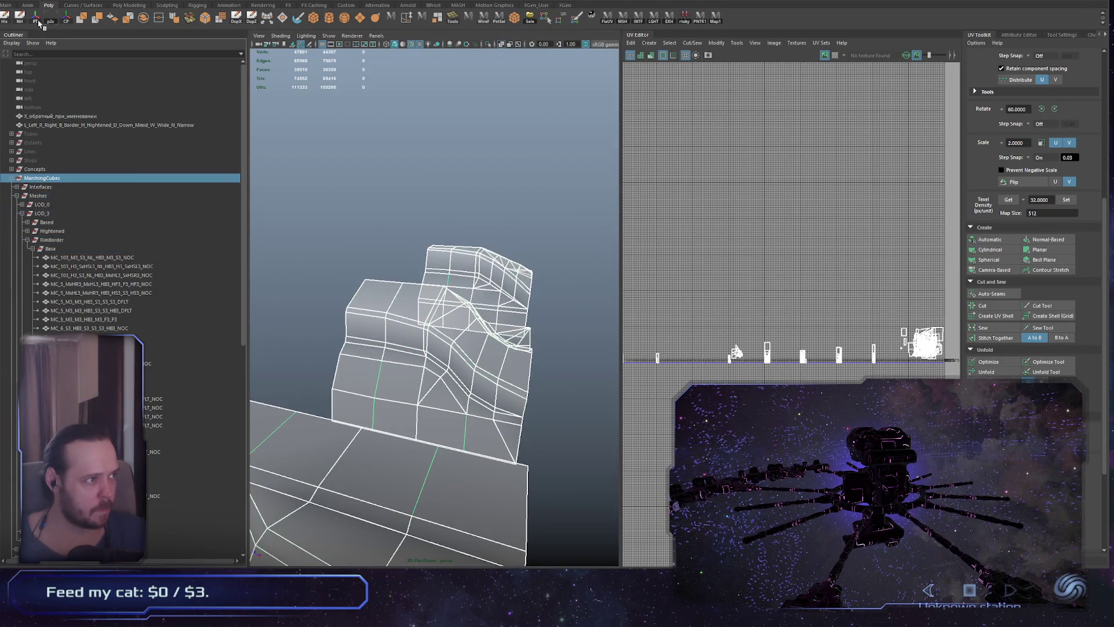
left_click_drag(438, 343, 449, 343, "alt")
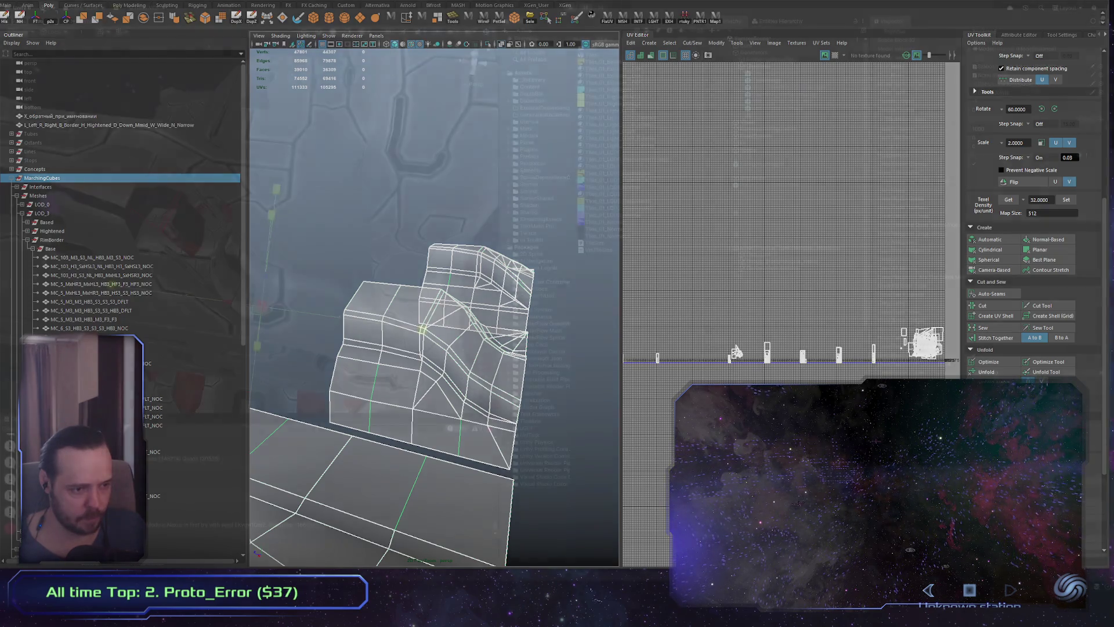
key("alt+Tab")
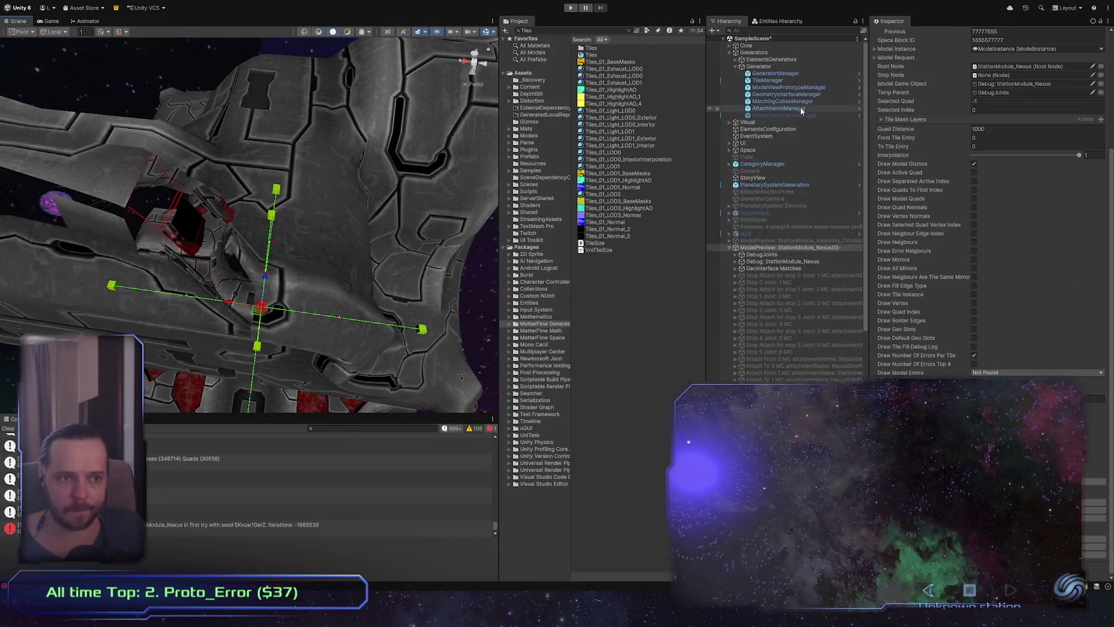
Clear the Console, reimport via MarchingCubesManager, and select the StationModule_Nexus(0) preview
left_click(801, 80)
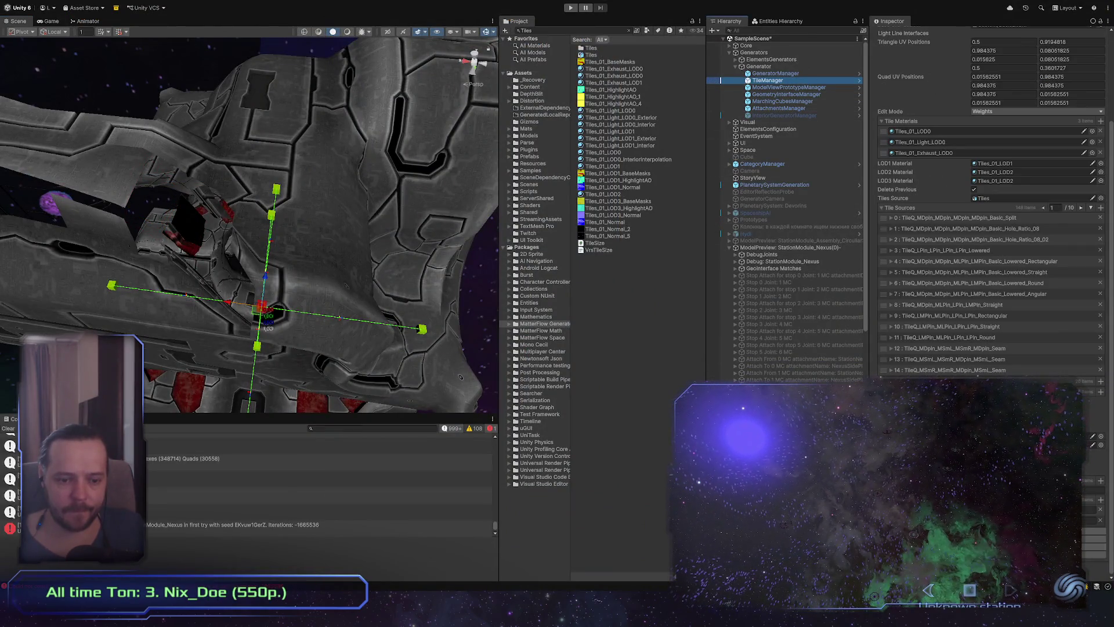
left_click(10, 429)
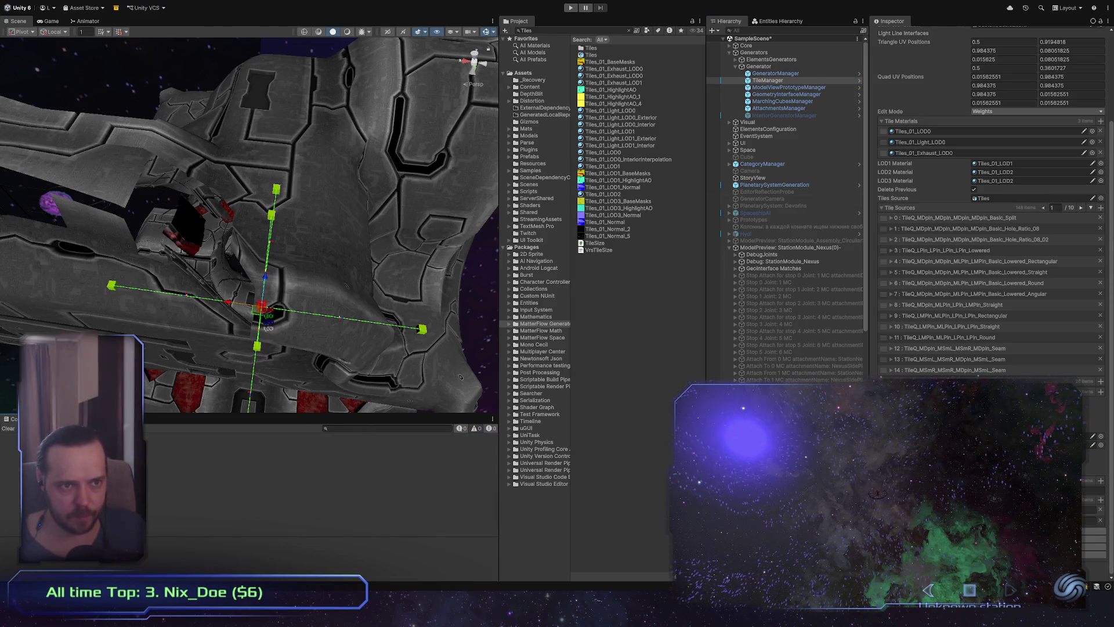
left_click(783, 101)
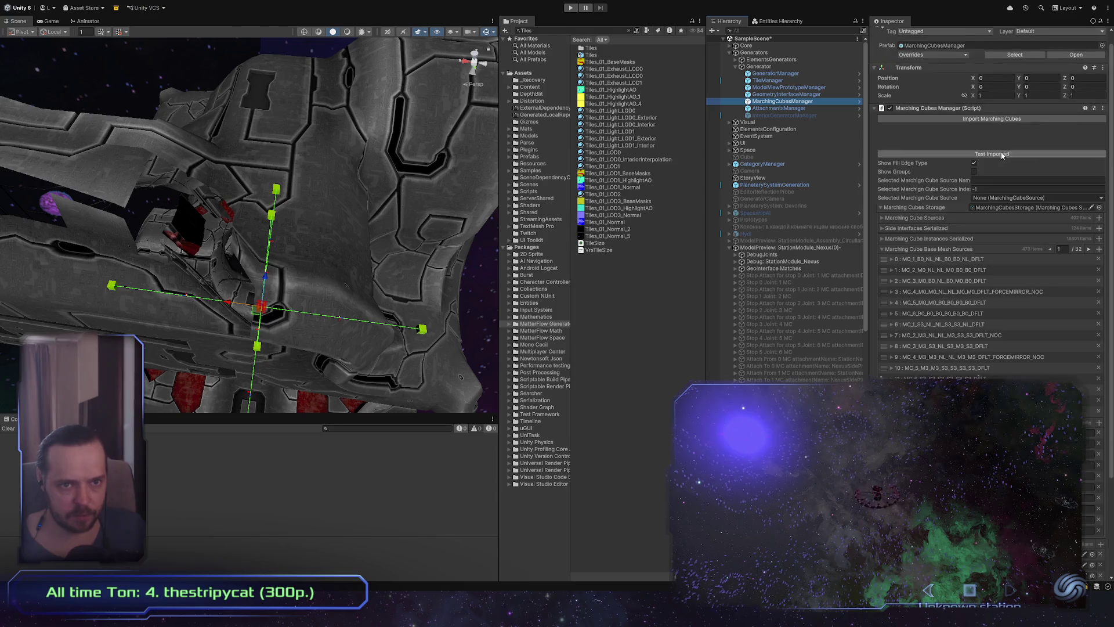
left_click(1026, 119)
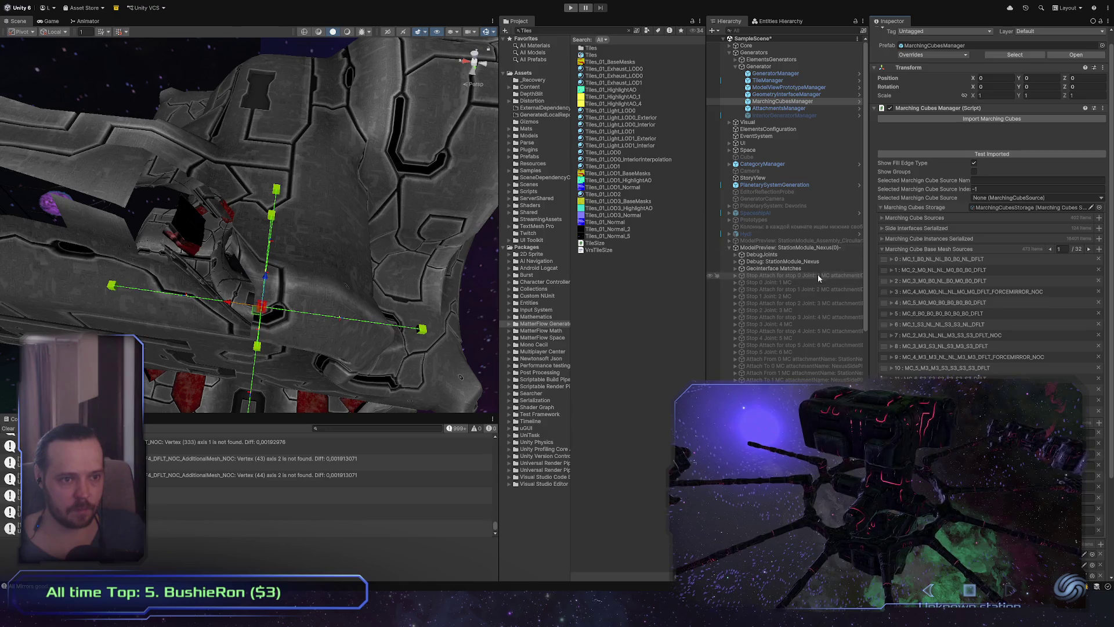
left_click(823, 249)
scroll(986, 232, "down", 5)
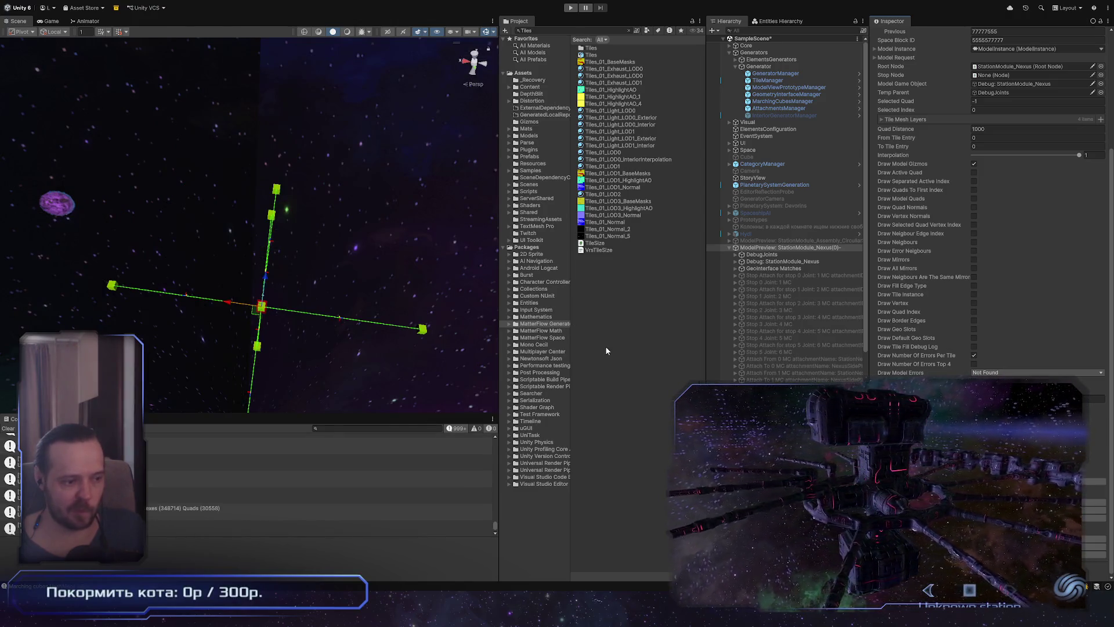
mouse_move(357, 349)
left_mouse_down("alt")
mouse_move(215, 284)
mouse_move(328, 384)
mouse_move(304, 577)
mouse_move(348, 272)
mouse_move(269, 190)
mouse_move(331, 202)
mouse_move(267, 187)
mouse_move(277, 197)
left_mouse_up("alt")
scroll(346, 266, "up", 5)
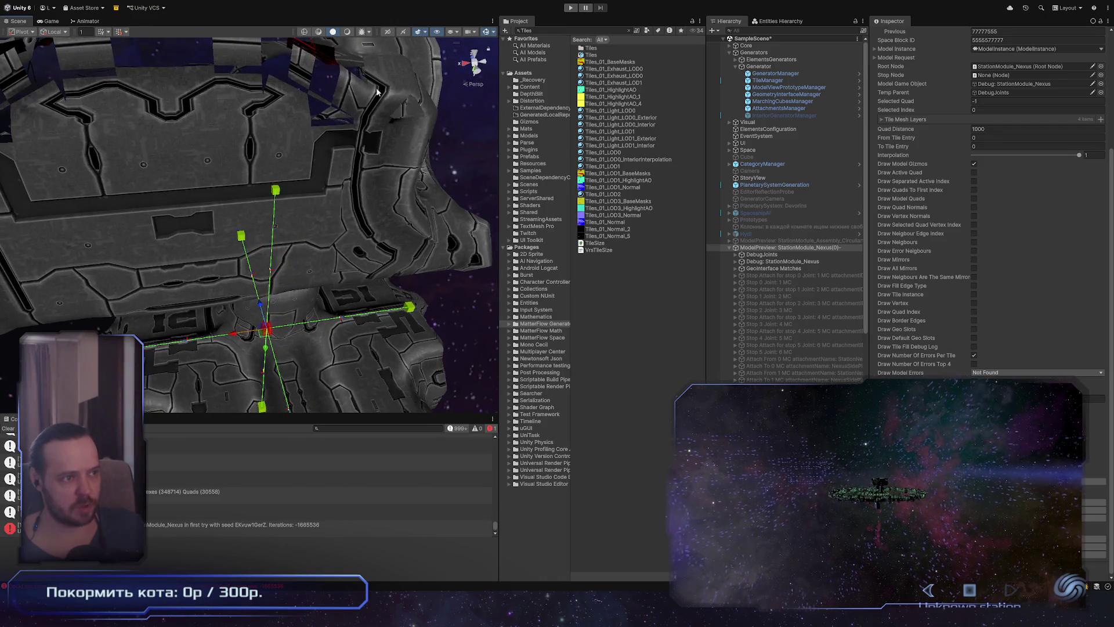
left_click_drag(330, 142, 313, 152, "alt")
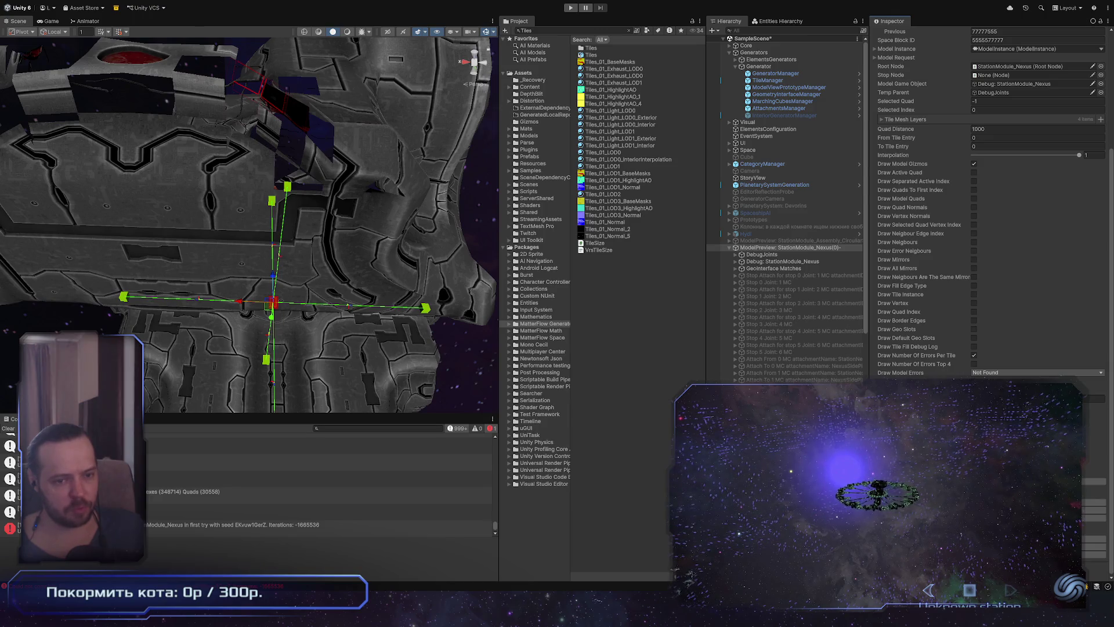
right_click_drag(369, 368, 367, 271)
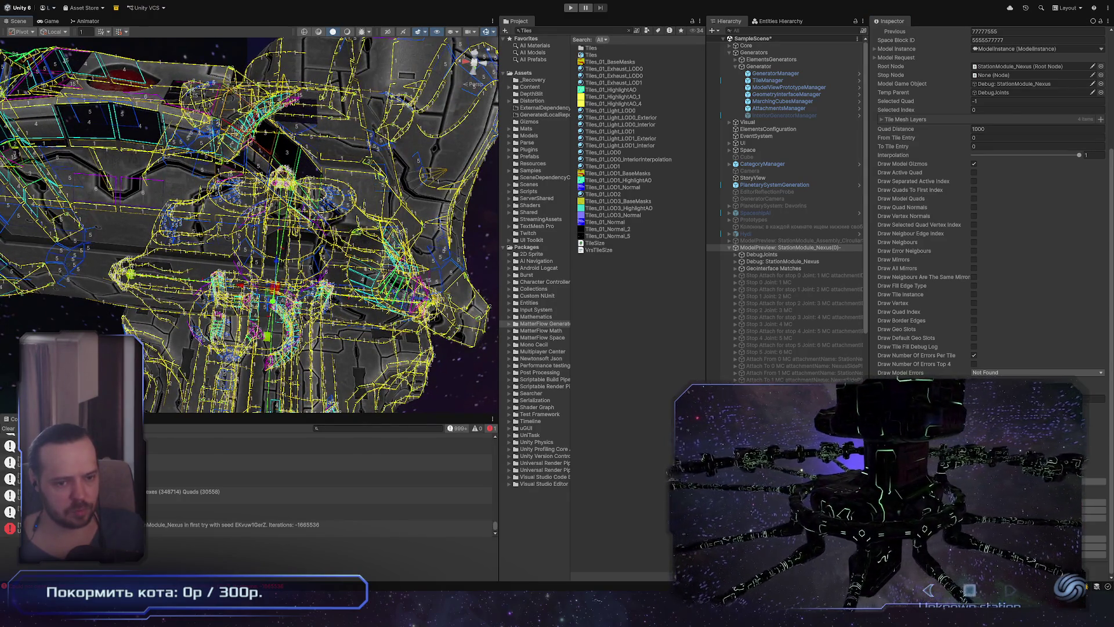
middle_click_drag(348, 262, 191, 241)
mouse_move(191, 240)
right_mouse_down()
mouse_move(314, 149)
mouse_move(336, 288)
mouse_move(309, 186)
mouse_move(284, 148)
right_mouse_up()
scroll(313, 150, "down", 5)
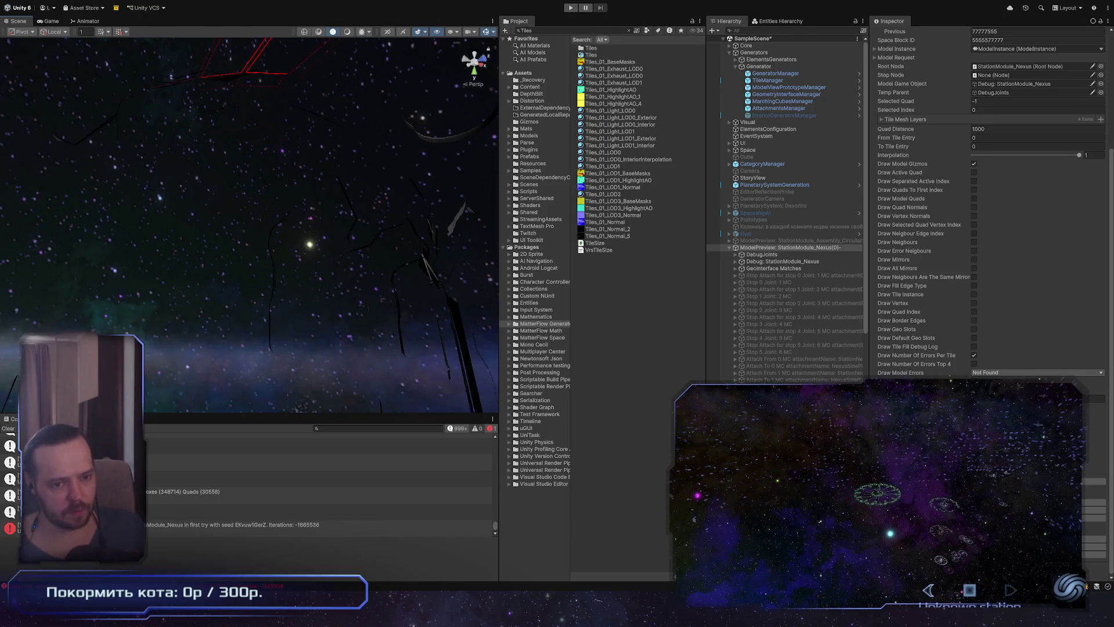
middle_click_drag(301, 231, 298, 254)
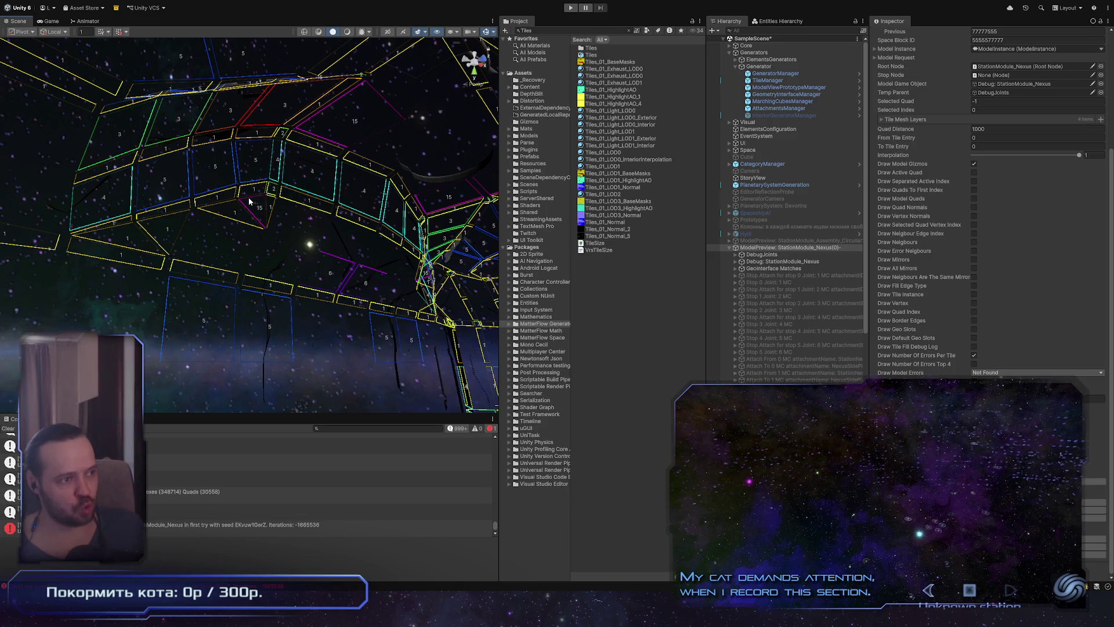
mouse_move(225, 243)
left_mouse_down("alt")
mouse_move(260, 256)
mouse_move(264, 247)
left_mouse_up("alt")
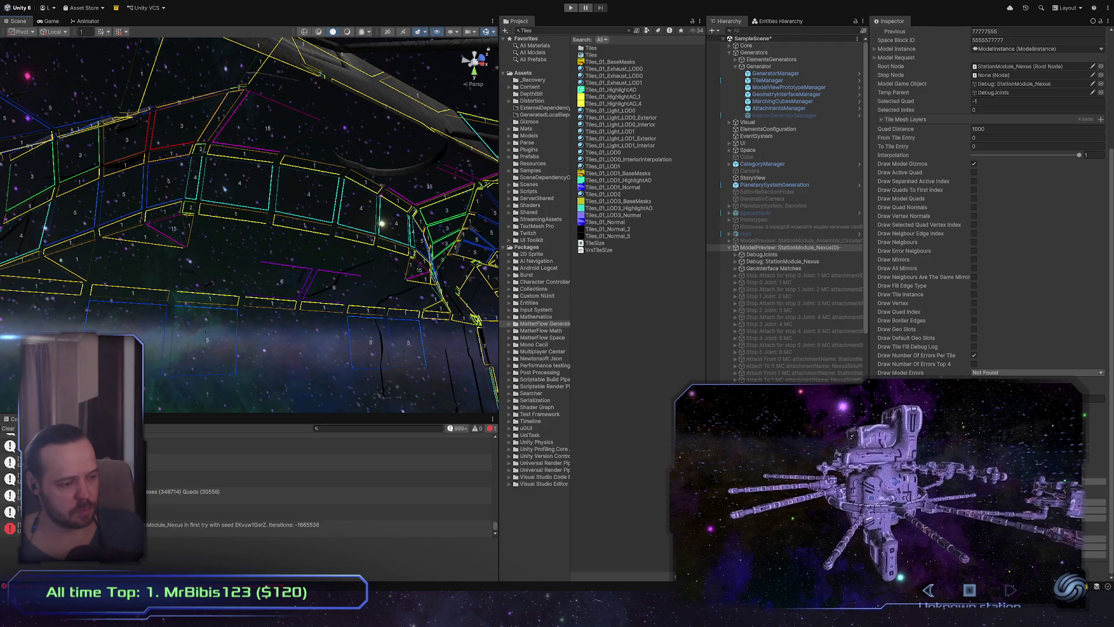
key("alt+Tab")
Select faces on the lower block mesh and frame their UVs
left_click(460, 399)
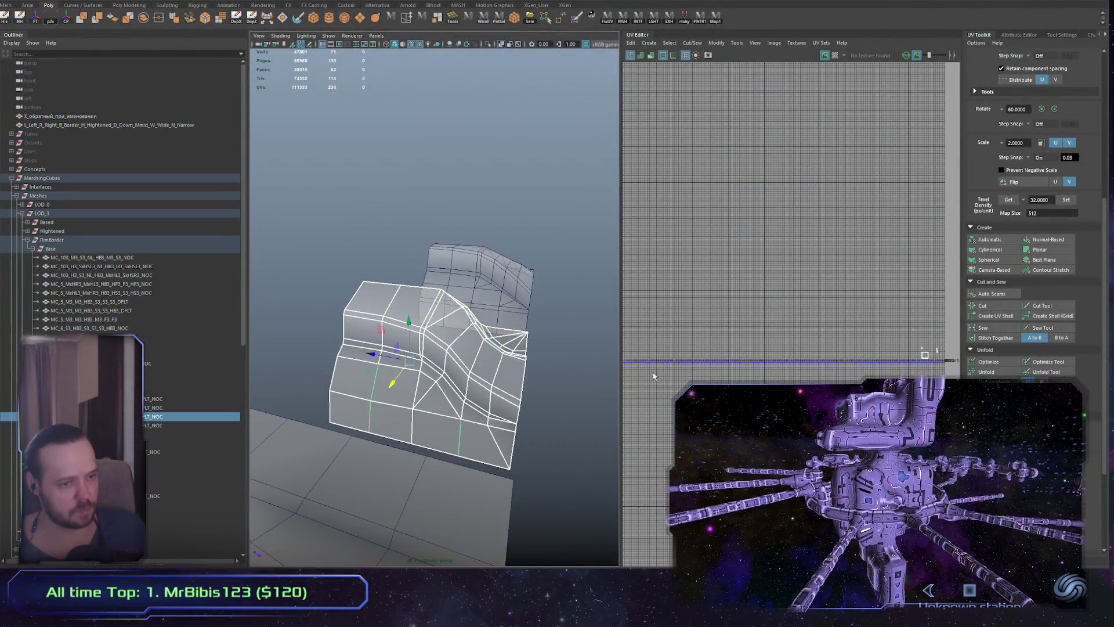
left_click_drag(925, 355, 739, 341)
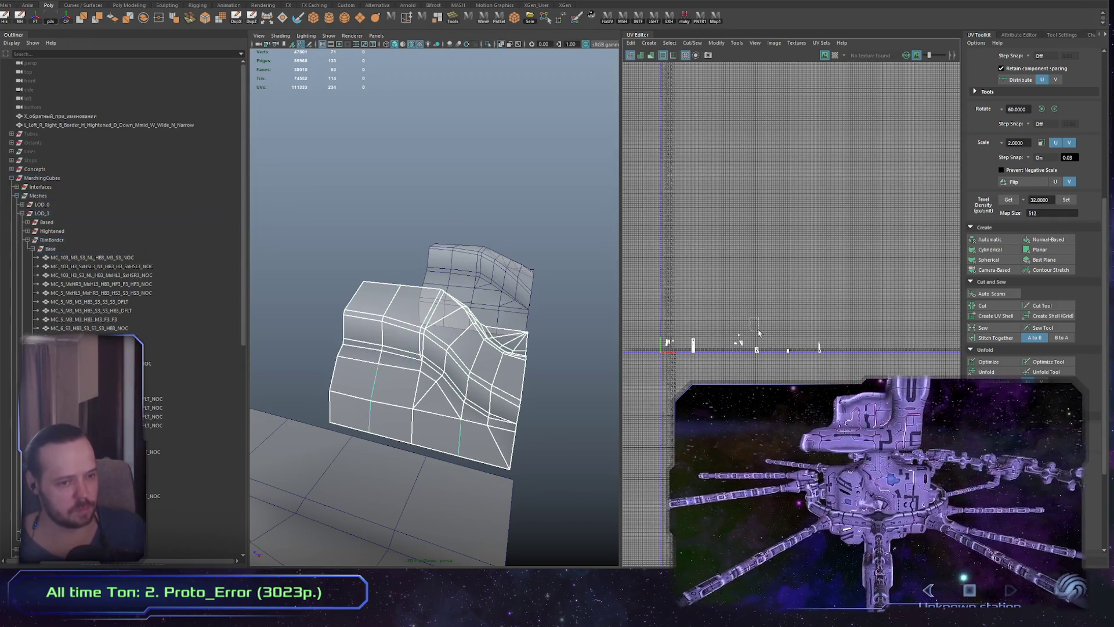
key("f")
left_click_drag(441, 349, 400, 348, "alt")
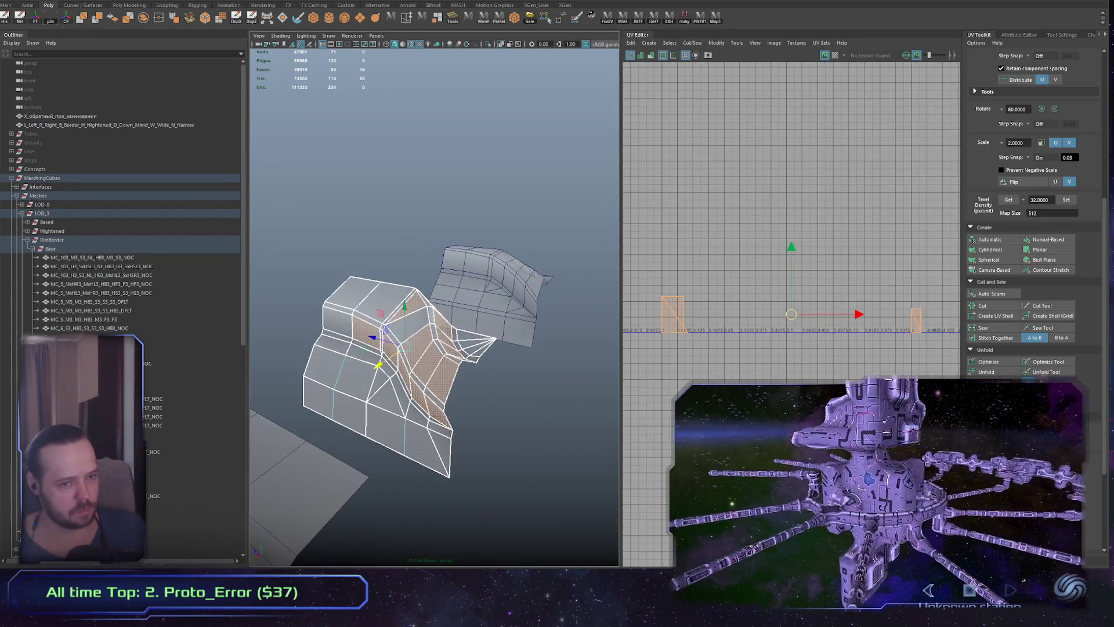
Return to object selection, pick faces on the upper tile mesh, and tumble around it
key("F8")
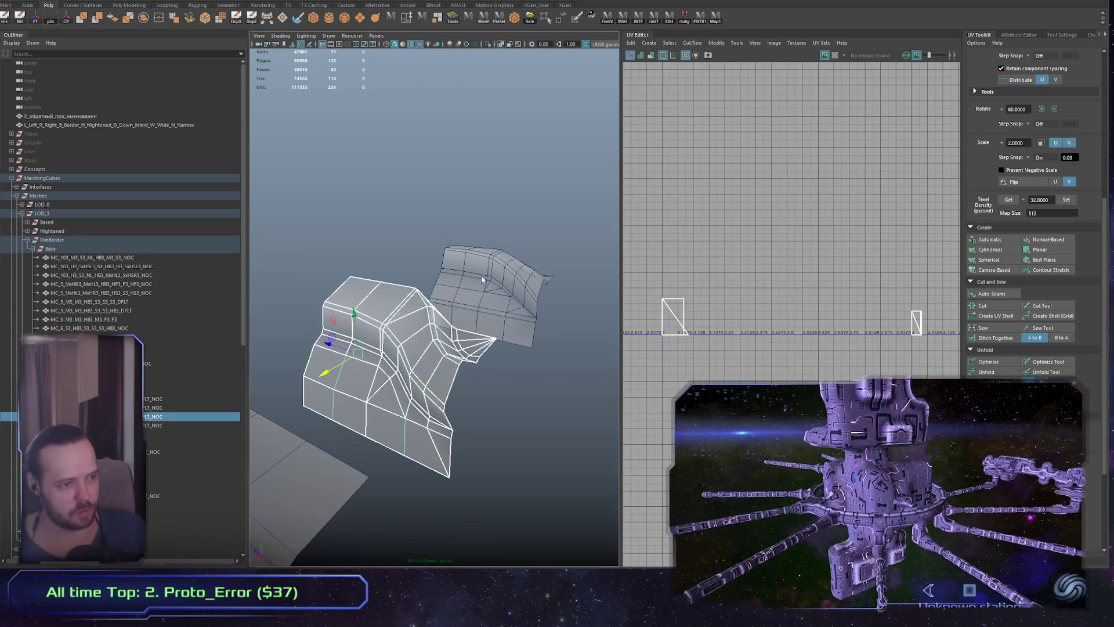
left_click(490, 296)
left_click(525, 287)
left_click_drag(417, 407, 382, 429, "alt")
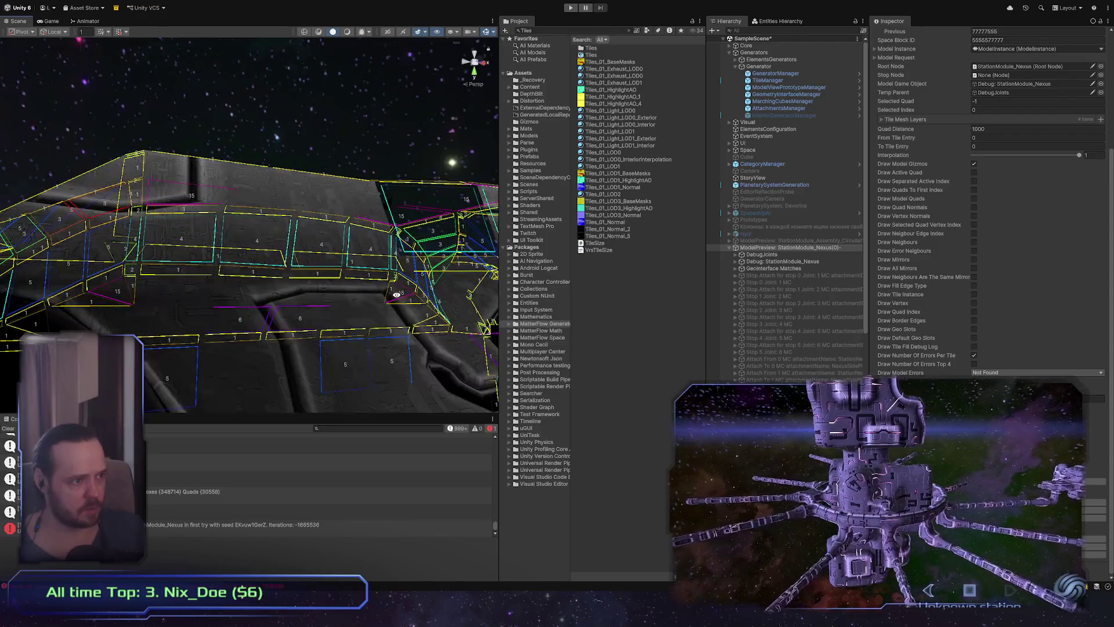
Select the station's TileMesh layer 0_LOD0 piece in Unity and fly in close
mouse_move(237, 287)
right_mouse_down()
mouse_move(262, 277)
mouse_move(188, 294)
mouse_move(283, 275)
right_mouse_up()
left_click(284, 275)
mouse_move(299, 336)
right_mouse_down()
mouse_move(291, 229)
mouse_move(216, 247)
right_mouse_up()
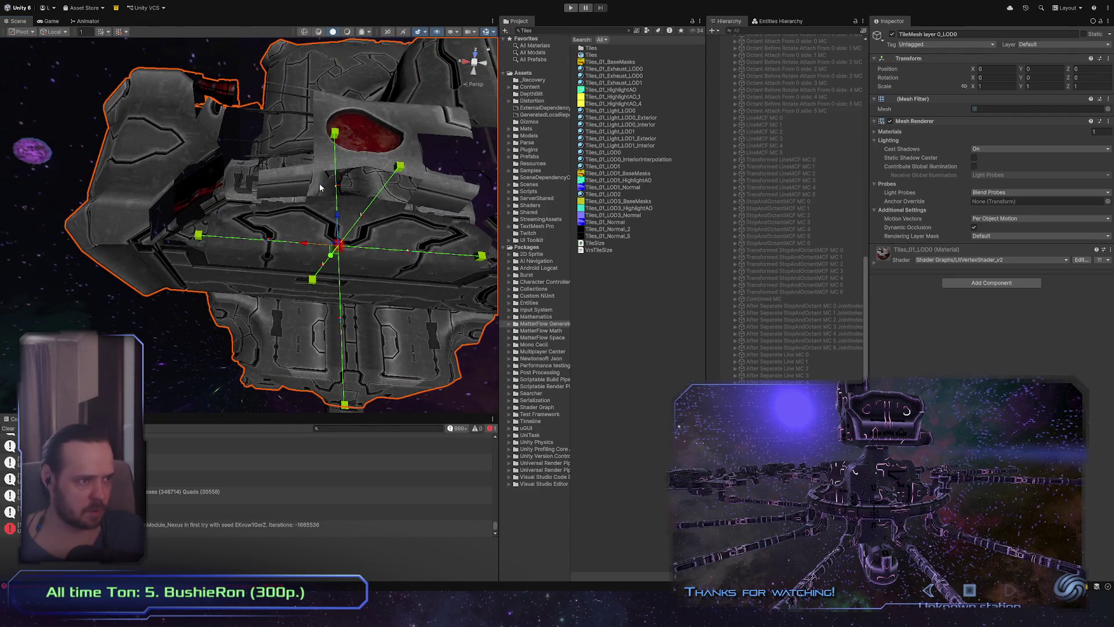
Back in Maya, tumble around the tile mesh and clear the selection
key("alt+Tab")
mouse_move(446, 346)
left_mouse_down("alt")
mouse_move(446, 407)
mouse_move(563, 329)
mouse_move(500, 278)
mouse_move(473, 343)
mouse_move(493, 391)
mouse_move(488, 315)
mouse_move(464, 326)
mouse_move(441, 302)
left_mouse_up("alt")
left_click(870, 254)
Restore the previous face selection and frame the right-hand UV shell in the UV Editor
key("ctrl+z")
key("ctrl+z")
key("ctrl+z")
key("f")
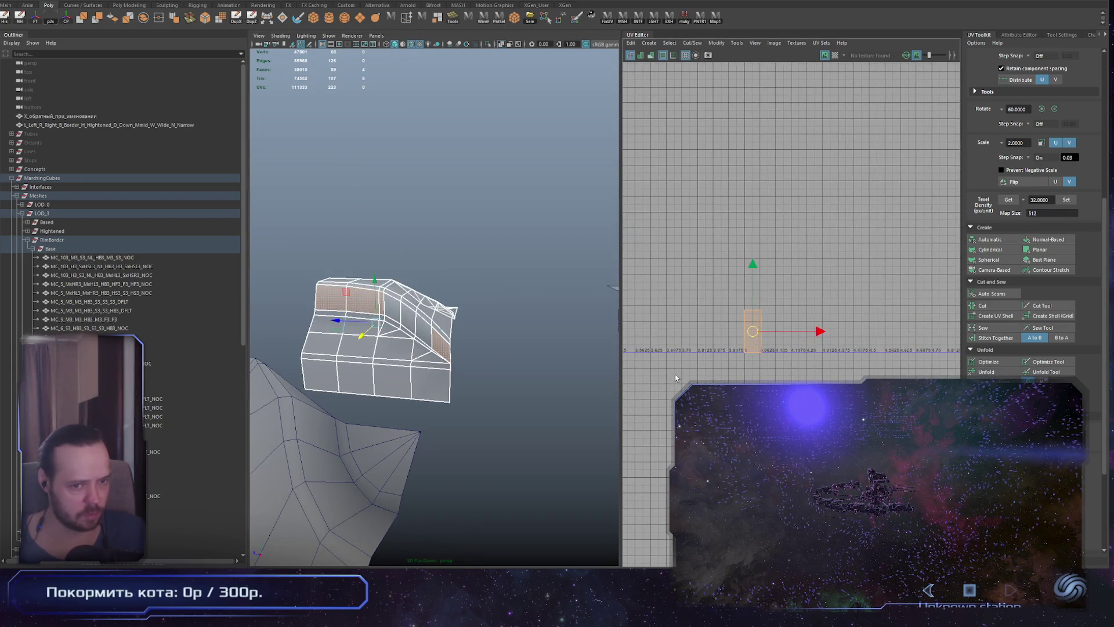
scroll(825, 378, "down", 2)
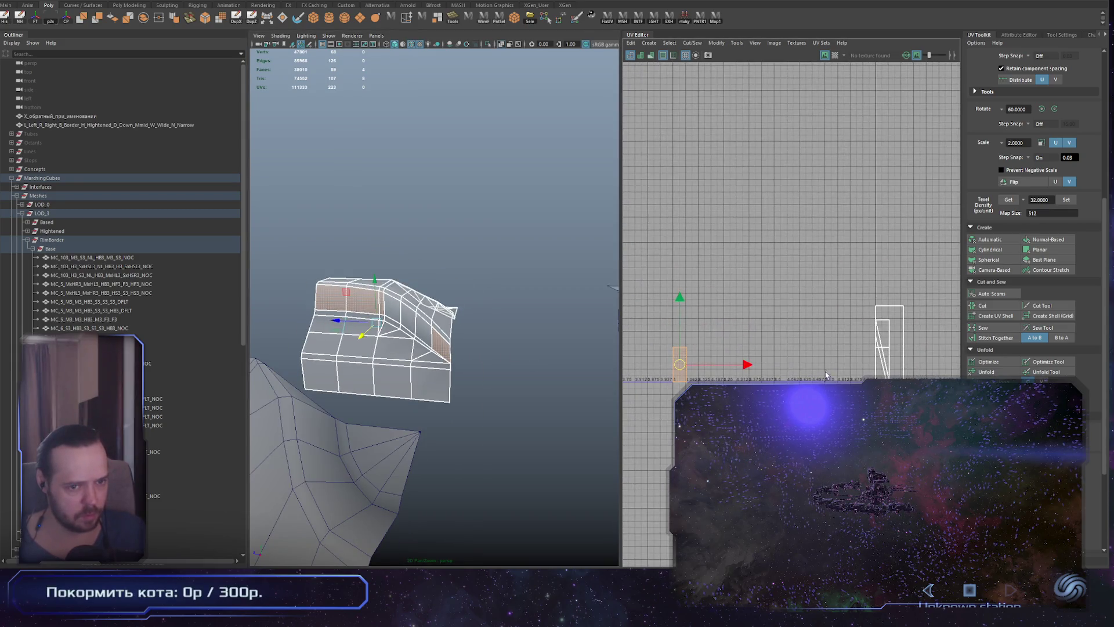
left_click(909, 370)
left_click_drag(458, 372, 469, 391, "alt")
scroll(477, 395, "up", 4)
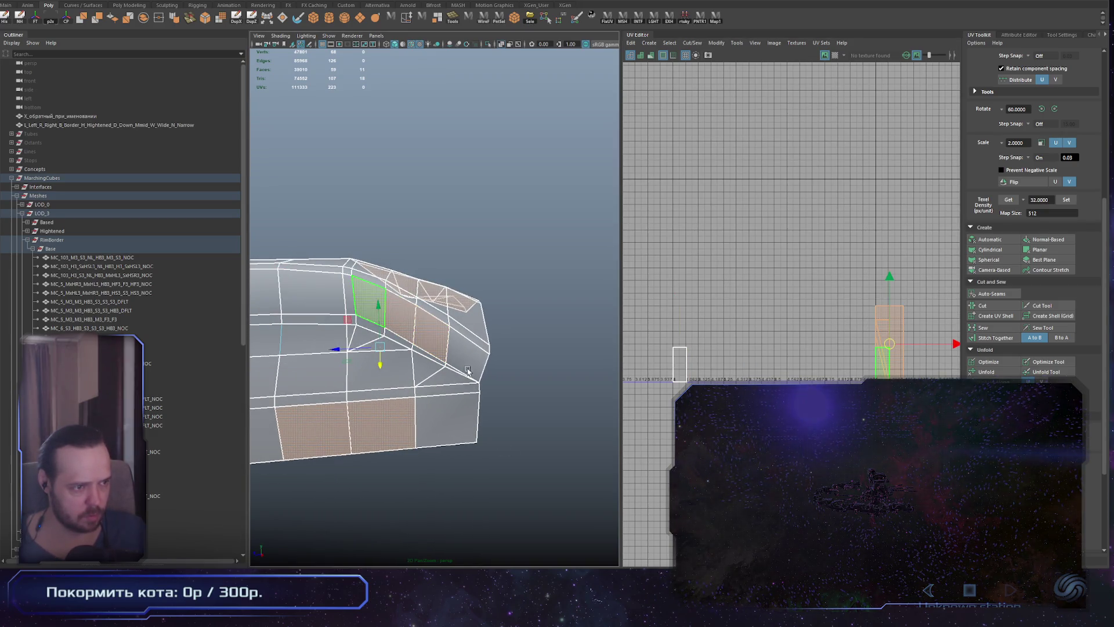
Select a strip face, grow the selection, and slide that UV shell left
key("ctrl+F10")
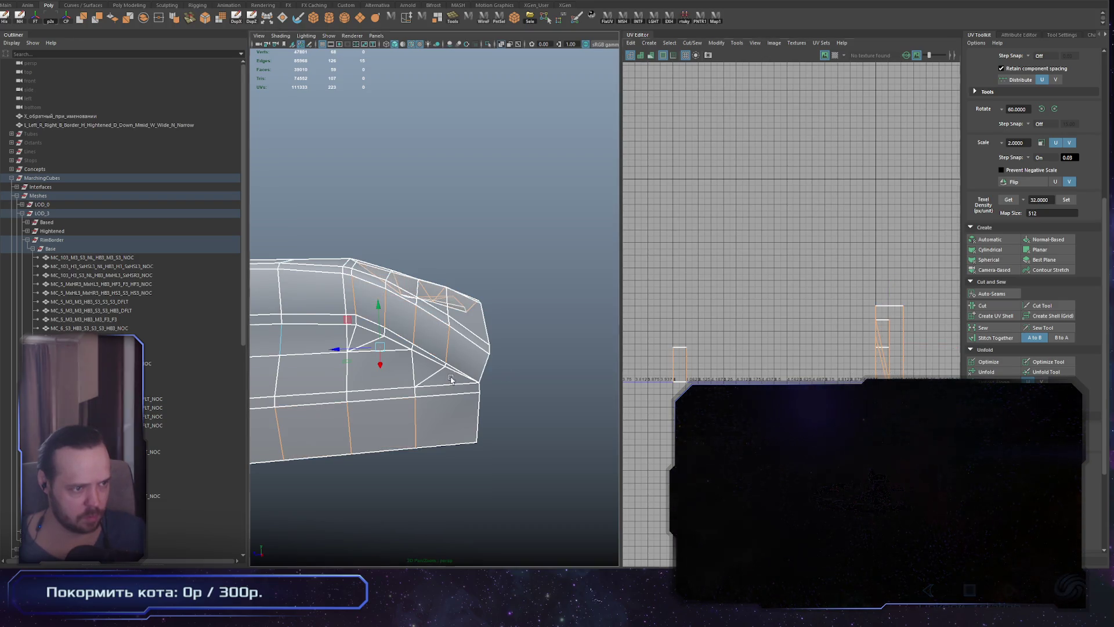
left_click_drag(452, 379, 446, 377, "alt")
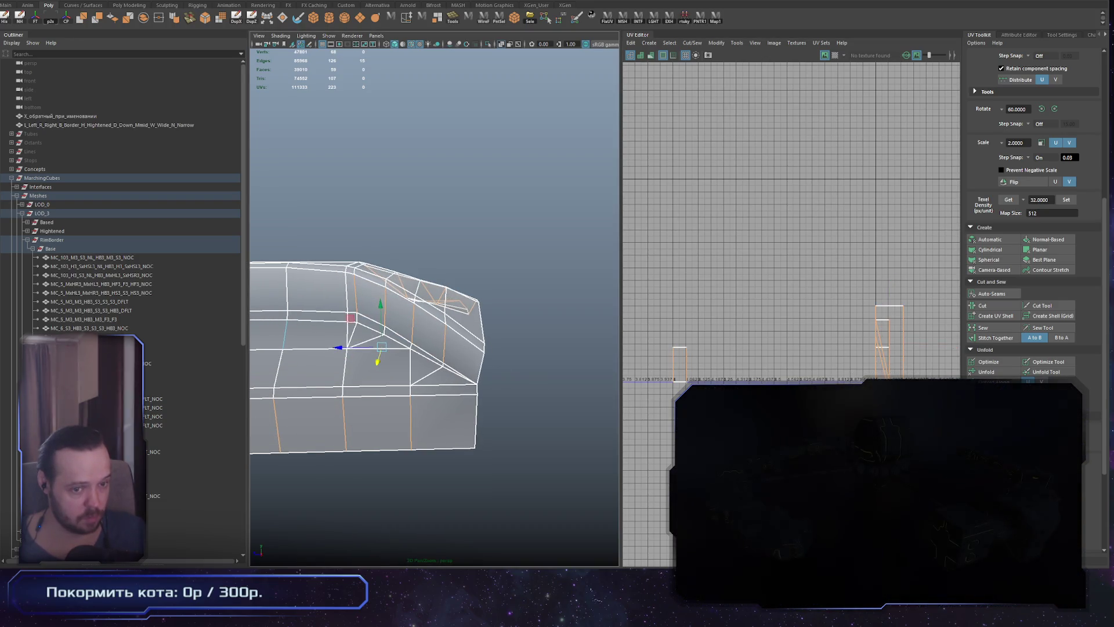
left_click(393, 317)
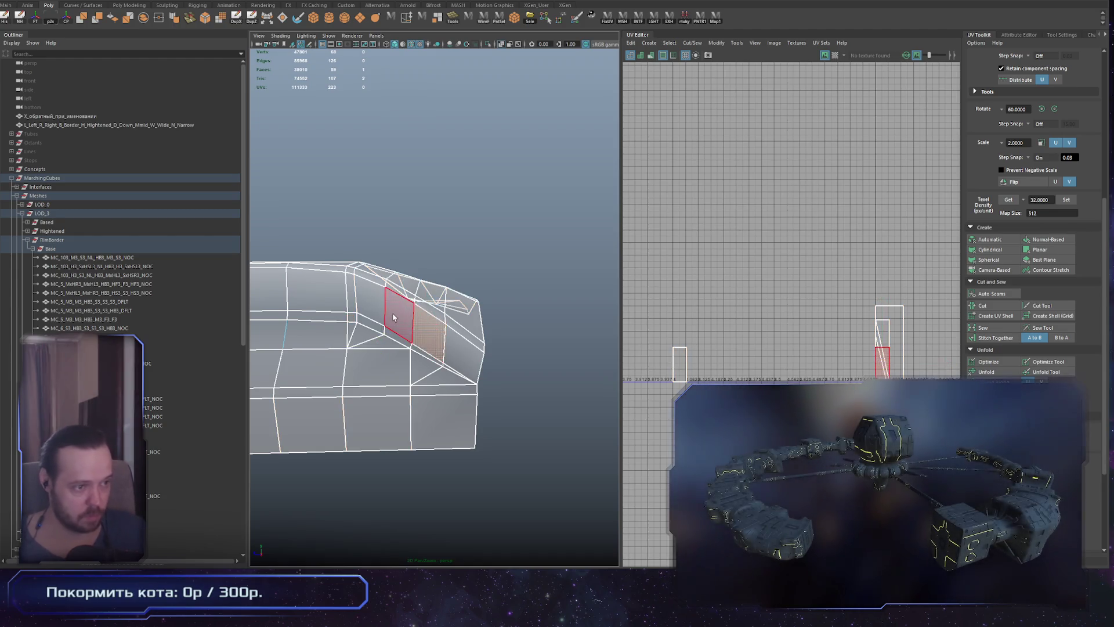
key("w")
middle_click_drag(883, 405, 743, 381)
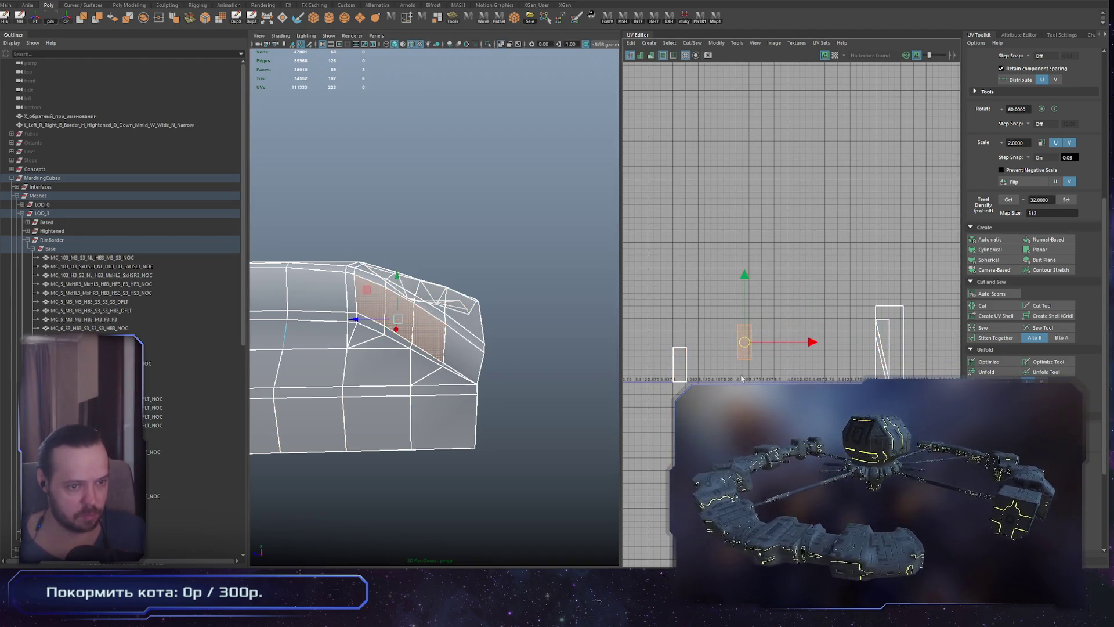
Convert the middle shell's edge loops to UVs and move it onto the left shell
right_click_drag(743, 382, 745, 312)
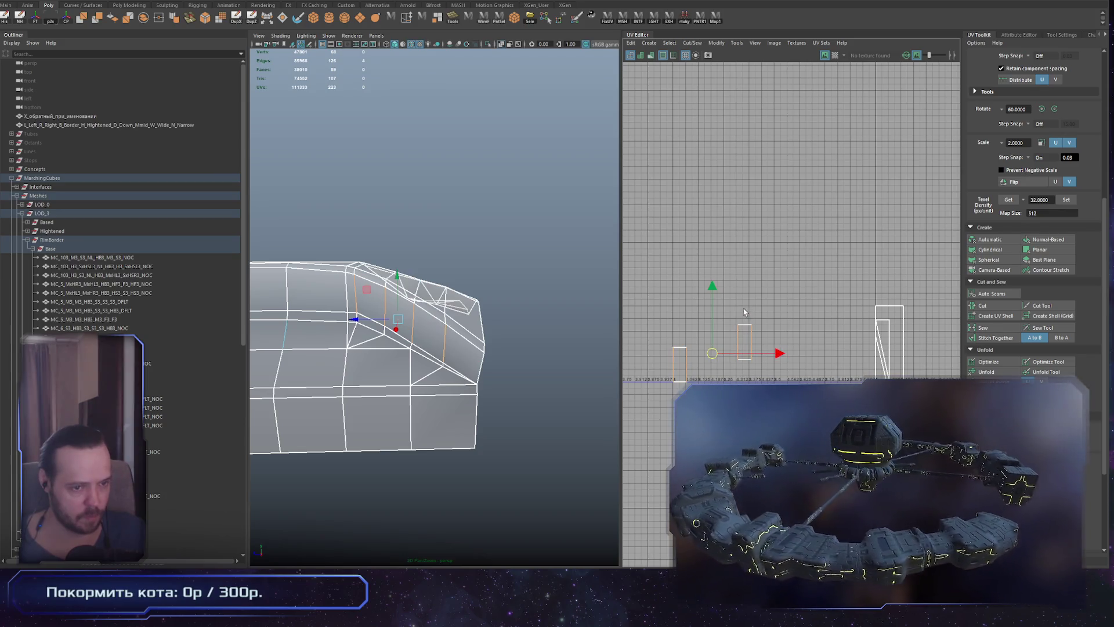
double_click(680, 348)
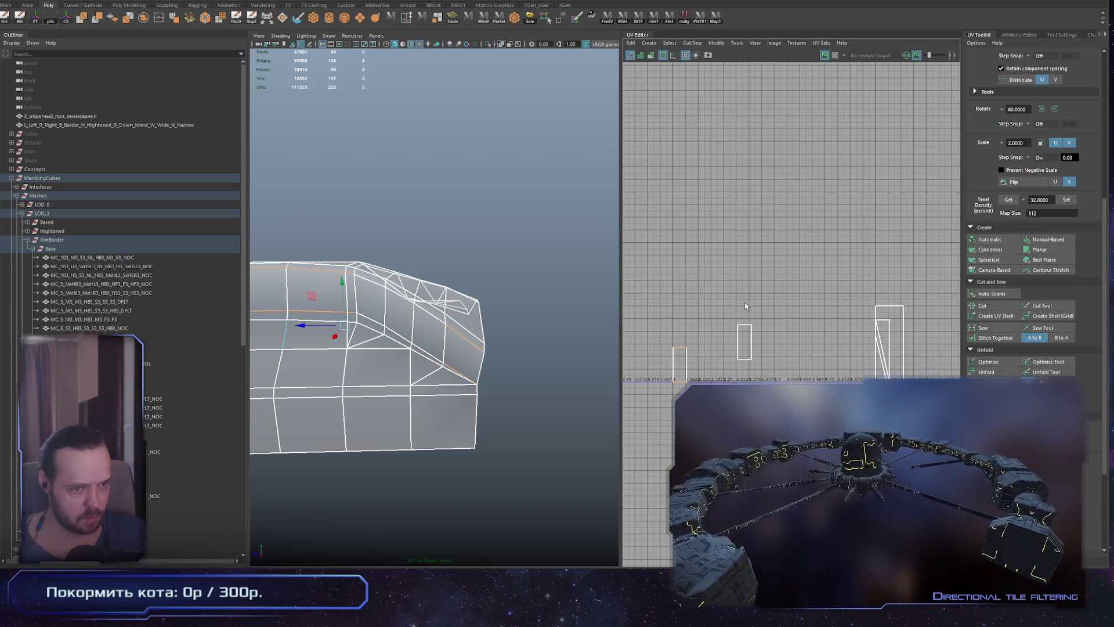
double_click(746, 381)
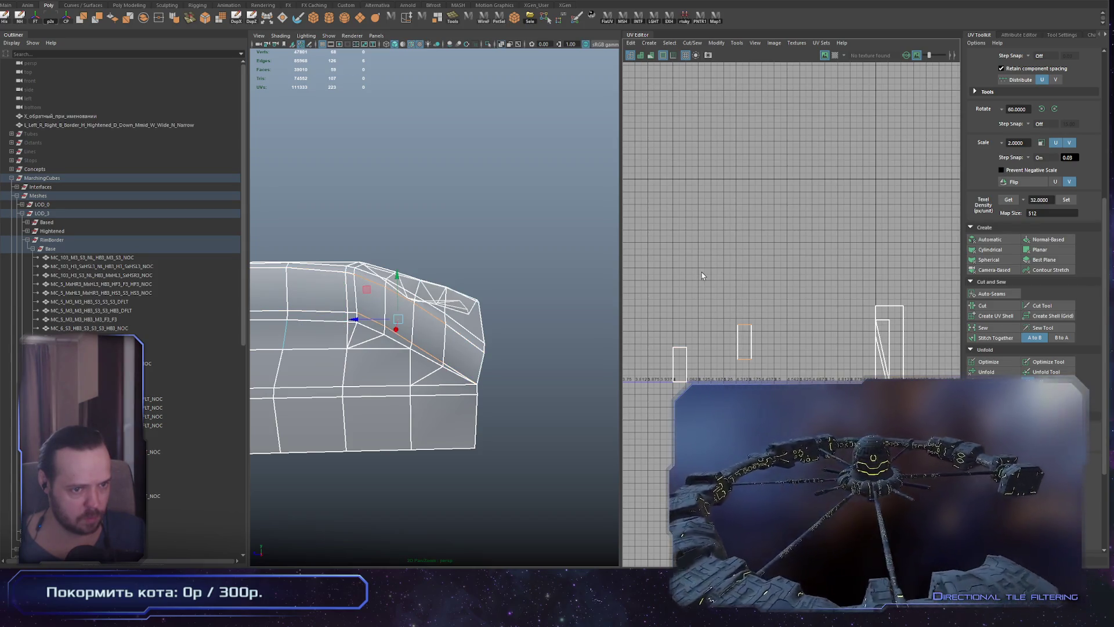
key("ctrl+F12")
left_click_drag(744, 348, 677, 392)
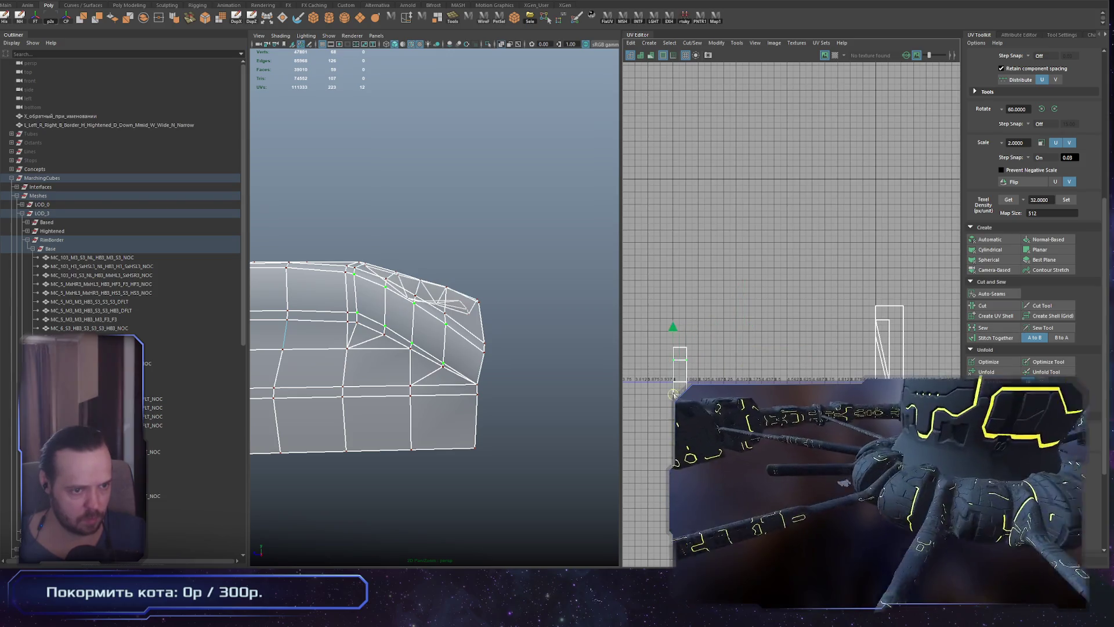
Convert the strip's faces to an edge selection and tumble around the strip
mouse_move(464, 360)
left_mouse_down("alt")
mouse_move(447, 349)
mouse_move(496, 337)
left_mouse_up("alt")
key("ctrl+F11")
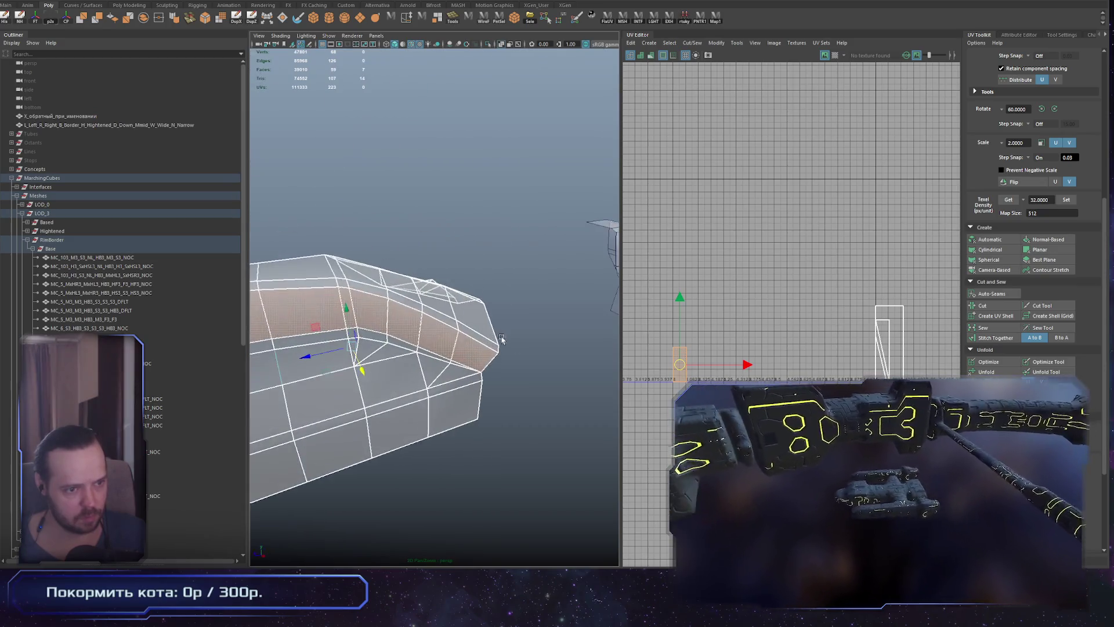
key("ctrl+F10")
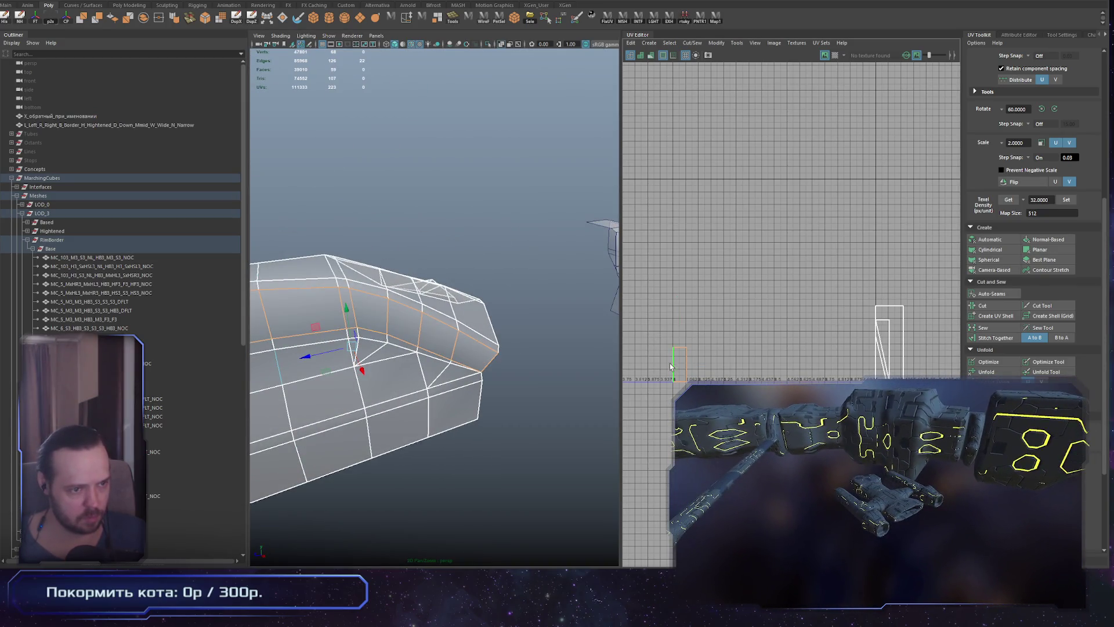
mouse_move(496, 343)
left_mouse_down("alt")
mouse_move(496, 403)
mouse_move(427, 405)
mouse_move(411, 248)
mouse_move(437, 336)
left_mouse_up("alt")
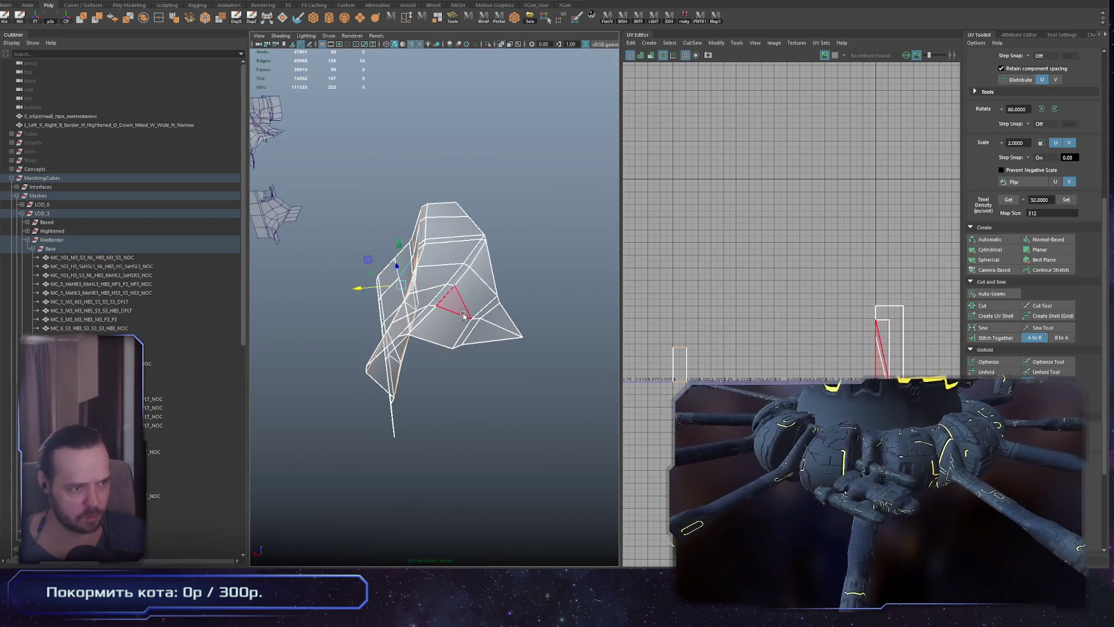
Move one face's UV shell up-left, with its pivot at the bottom-left corner
left_click(463, 315)
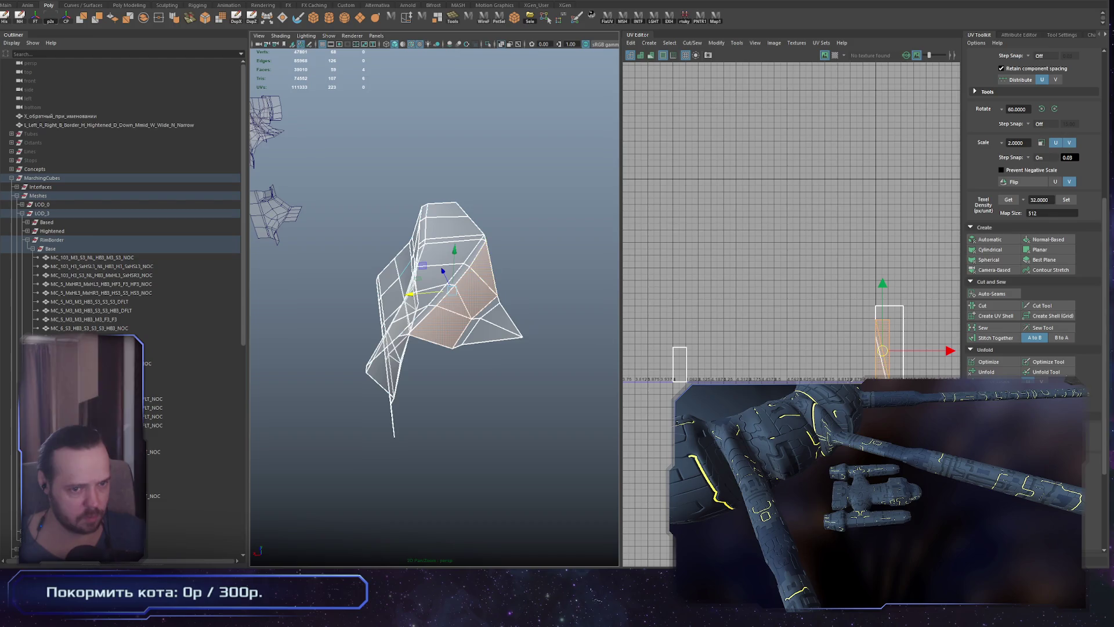
middle_click_drag(913, 386, 843, 323)
left_click_drag(815, 297, 807, 320)
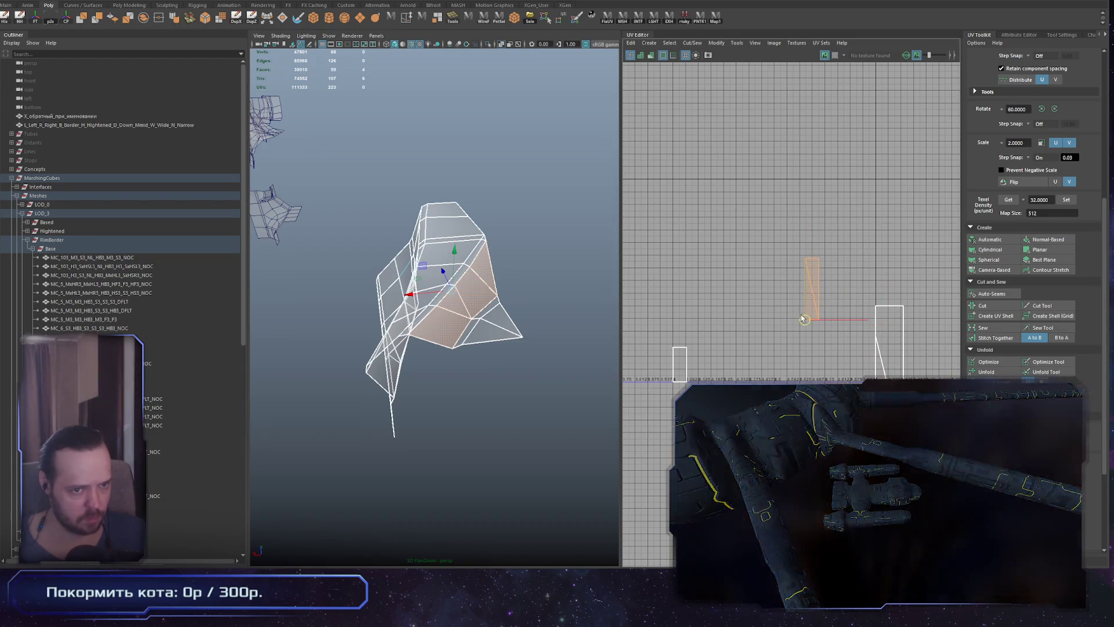
right_click_drag(780, 314, 845, 294, "ctrl")
middle_click_drag(845, 295, 842, 301, "alt")
Select a single face's UV shell and UVs across the shells, then return to object mode
left_click(453, 299)
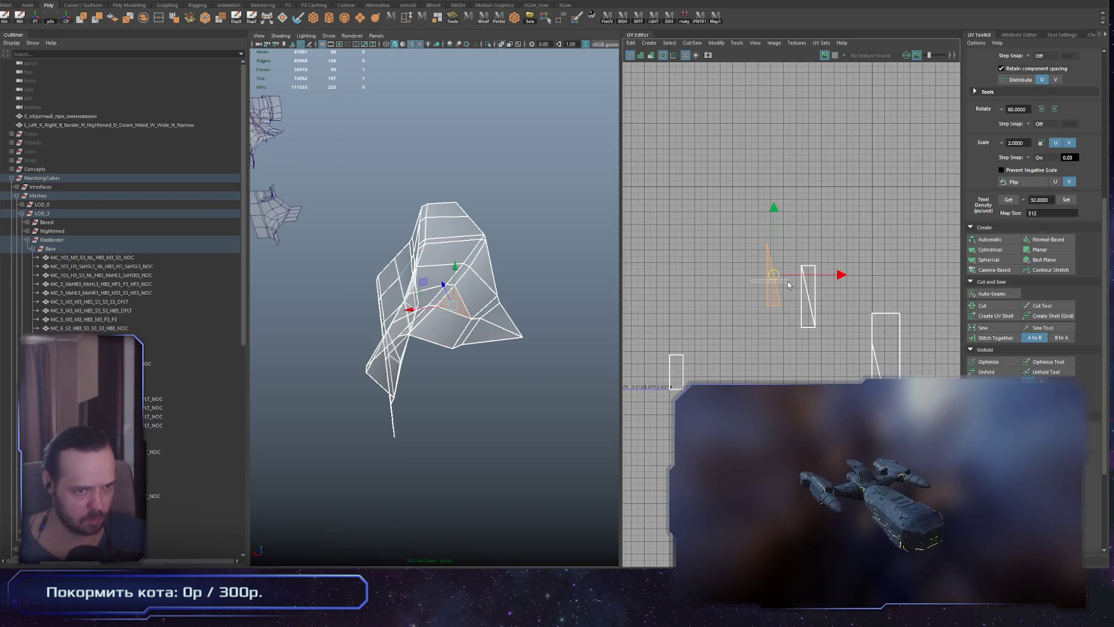
right_click_drag(786, 311, 764, 245, "ctrl")
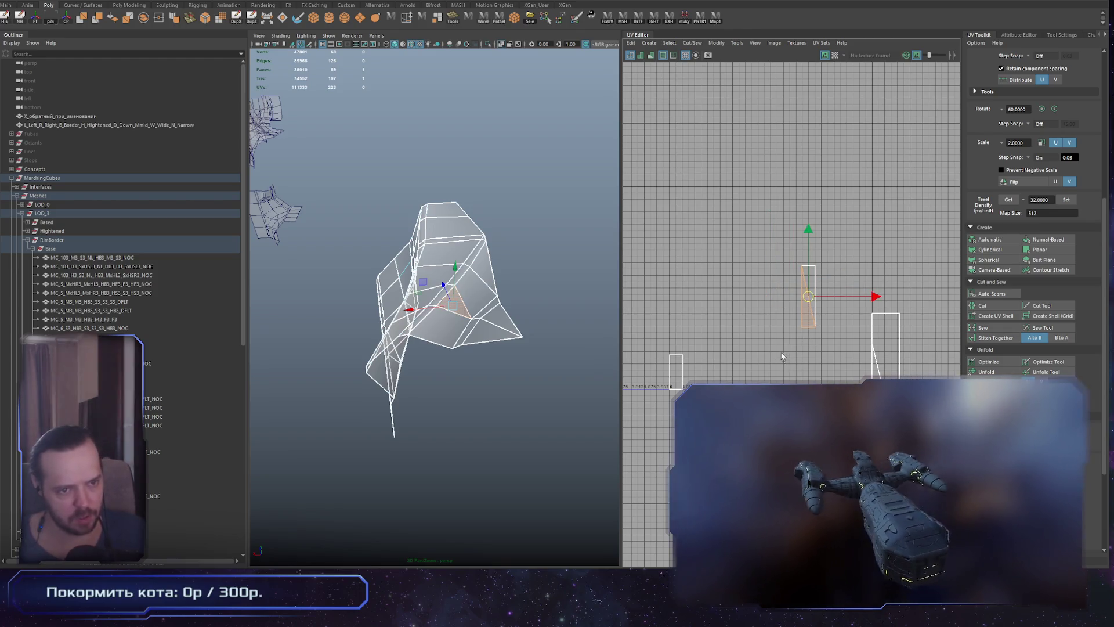
left_click_drag(772, 233, 839, 382)
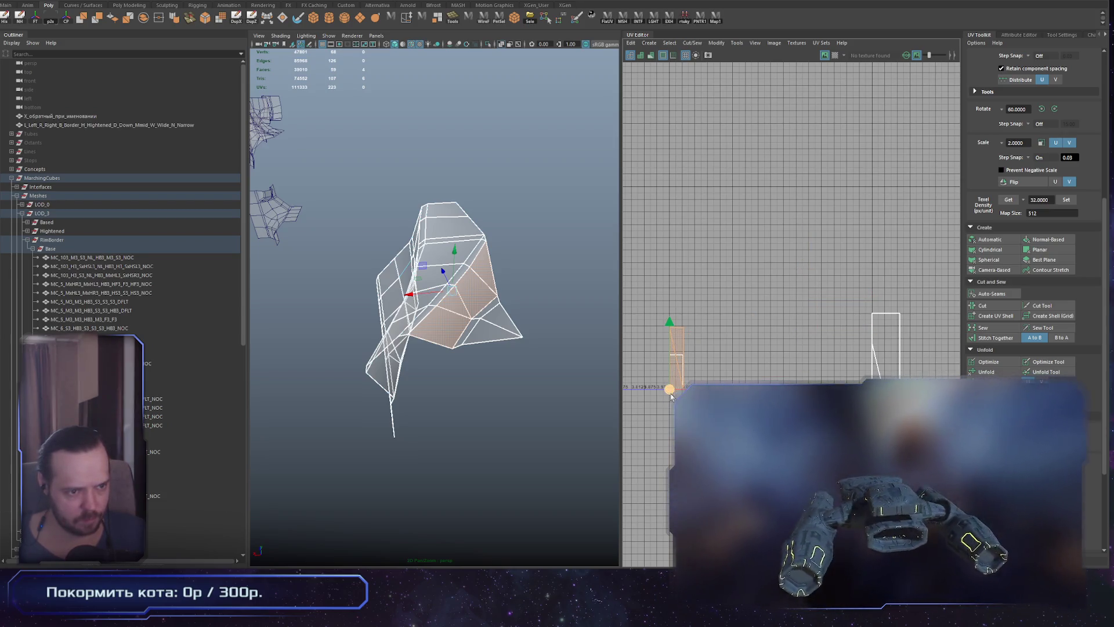
key("F8")
mouse_move(425, 403)
left_mouse_down("alt")
mouse_move(485, 418)
mouse_move(454, 402)
left_mouse_up("alt")
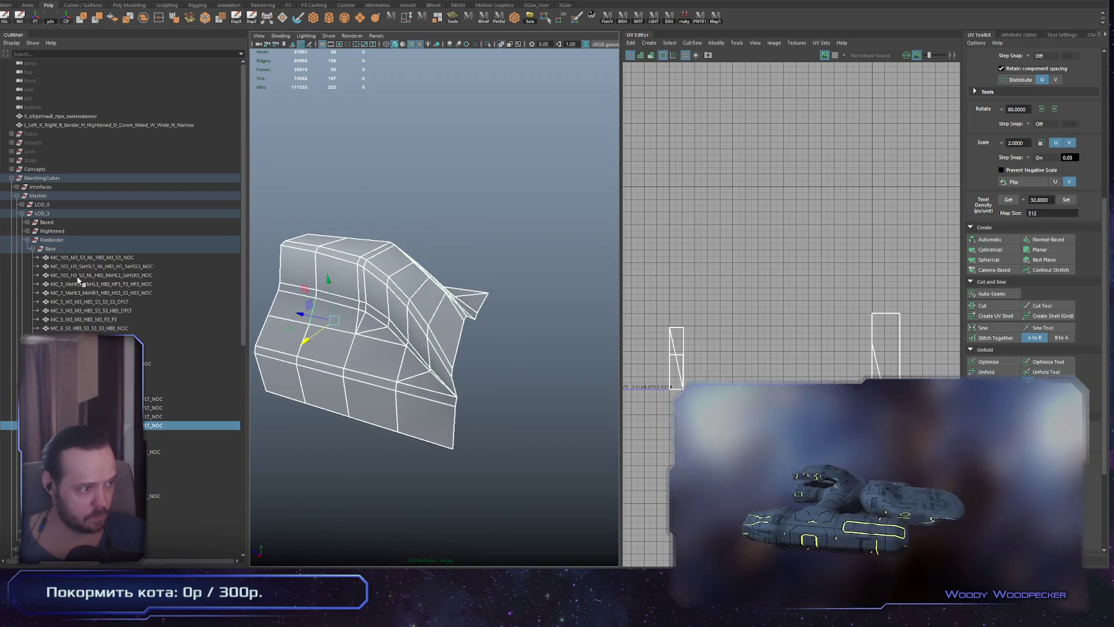
Show the UVs of all MarchingCubes tile meshes and orbit to see the neighbouring tiles
left_click(69, 179)
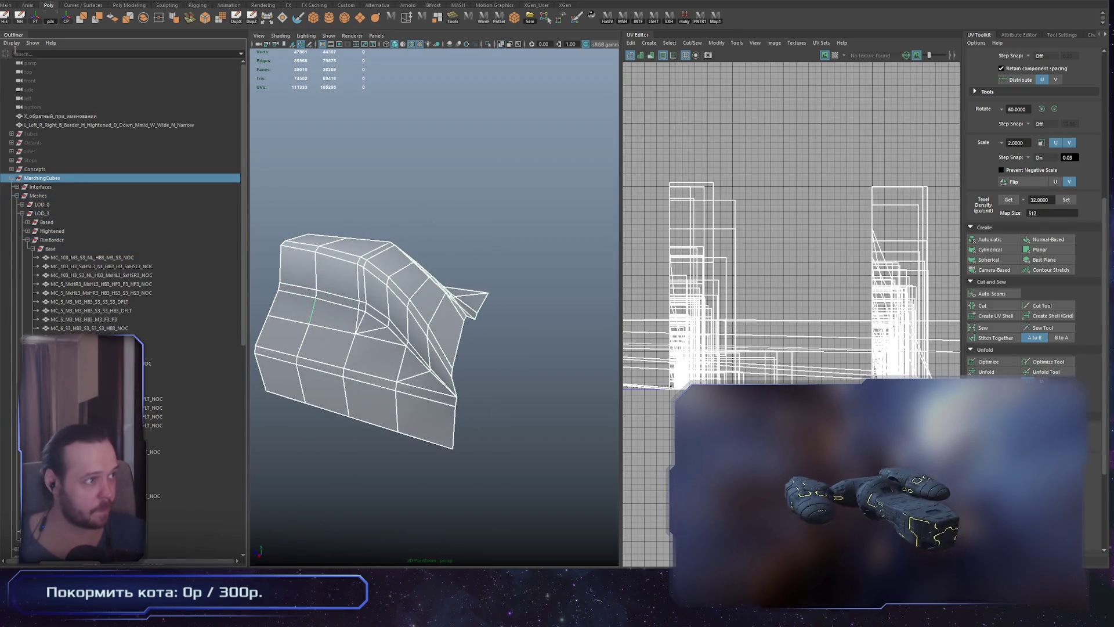
scroll(462, 294, "down", 3)
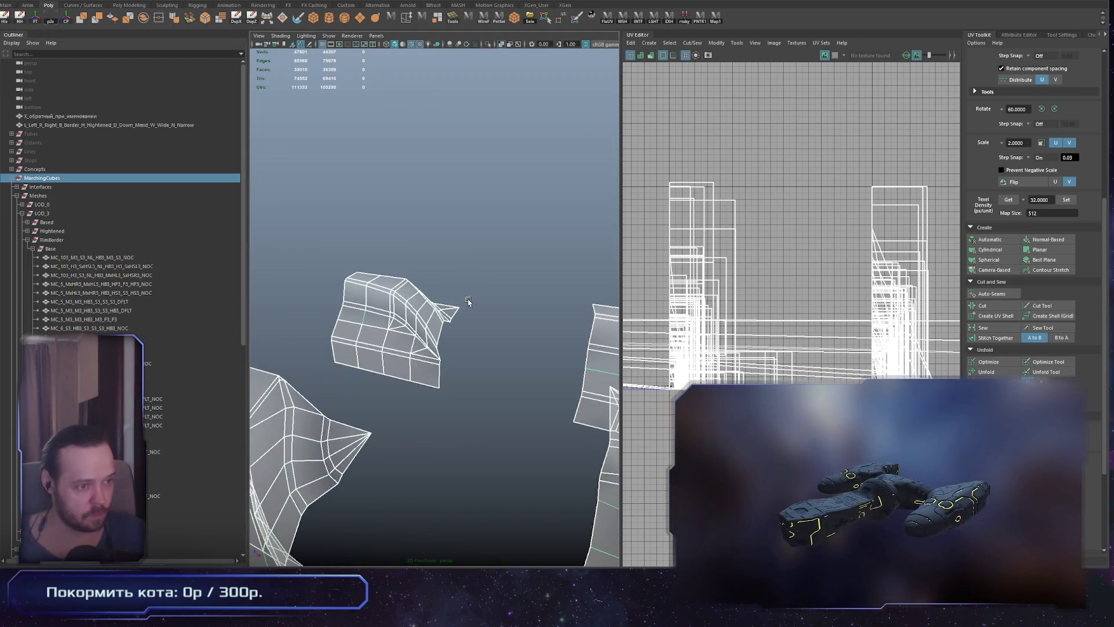
left_click_drag(462, 294, 459, 246, "alt")
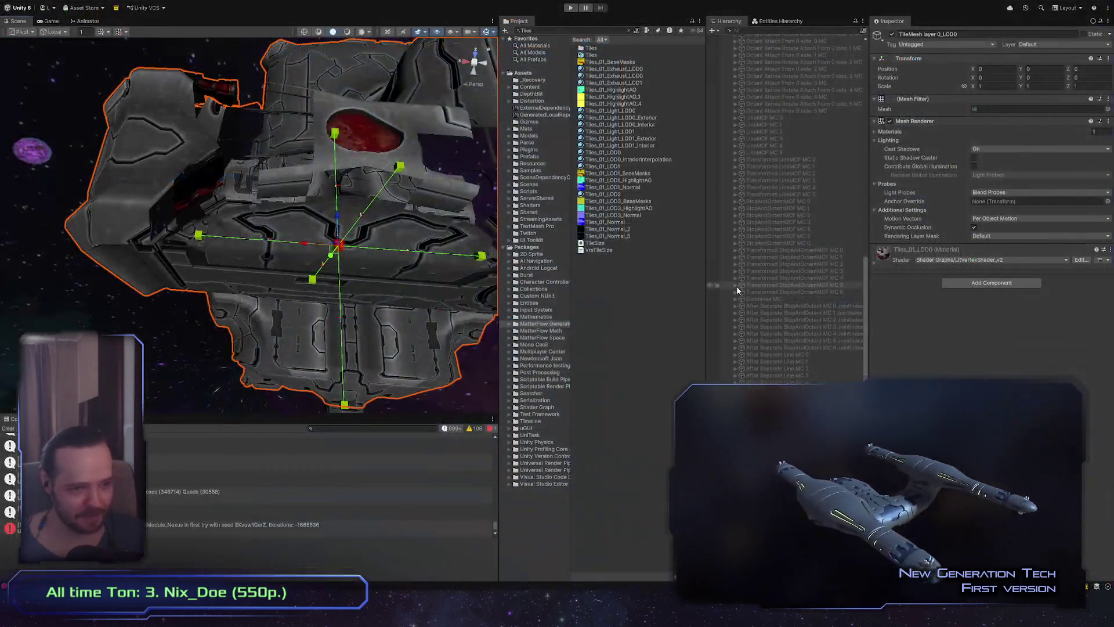
scroll(737, 285, "up", 10)
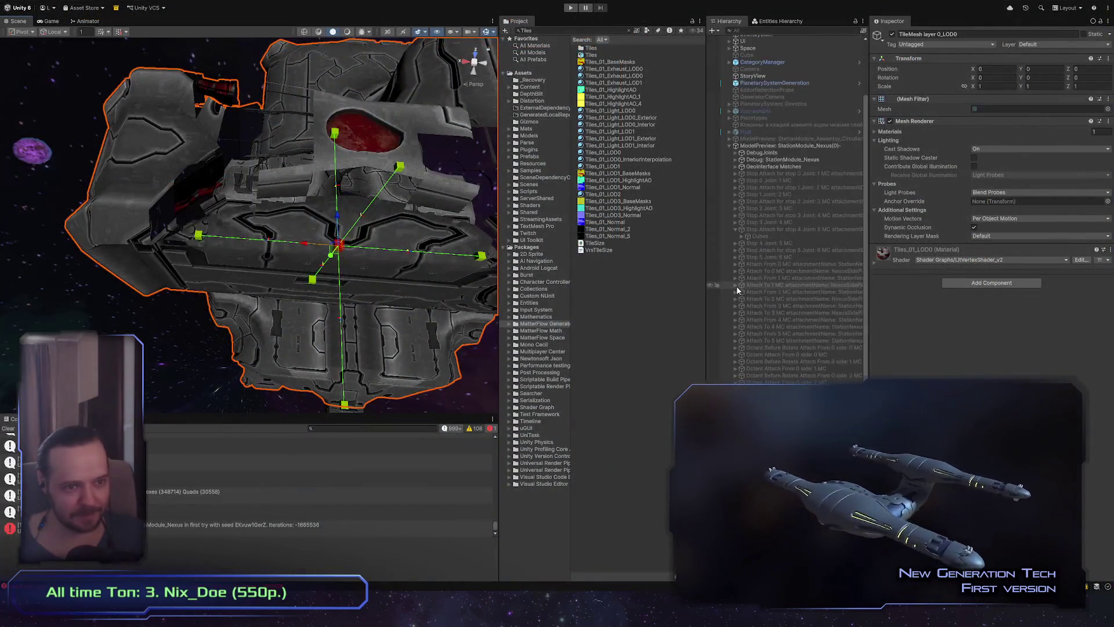
Orbit around the ModelPreview station module in Unity, then switch back to Maya
left_click(789, 247)
scroll(987, 232, "down", 5)
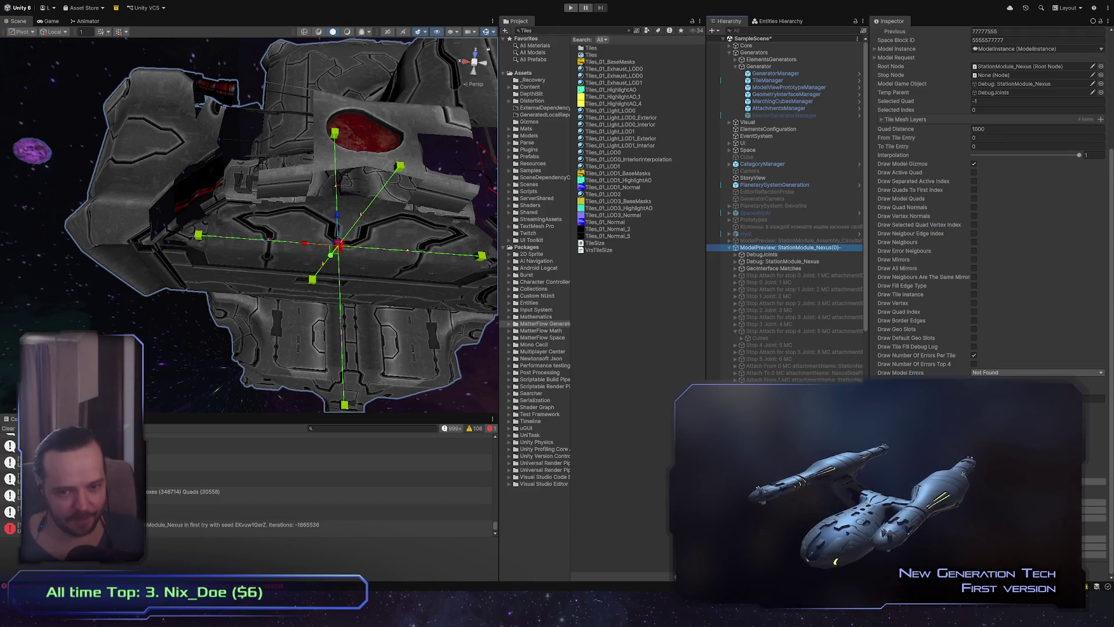
mouse_move(381, 344)
left_mouse_down("alt")
mouse_move(146, 256)
mouse_move(207, 291)
left_mouse_up("alt")
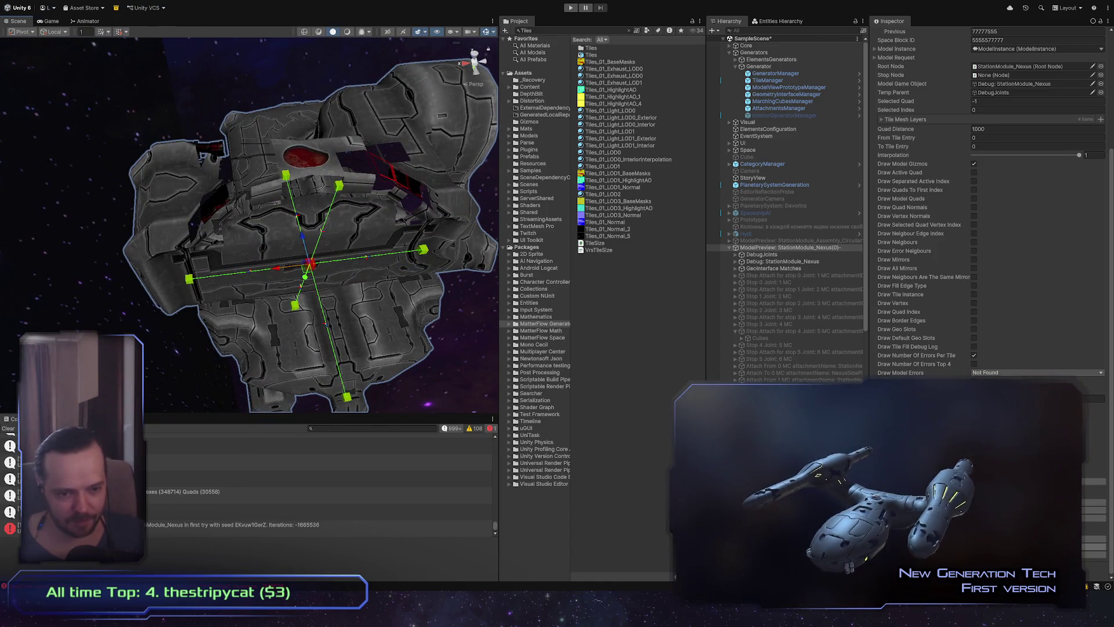
key("alt+Tab")
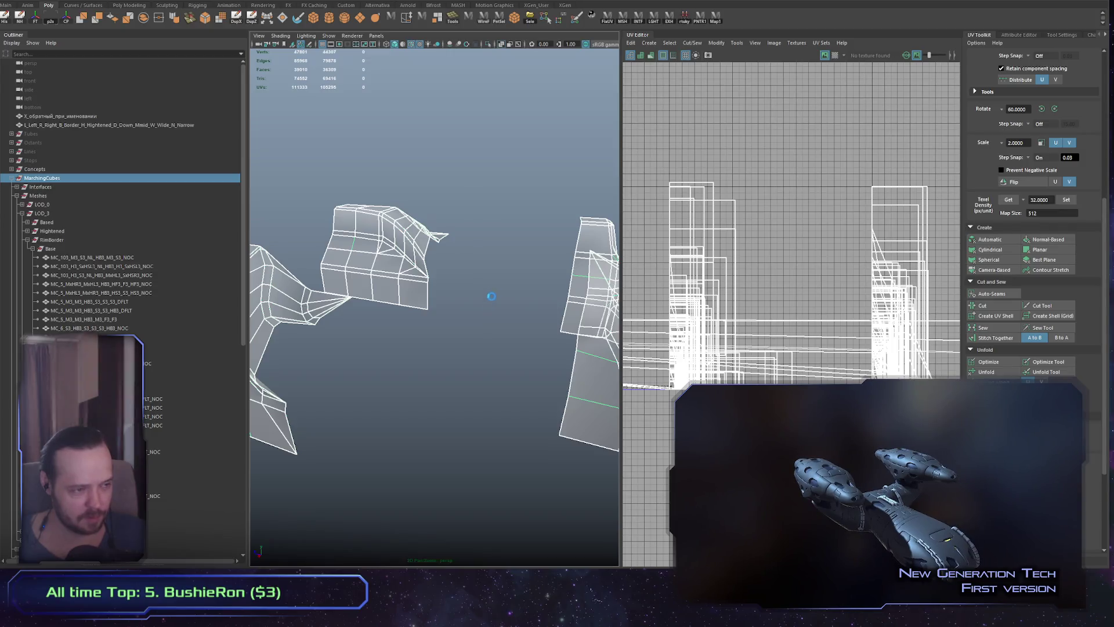
Pick two faces on one tile piece in face mode and frame them
left_click(404, 278)
left_click_drag(530, 323, 358, 343, "alt")
left_click(358, 343)
left_click(358, 343)
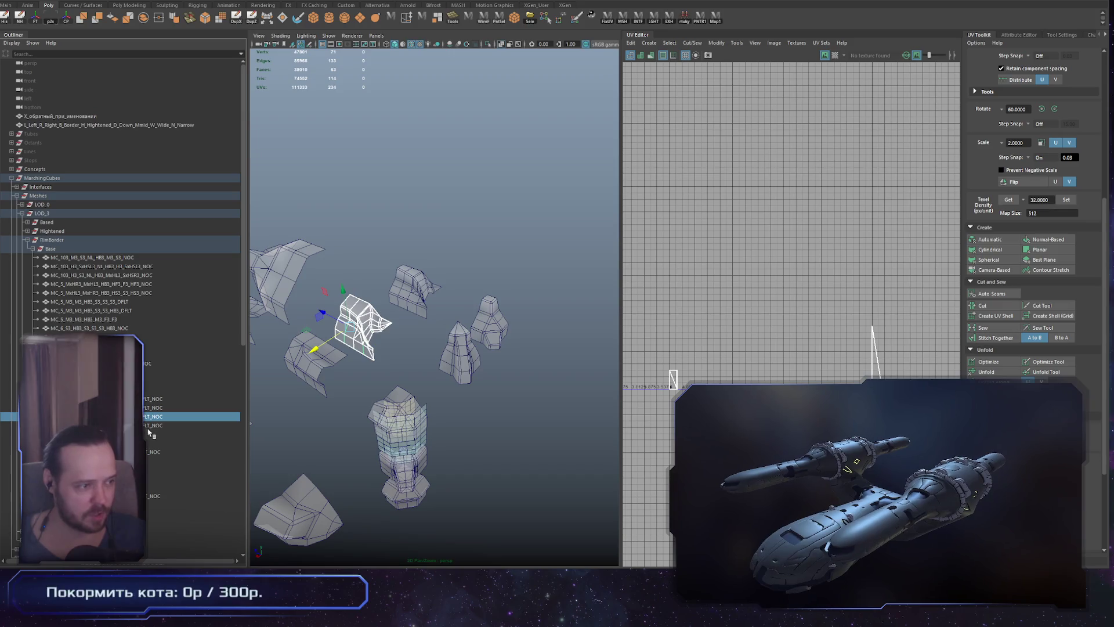
key("F11")
left_click(362, 325)
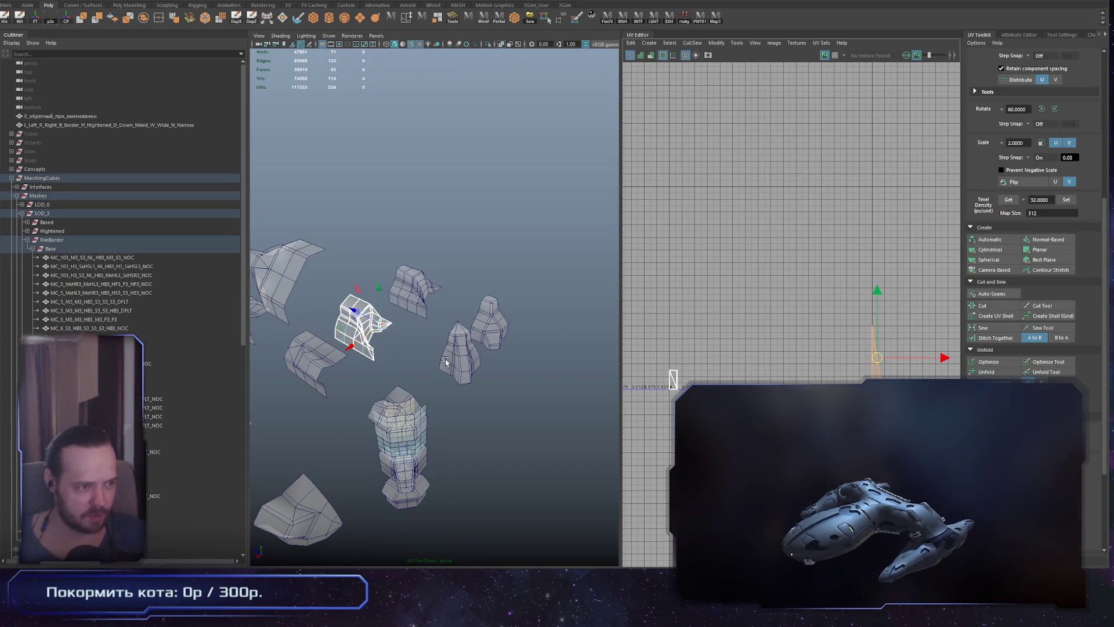
key("f")
scroll(479, 348, "down", 8)
left_click_drag(479, 348, 432, 348, "alt")
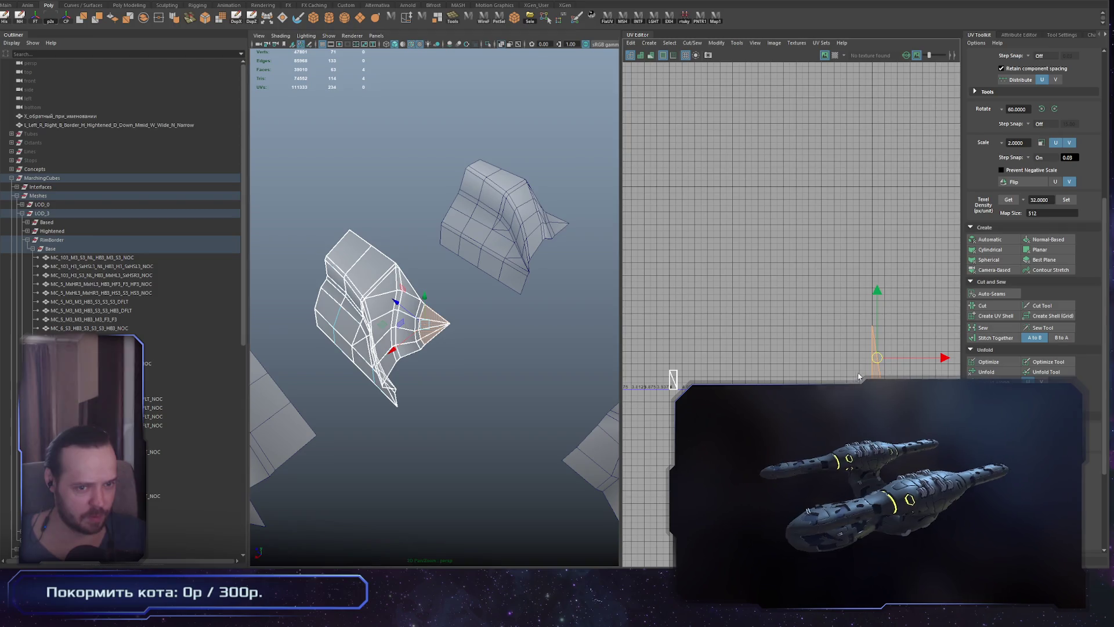
Go back to object mode and reselect the whole MarchingCubes group
key("F8")
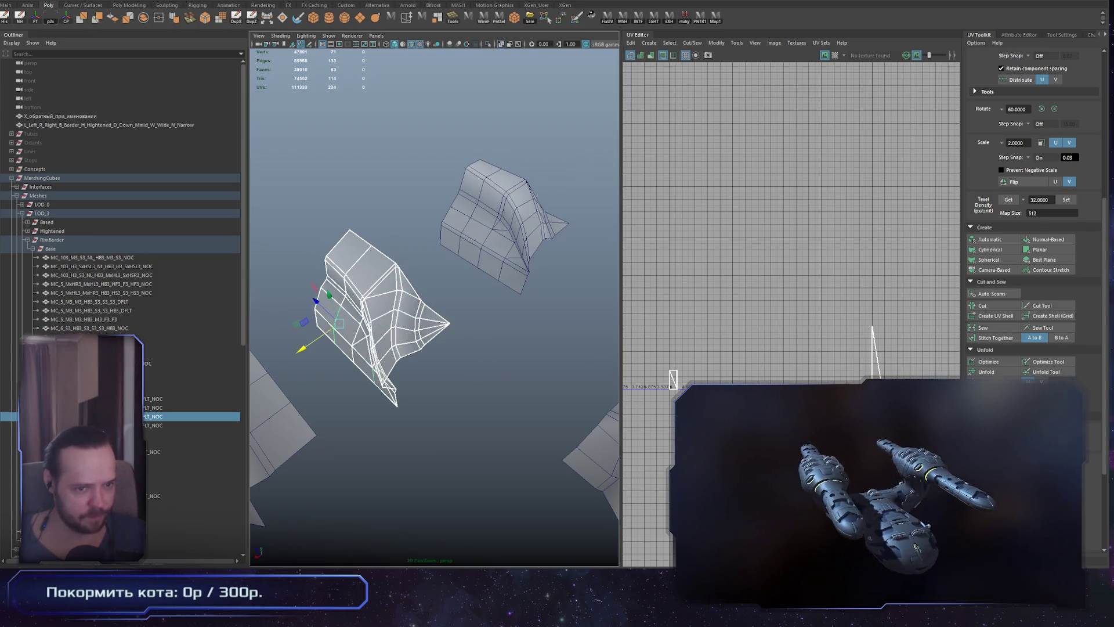
left_click(753, 336)
left_click(678, 376)
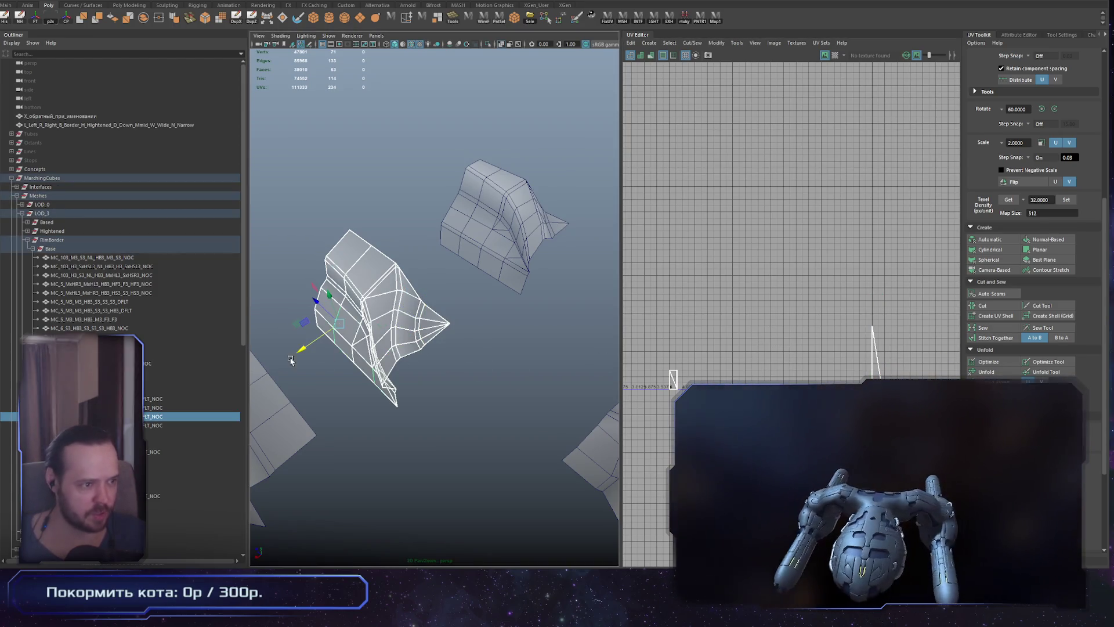
left_click(73, 170)
left_click(74, 179)
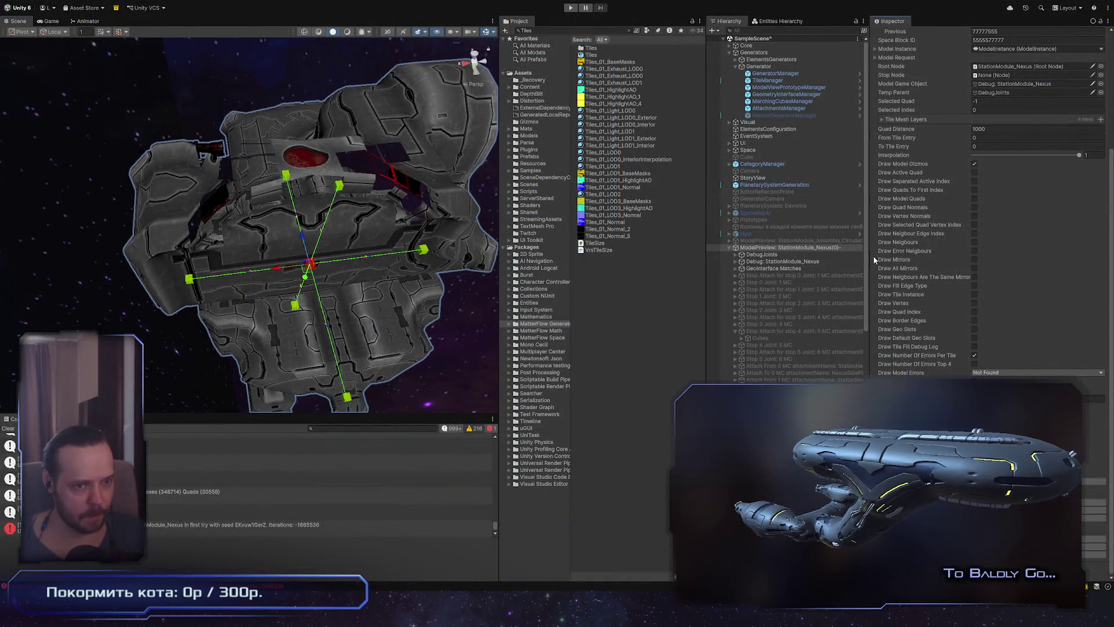
Select TileManager and scroll its Inspector down to section 5's tile settings
left_click_drag(873, 259, 885, 259)
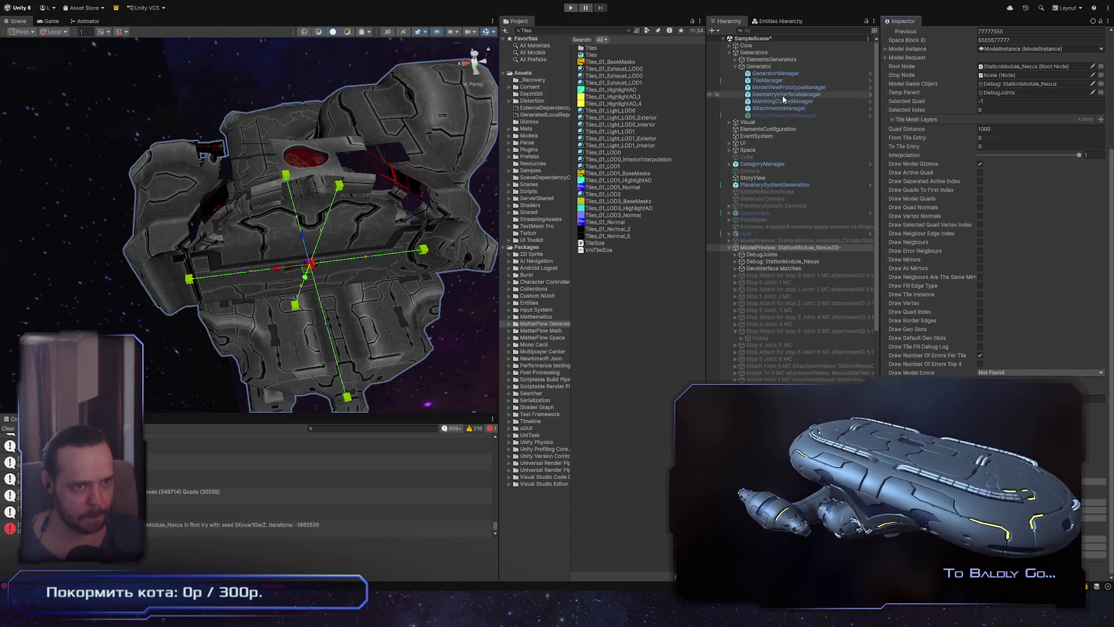
left_click(768, 80)
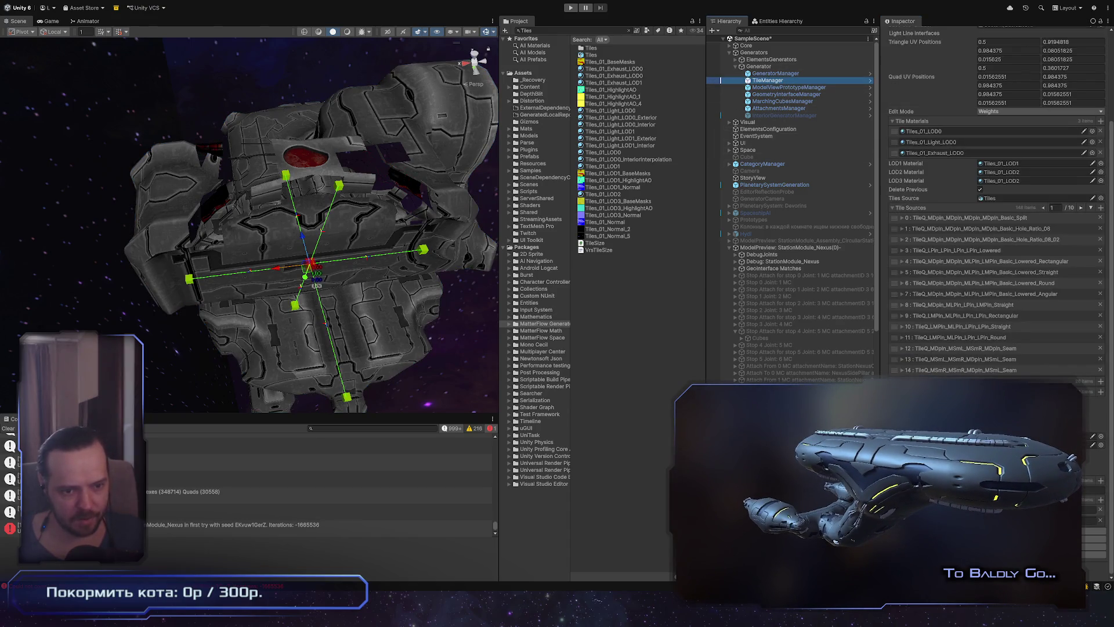
scroll(995, 261, "down", 10)
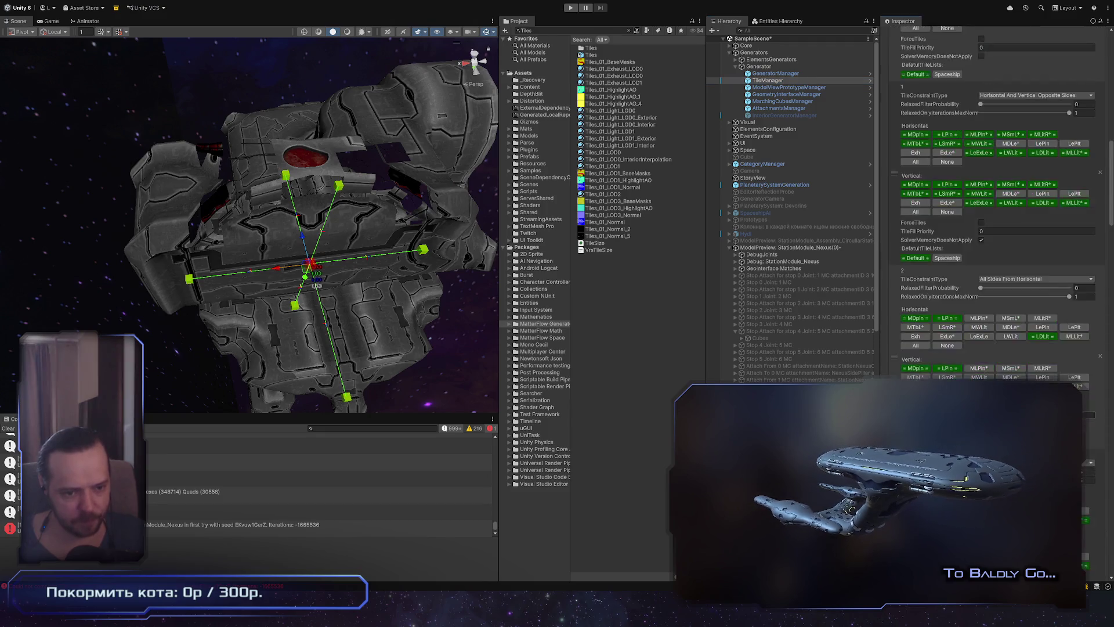
scroll(952, 354, "down", 5)
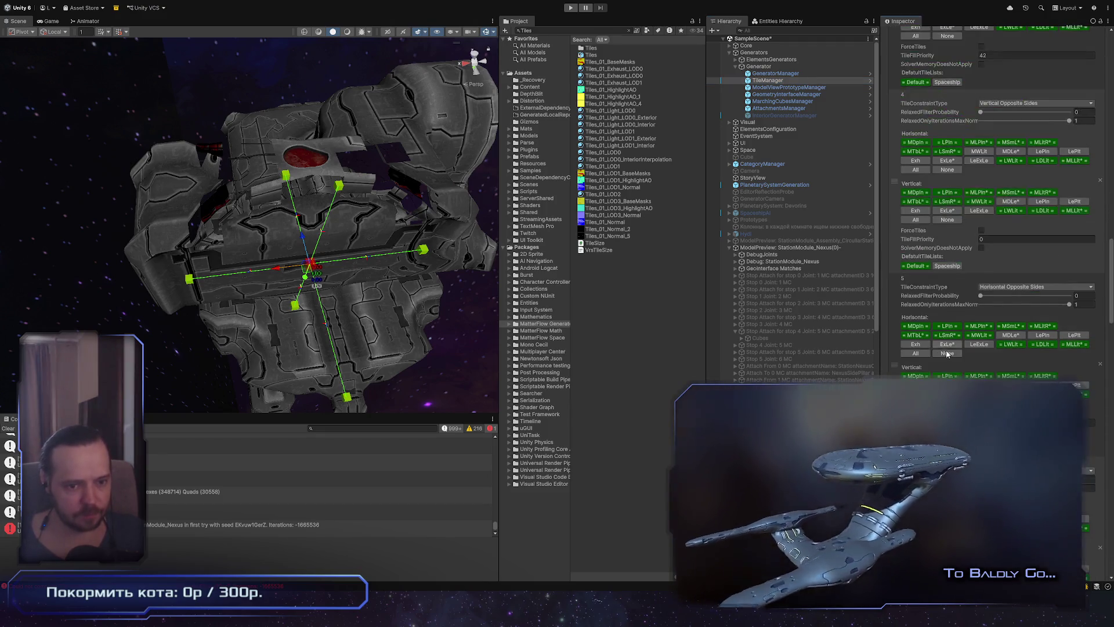
scroll(951, 354, "down", 4)
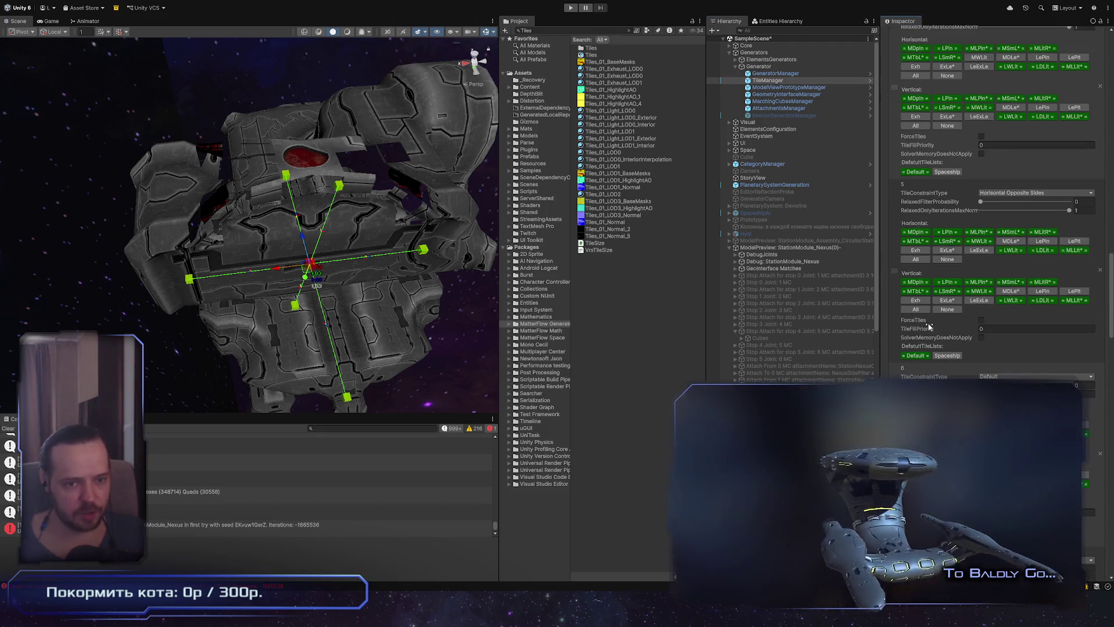
Try RelaxedFilterProbability at about 0.42 and 0.41, then return it to 0
left_click(1020, 203)
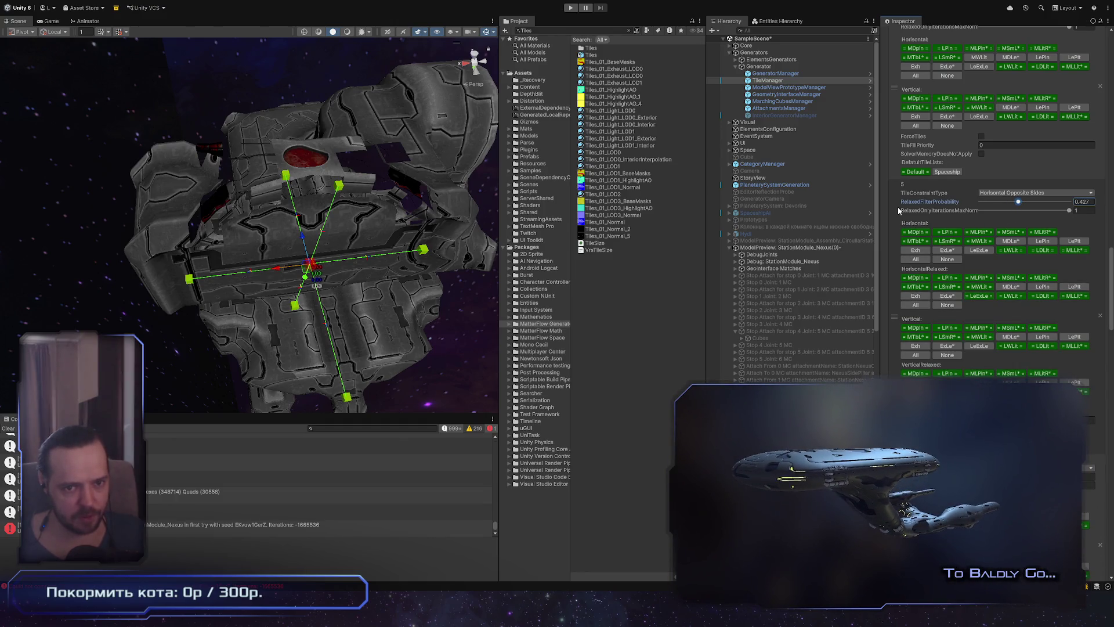
left_click_drag(1024, 203, 960, 221)
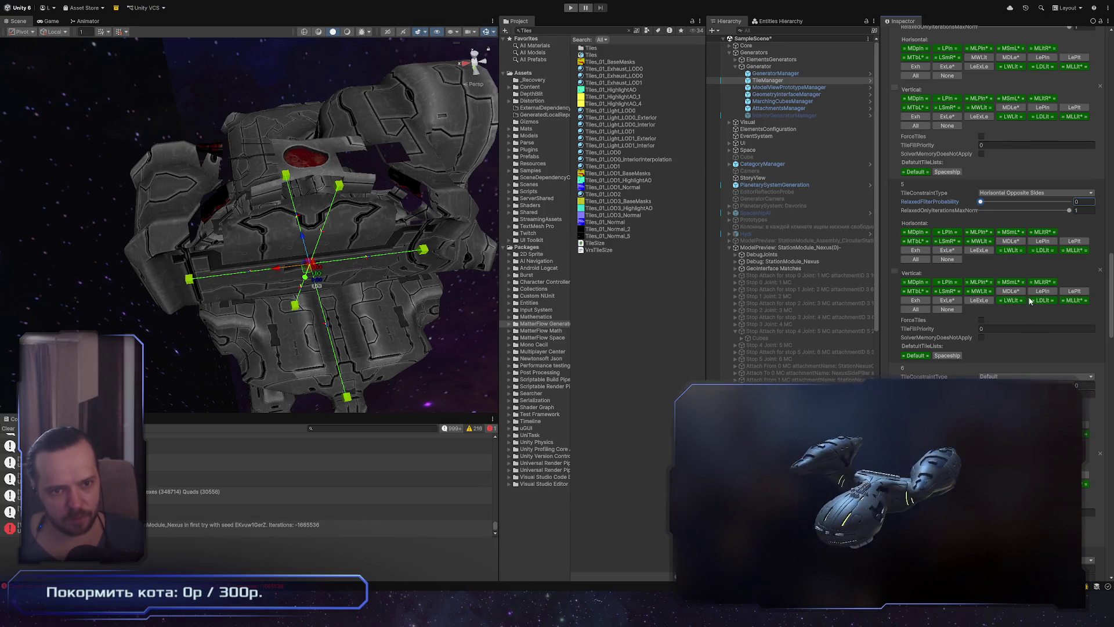
left_click(1018, 202)
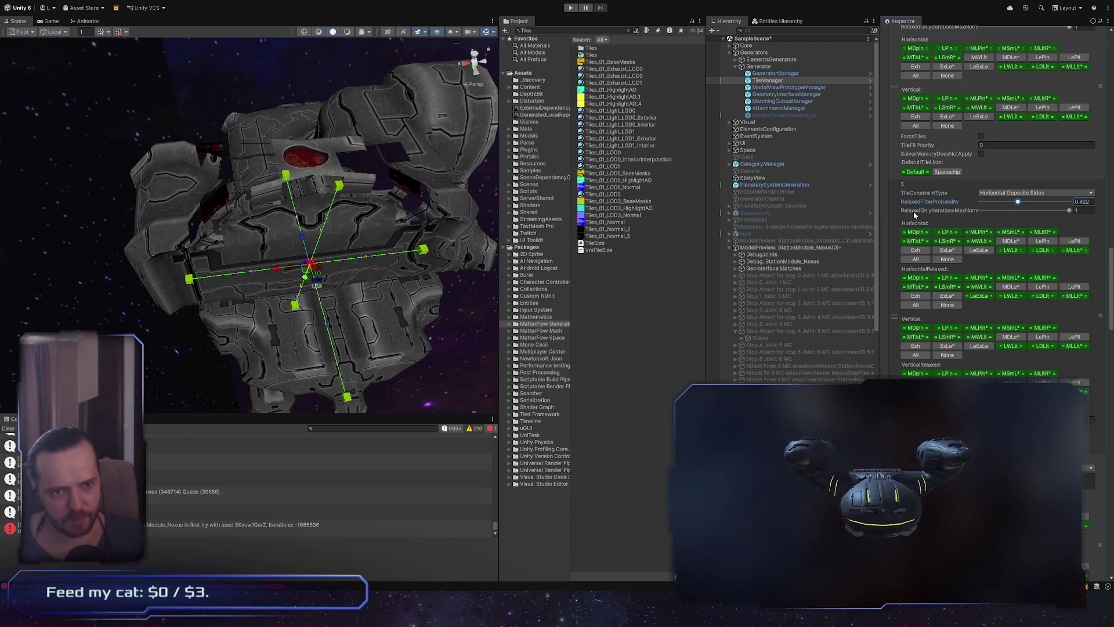
left_click_drag(1019, 203, 980, 203)
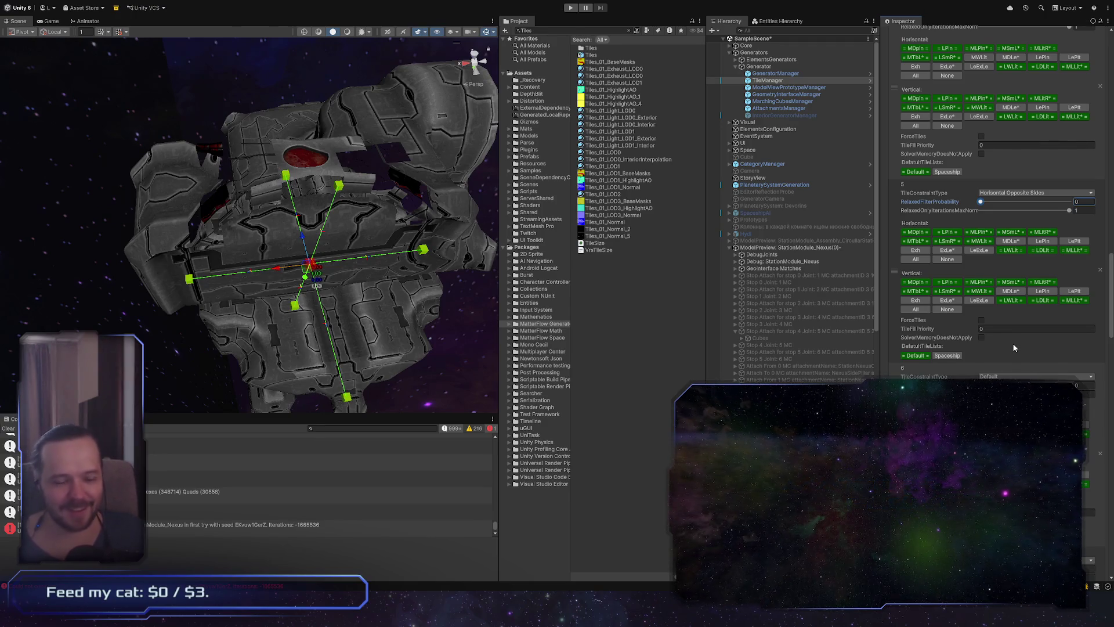
mouse_move(346, 278)
left_mouse_down("alt")
mouse_move(206, 144)
mouse_move(214, 173)
mouse_move(395, 287)
left_mouse_up("alt")
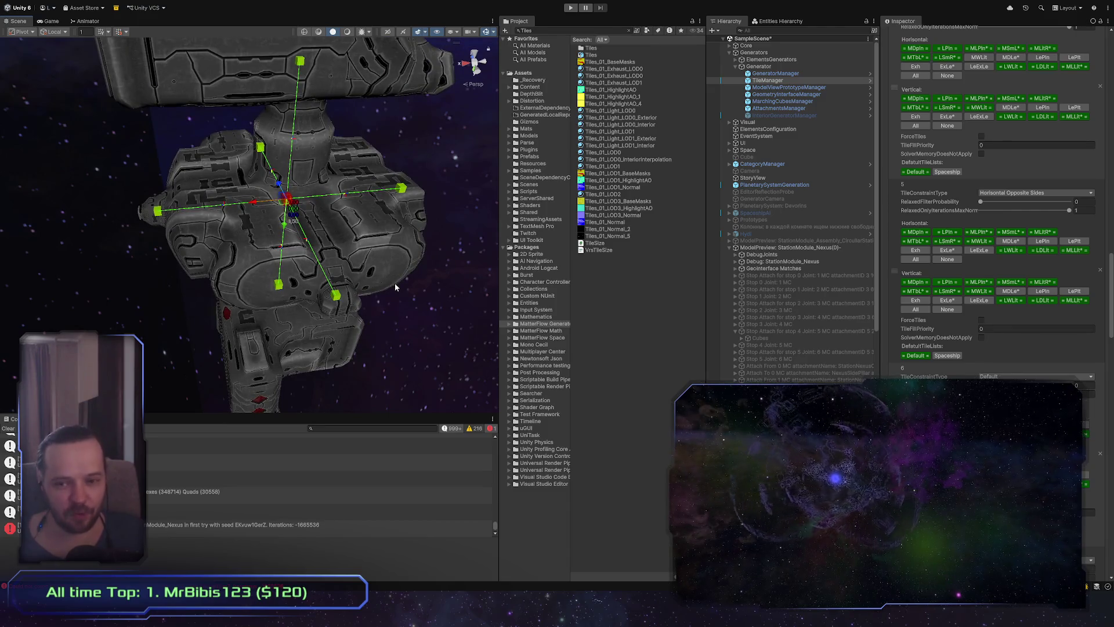
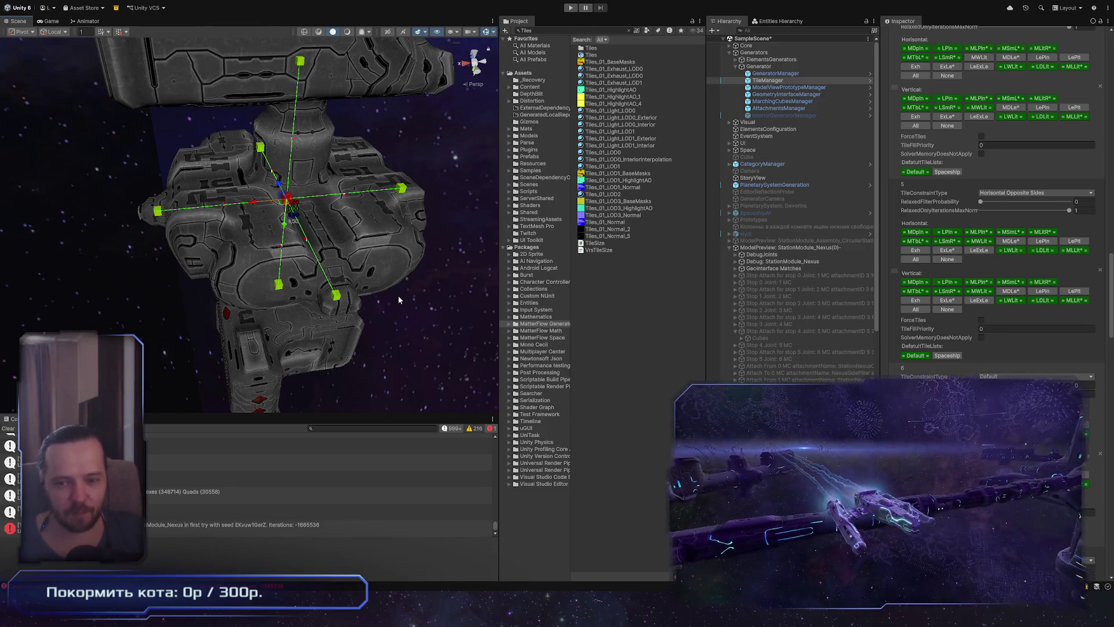
Orbit around the station module to inspect its gizmos and joints, then select ModelViewPrototypeManager
mouse_move(143, 331)
right_mouse_down()
mouse_move(238, 225)
mouse_move(132, 222)
mouse_move(376, 329)
right_mouse_up()
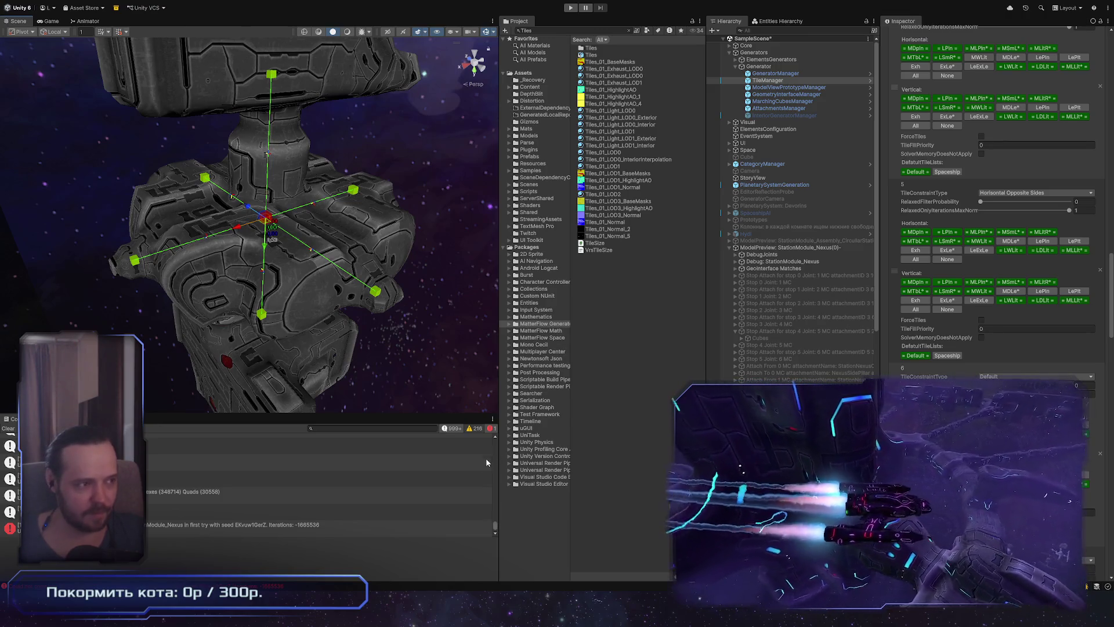
mouse_move(405, 386)
left_mouse_down("alt")
mouse_move(418, 363)
mouse_move(400, 363)
left_mouse_up("alt")
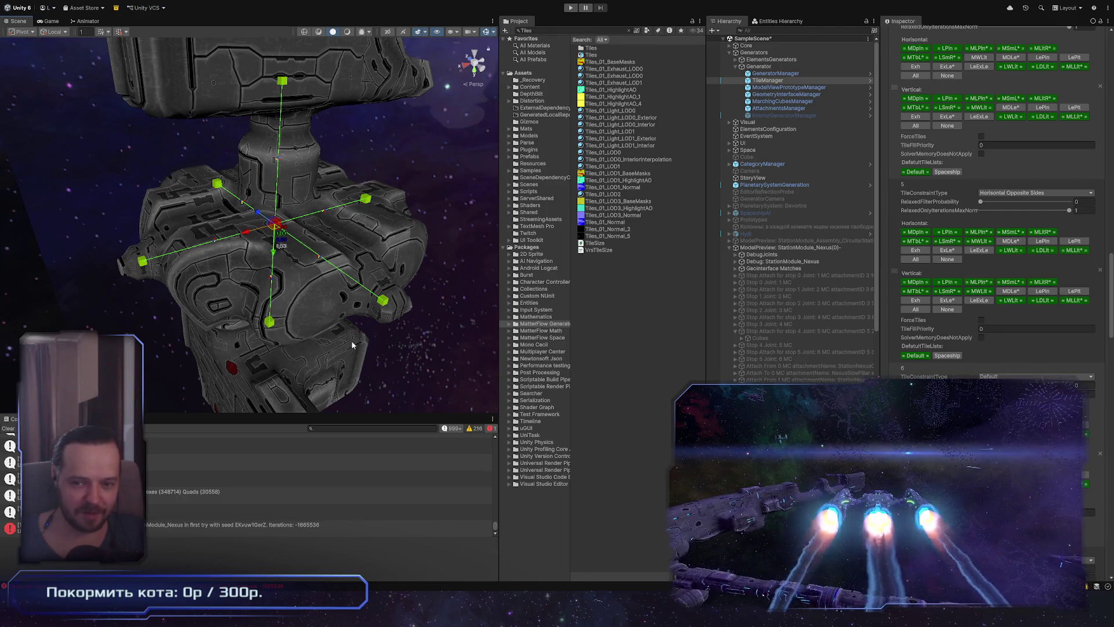
mouse_move(300, 355)
left_mouse_down("alt")
mouse_move(325, 348)
mouse_move(307, 343)
mouse_move(319, 355)
left_mouse_up("alt")
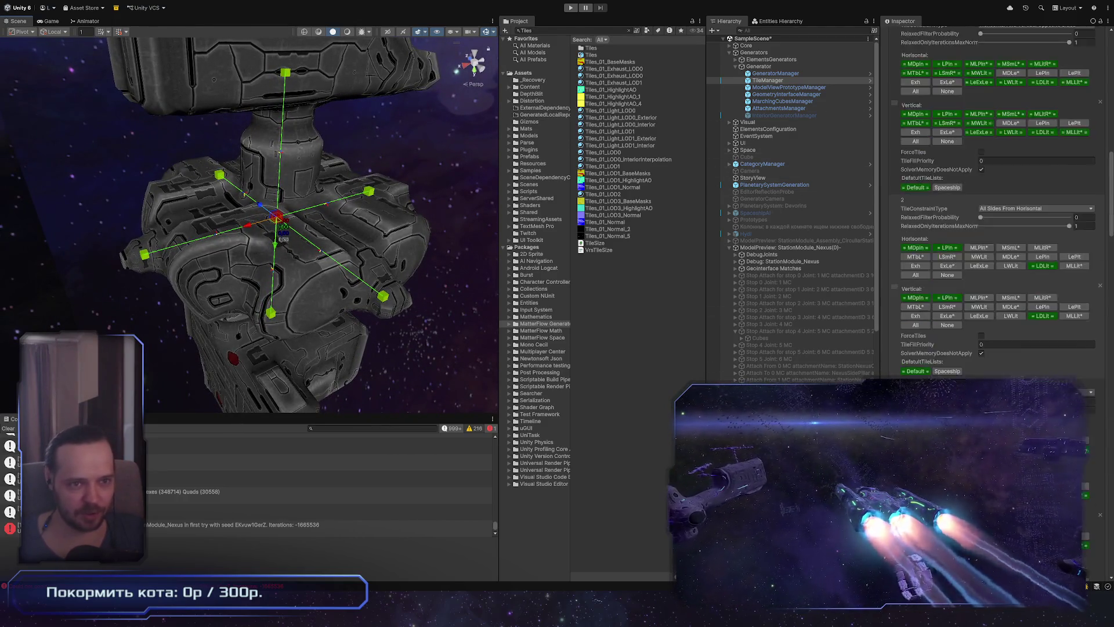
left_click(789, 87)
Check the AttachmentsManager and MarchingCubesManager, and reimport the marching cube meshes
left_click(806, 108)
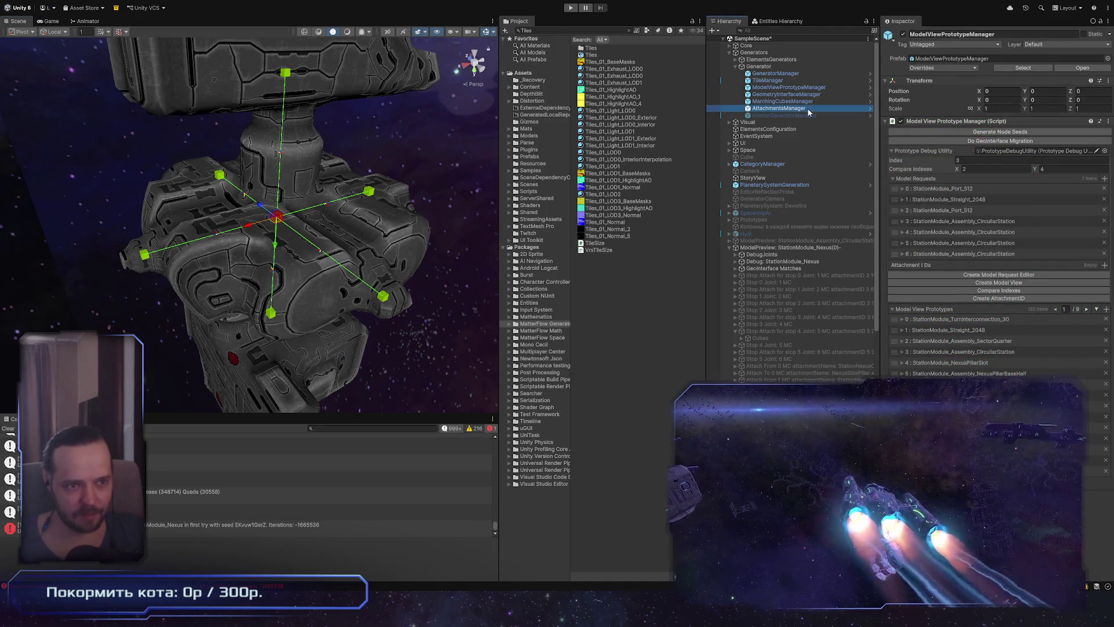
left_click(807, 101)
left_click(1000, 134)
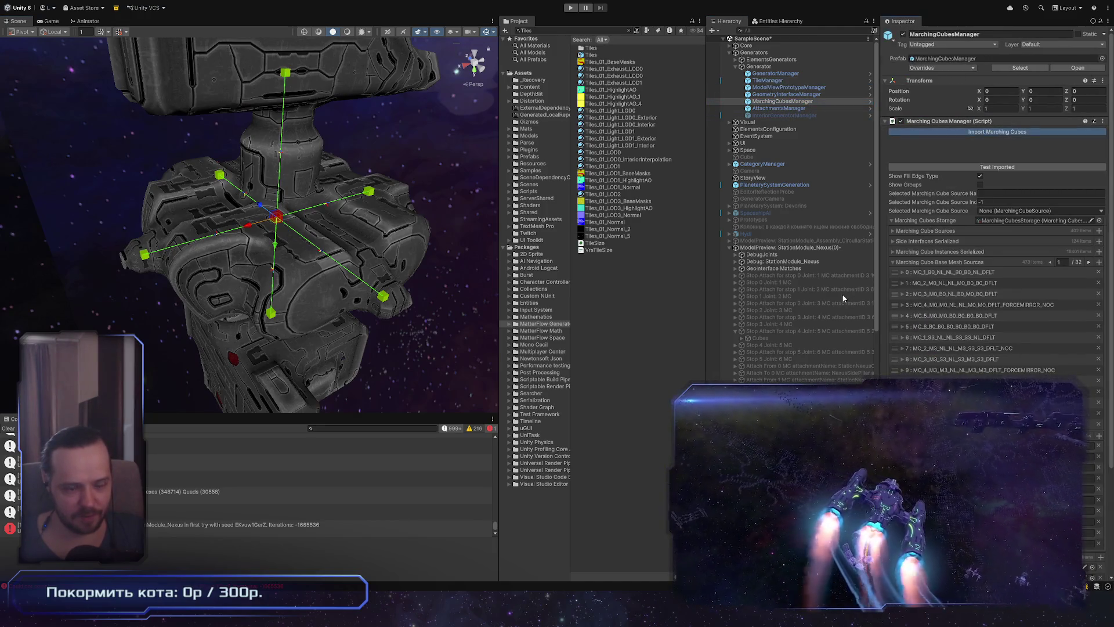
Regenerate the StationModule_Nexus(0) preview from its Draw options in the Inspector
left_click(828, 247)
scroll(929, 261, "down", 5)
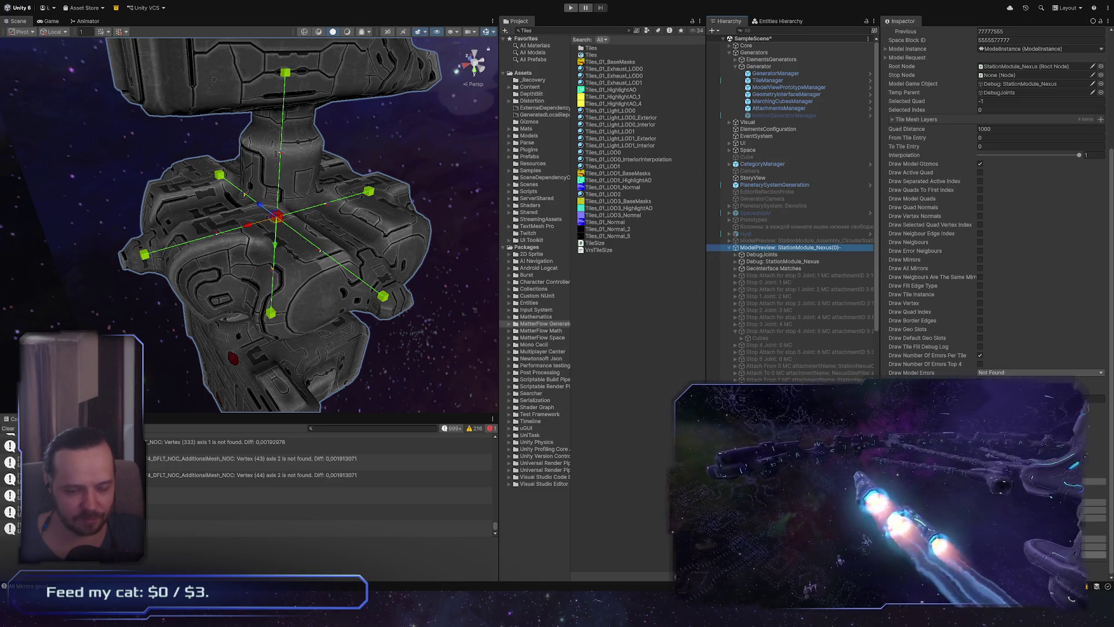
left_click(606, 397)
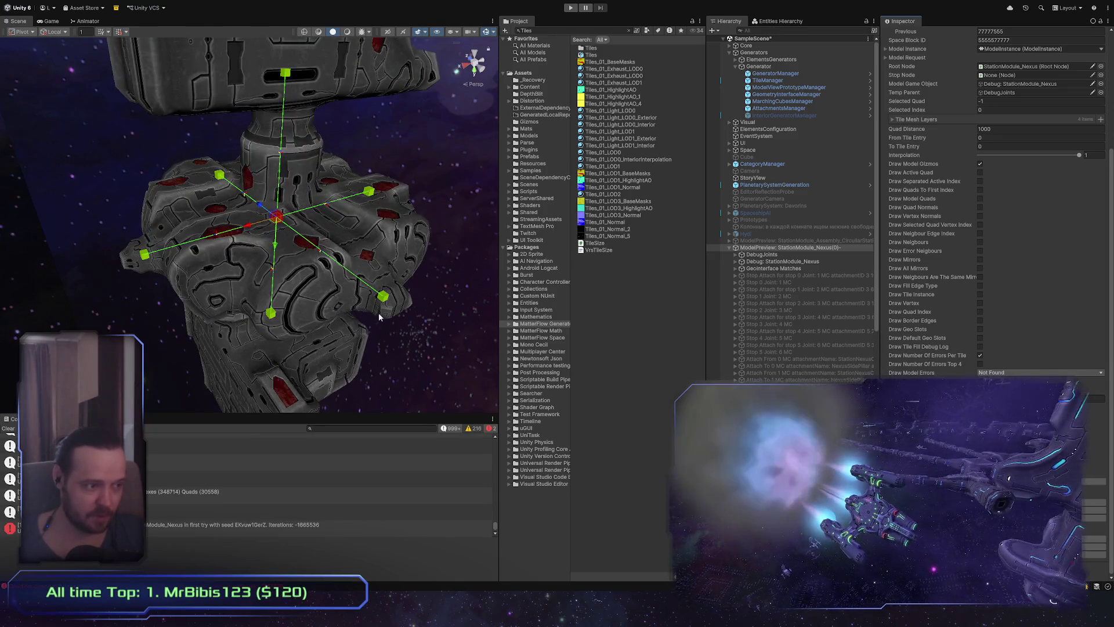
Orbit beneath the regenerated StationModule_Nexus preview to examine its underside and opening
mouse_move(295, 317)
left_mouse_down("alt")
mouse_move(18, 313)
mouse_move(1023, 304)
mouse_move(956, 311)
mouse_move(99, 212)
mouse_move(1086, 193)
mouse_move(1105, 202)
mouse_move(1043, 198)
left_mouse_up("alt")
mouse_move(519, 306)
left_mouse_down("alt")
mouse_move(544, 327)
mouse_move(644, 324)
mouse_move(244, 291)
mouse_move(359, 251)
mouse_move(203, 268)
mouse_move(324, 351)
mouse_move(213, 250)
left_mouse_up("alt")
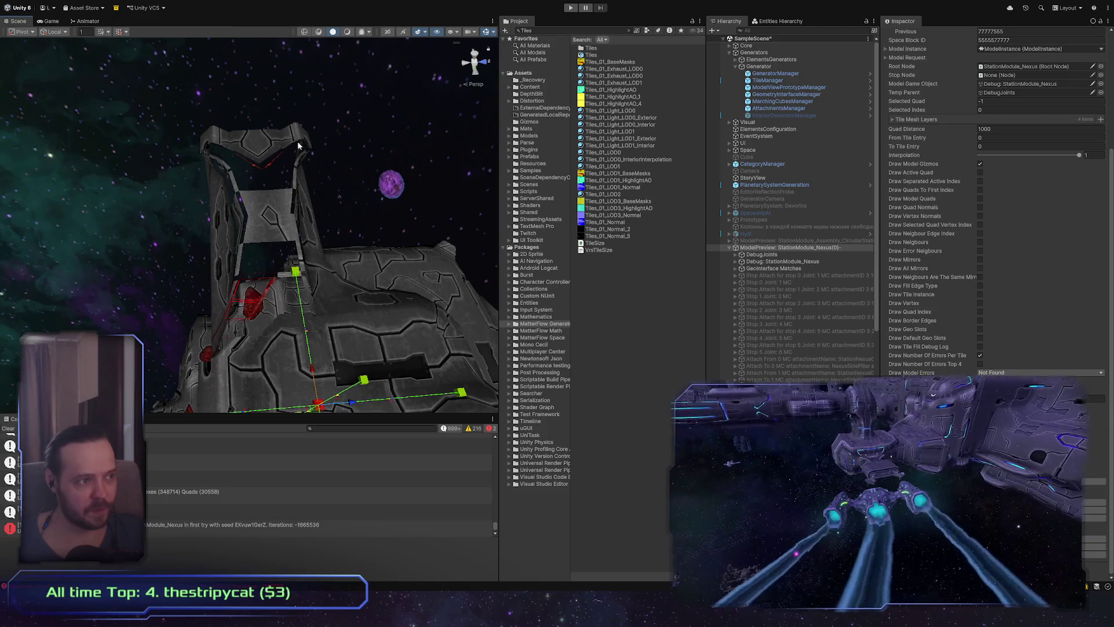
mouse_move(314, 138)
left_mouse_down("alt")
mouse_move(281, 223)
mouse_move(336, 167)
mouse_move(411, 192)
mouse_move(404, 203)
mouse_move(348, 191)
left_mouse_up("alt")
scroll(1030, 94, "up", 5)
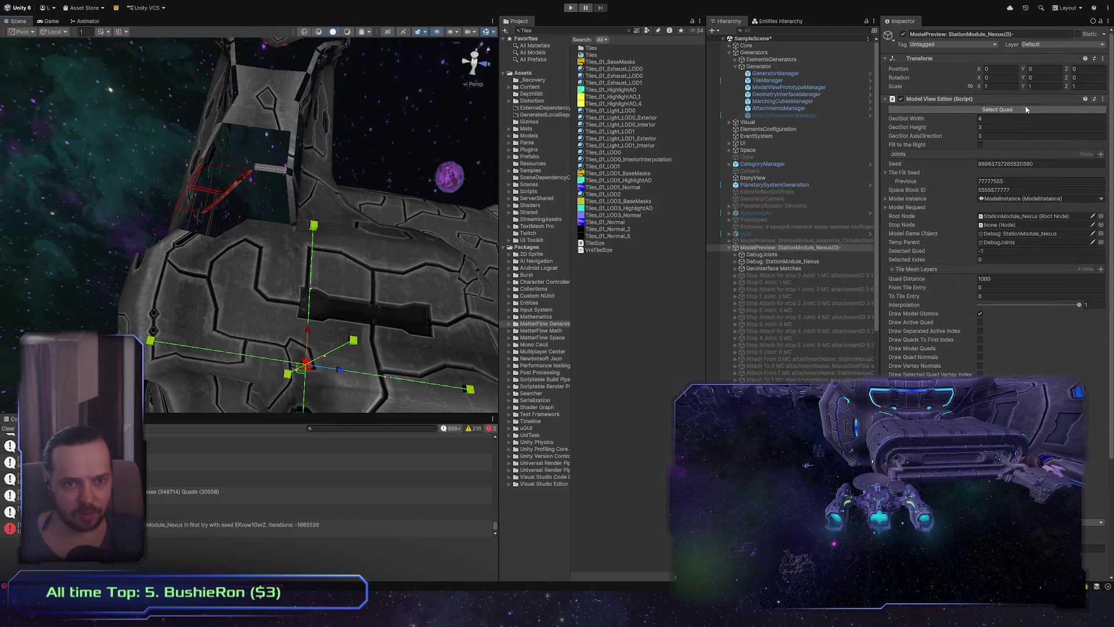
Pick quad 5864 on the module and bring up 'After Separate StopAndOctant MC 0 JointIndex: 1'
left_click(1013, 109)
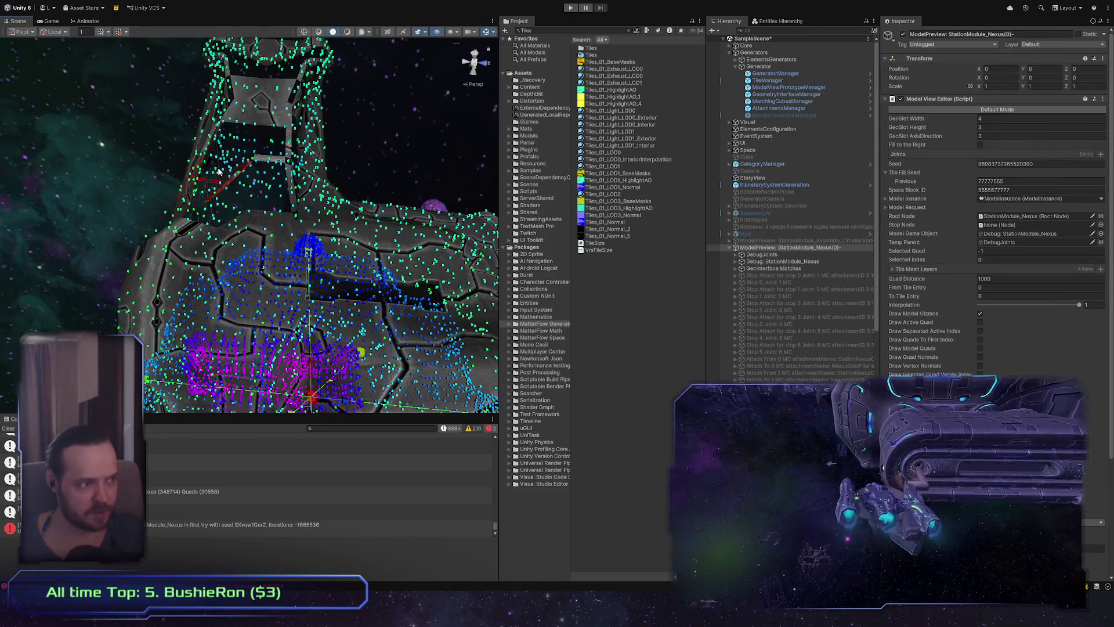
left_click(994, 109)
mouse_move(291, 203)
left_mouse_down("alt")
mouse_move(245, 199)
mouse_move(561, 199)
left_mouse_up("alt")
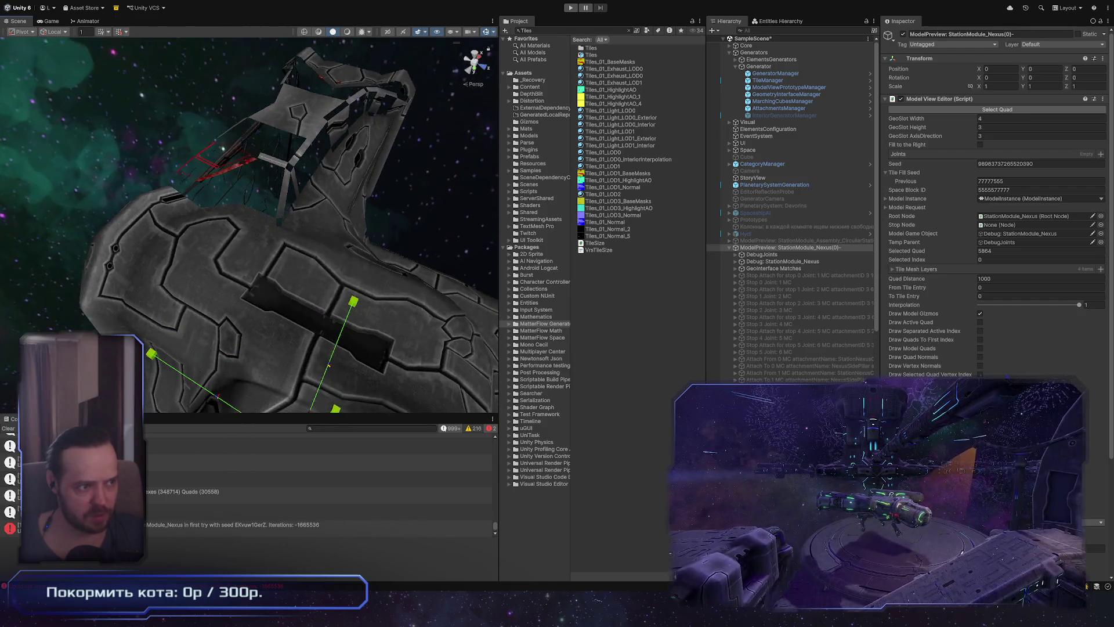
scroll(792, 209, "down", 5)
scroll(793, 209, "down", 5)
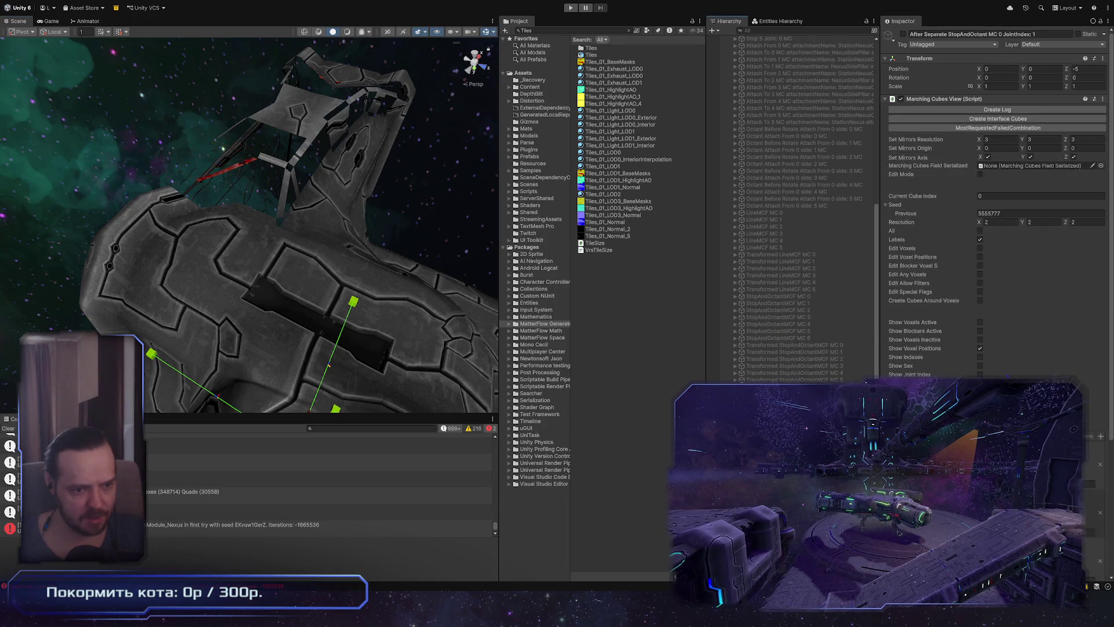
Select marching cube (182) of the Combined MC cubes, frame it, and widen the Hierarchy
right_click_drag(406, 261, 458, 274)
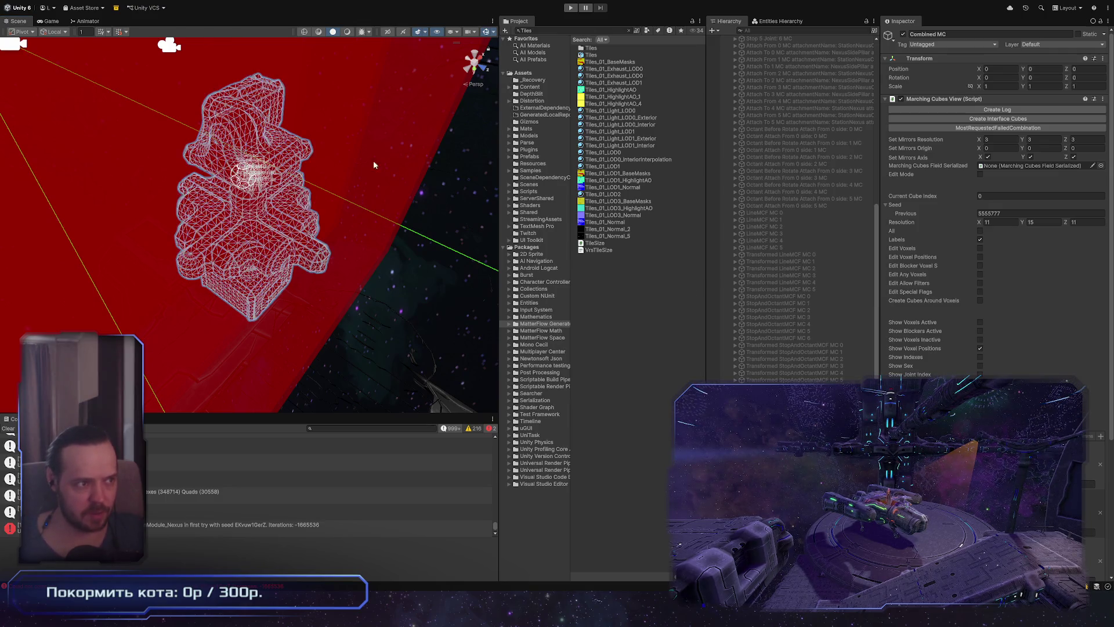
scroll(387, 297, "up", 5)
mouse_move(387, 297)
right_mouse_down()
mouse_move(438, 228)
mouse_move(230, 203)
right_mouse_up()
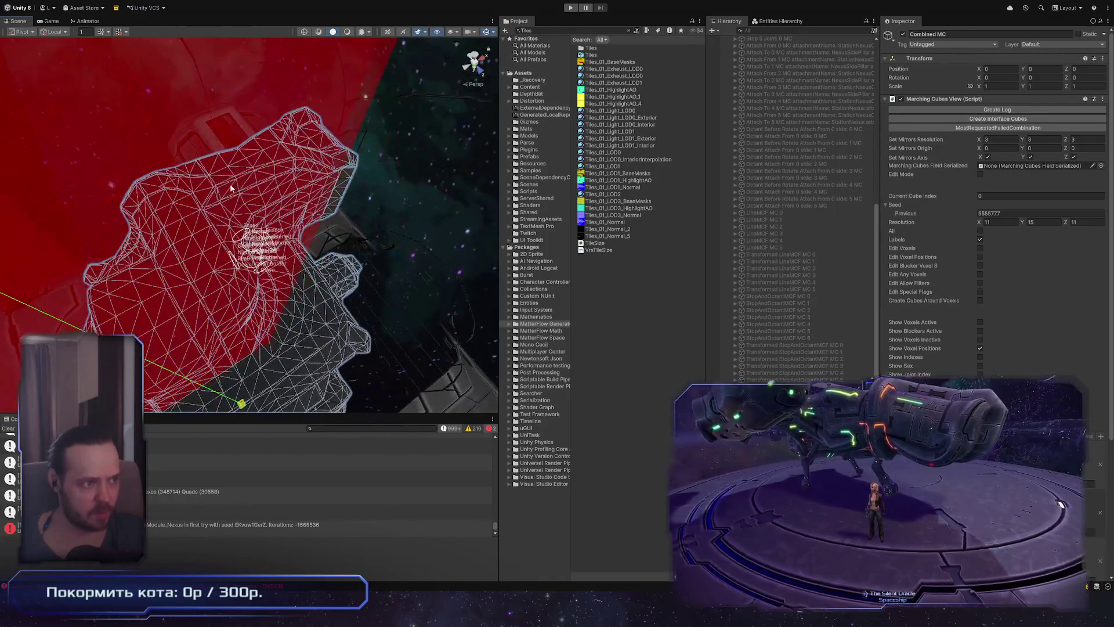
left_click(271, 219)
left_click(272, 218)
key("f")
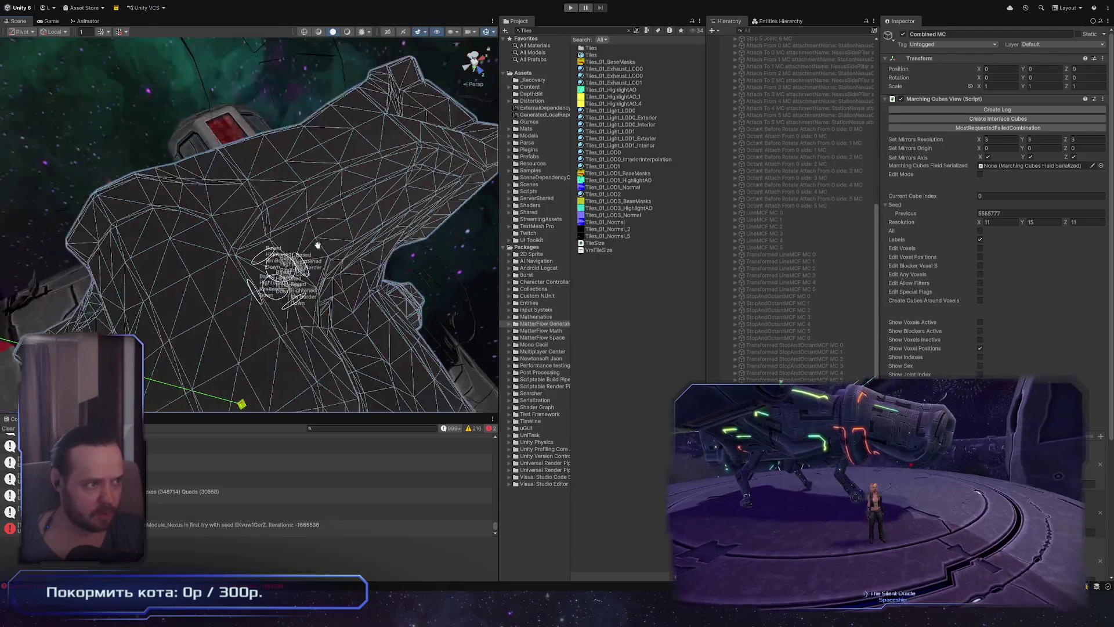
mouse_move(363, 273)
right_mouse_down()
mouse_move(331, 236)
mouse_move(330, 250)
right_mouse_up()
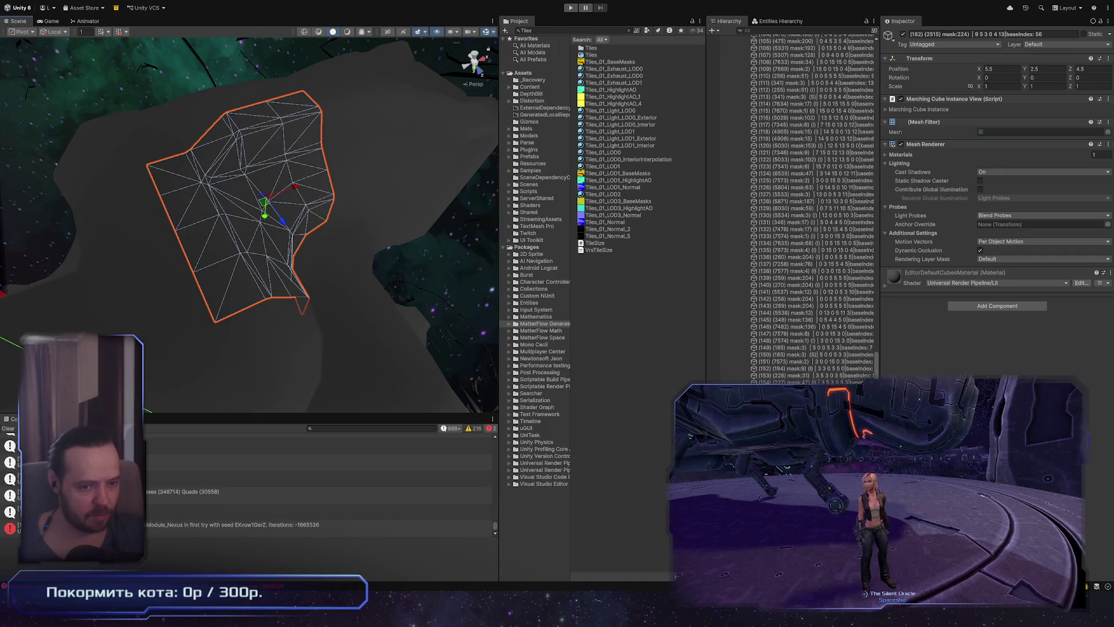
left_click_drag(880, 174, 936, 174)
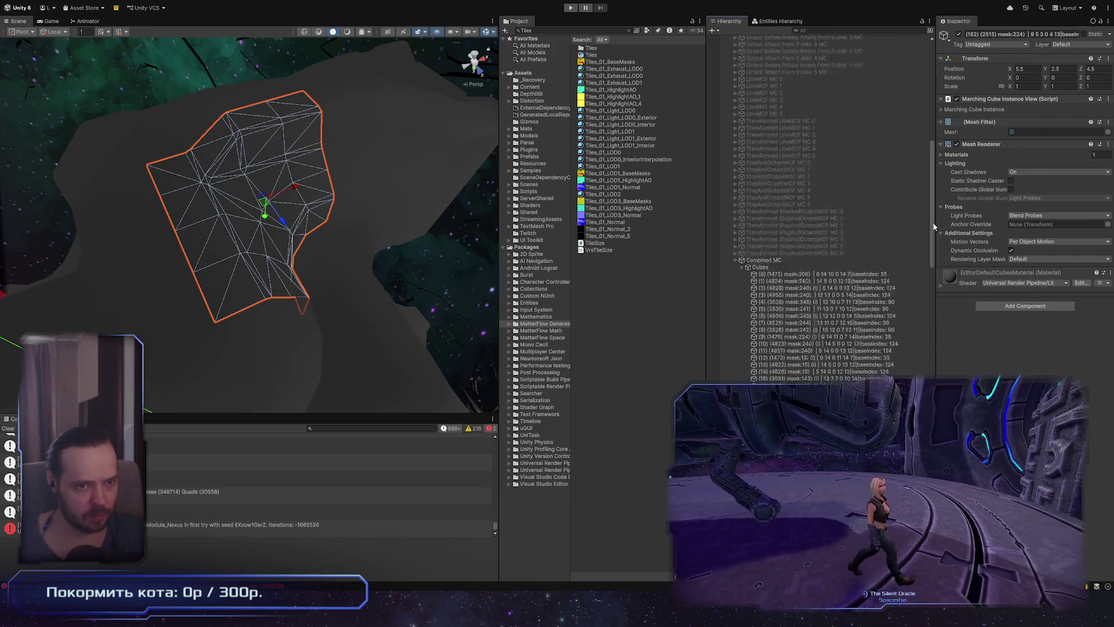
Reselect ModelPreview: StationModule_Nexus(0) and zoom the Scene view to show the whole module
double_click(789, 167)
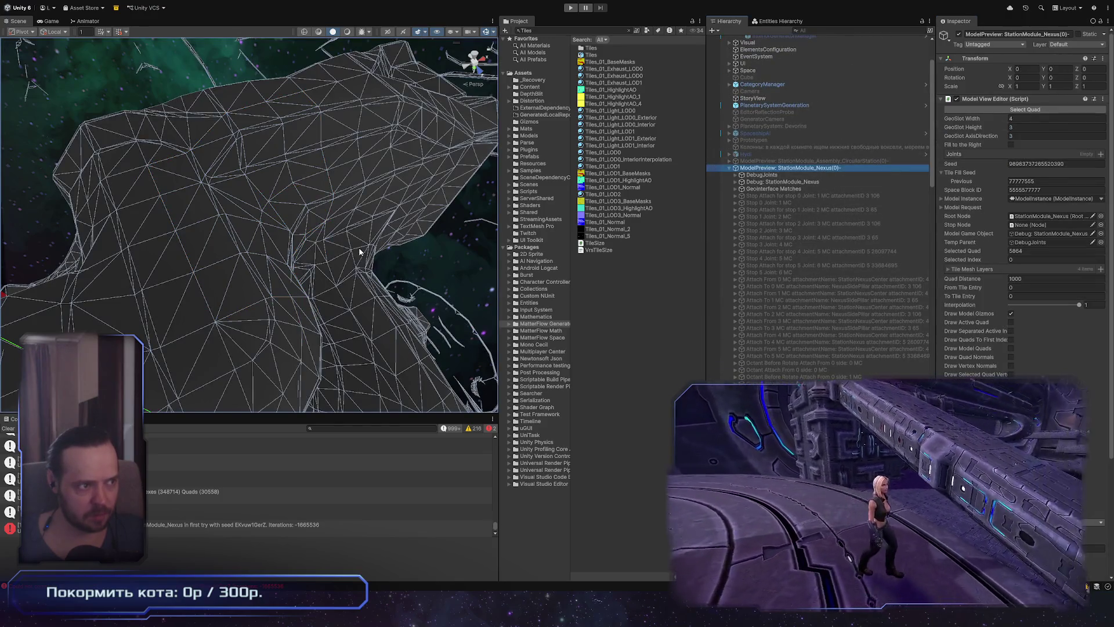
scroll(362, 252, "down", 5)
scroll(327, 244, "up", 3)
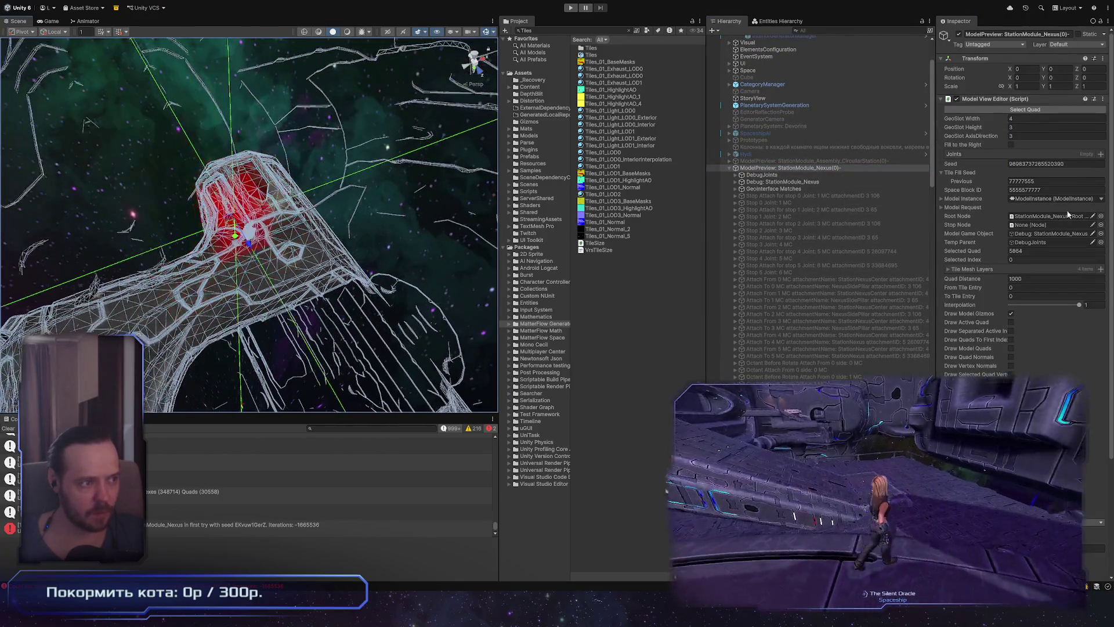
scroll(328, 244, "up", 3)
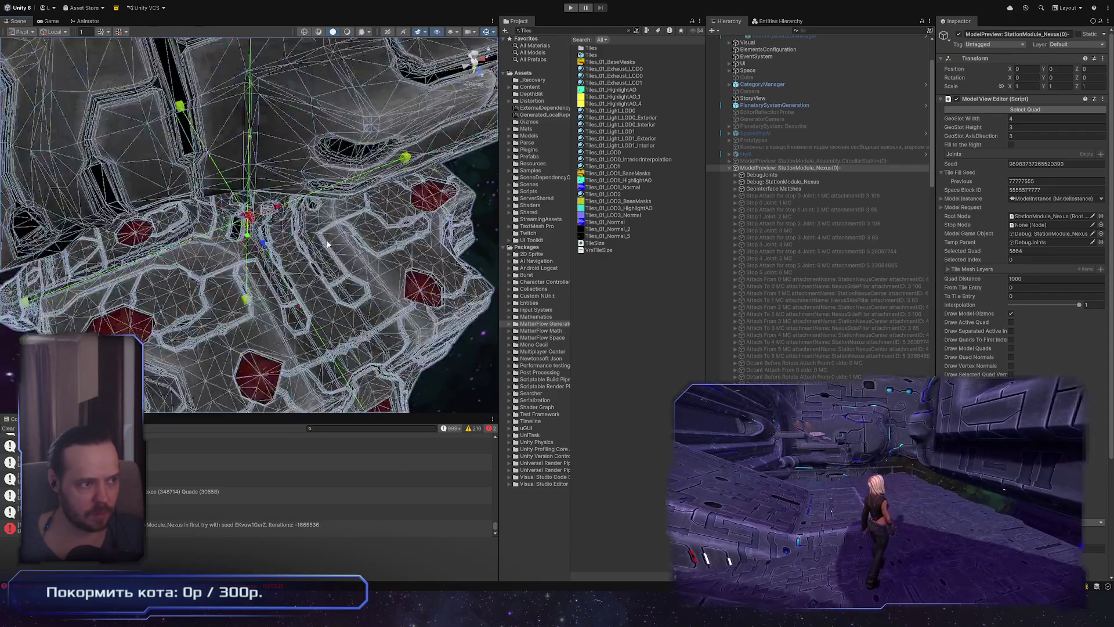
scroll(328, 244, "down", 8)
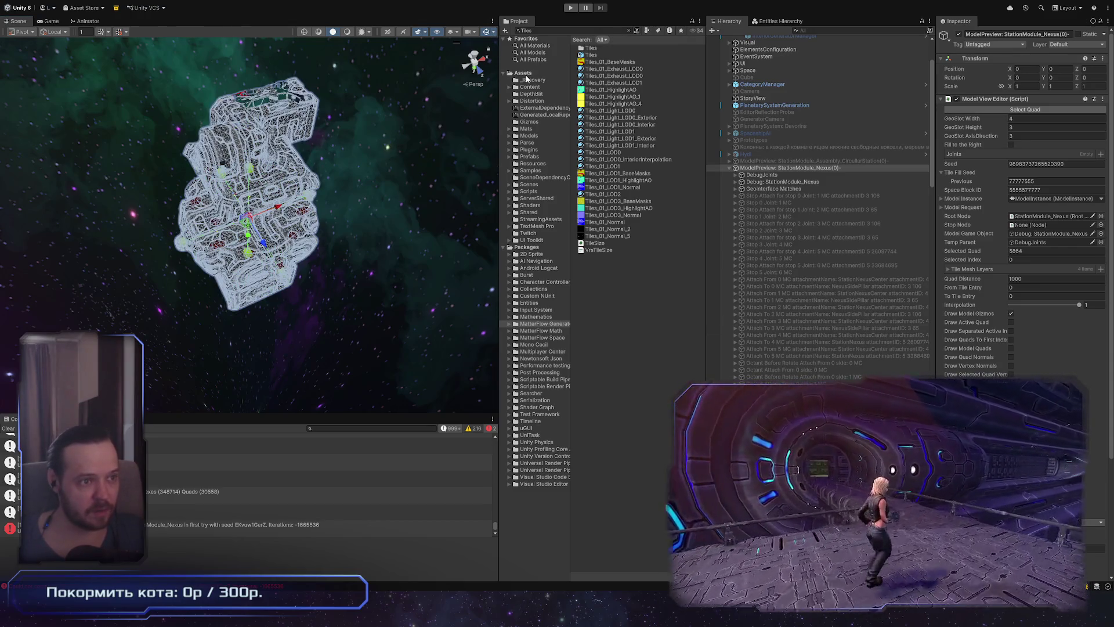
left_click_drag(238, 186, 237, 167, "alt")
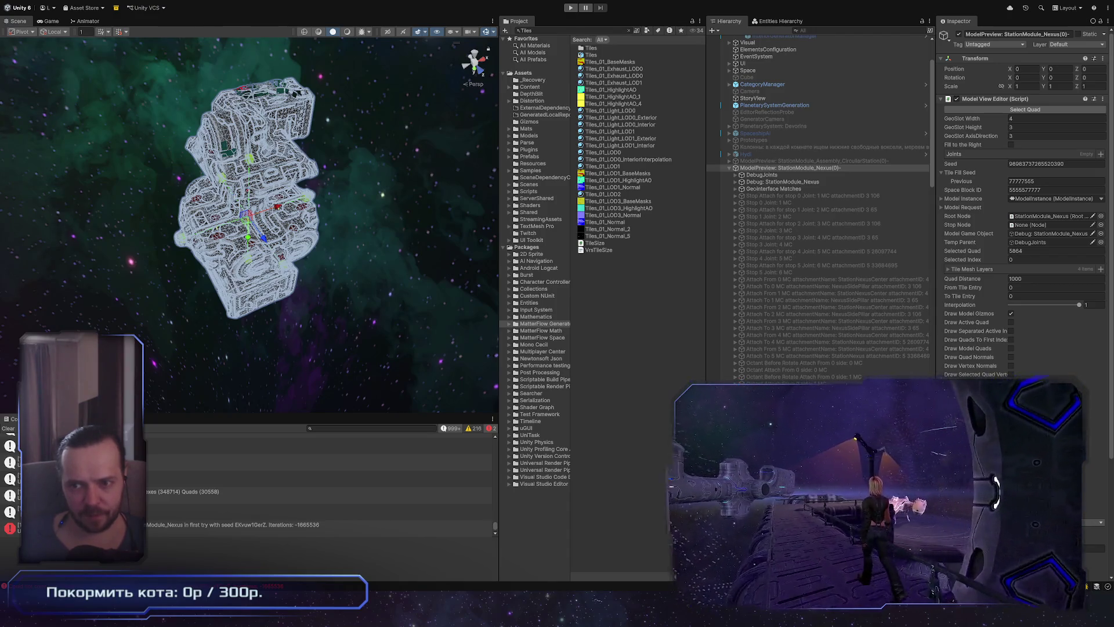
Create a C# script named ToggleWirefame in the Assets/Scripts/Editor folder
left_click(635, 319)
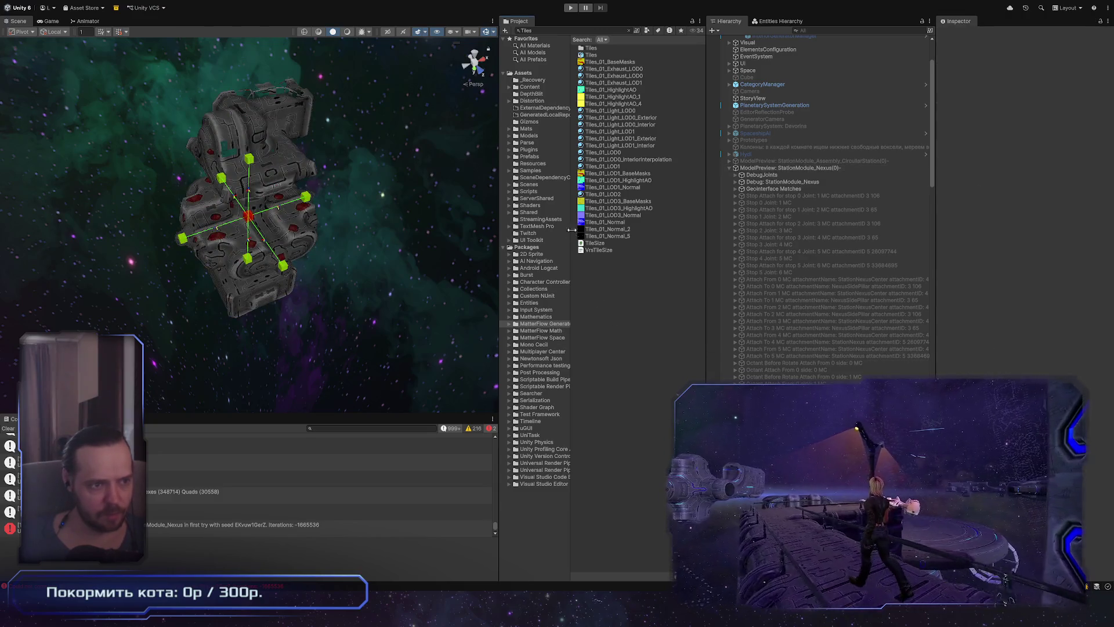
left_click(525, 212)
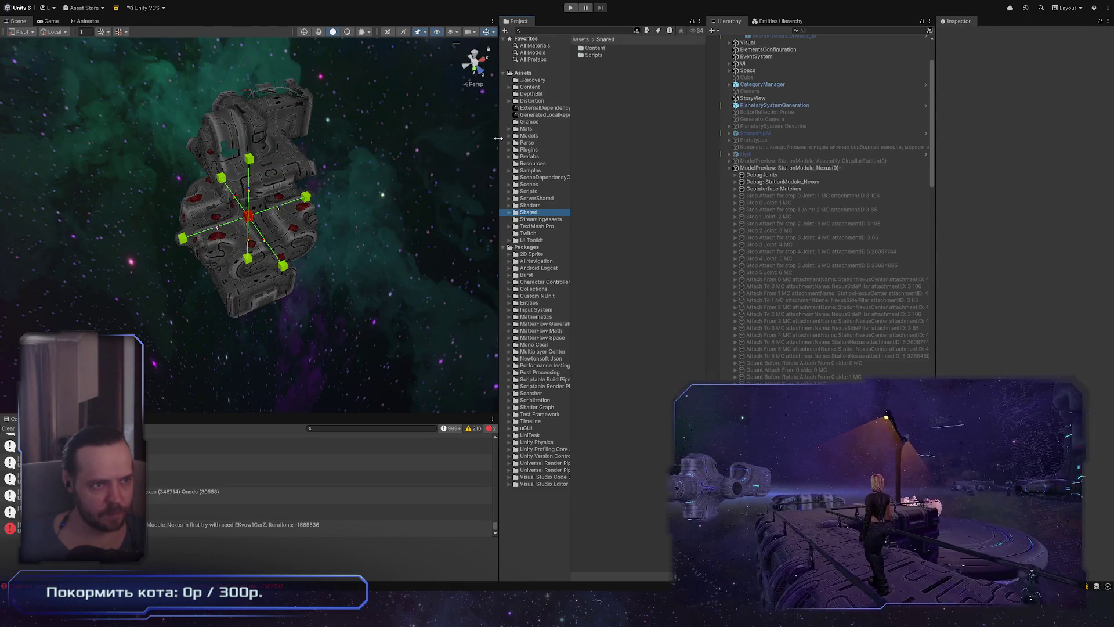
left_click_drag(498, 156, 479, 155)
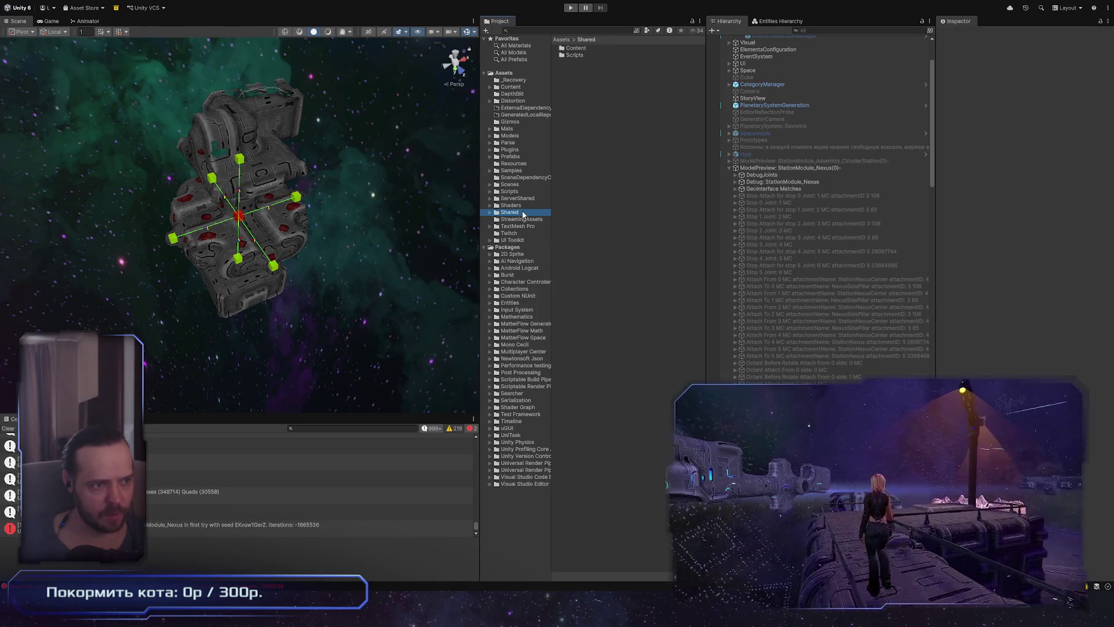
left_click(518, 191)
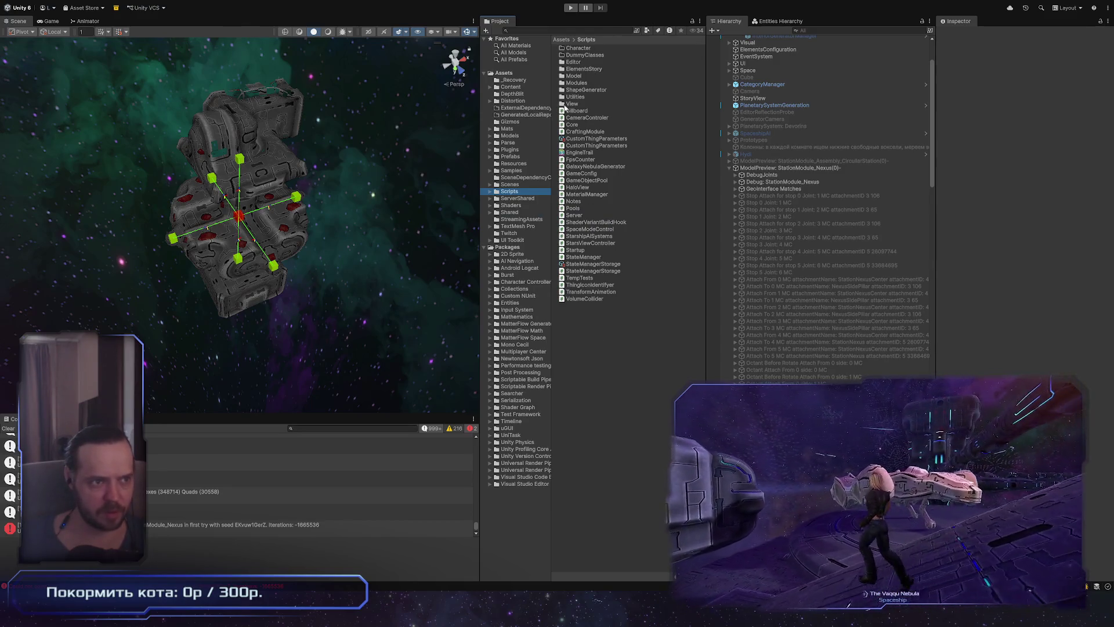
double_click(587, 61)
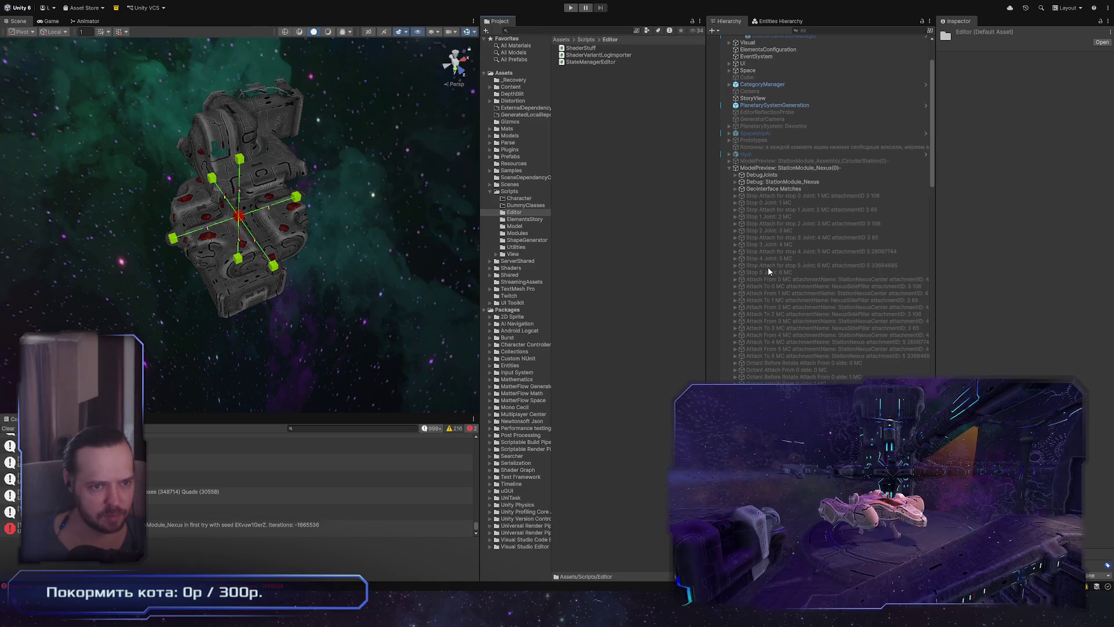
type("T")
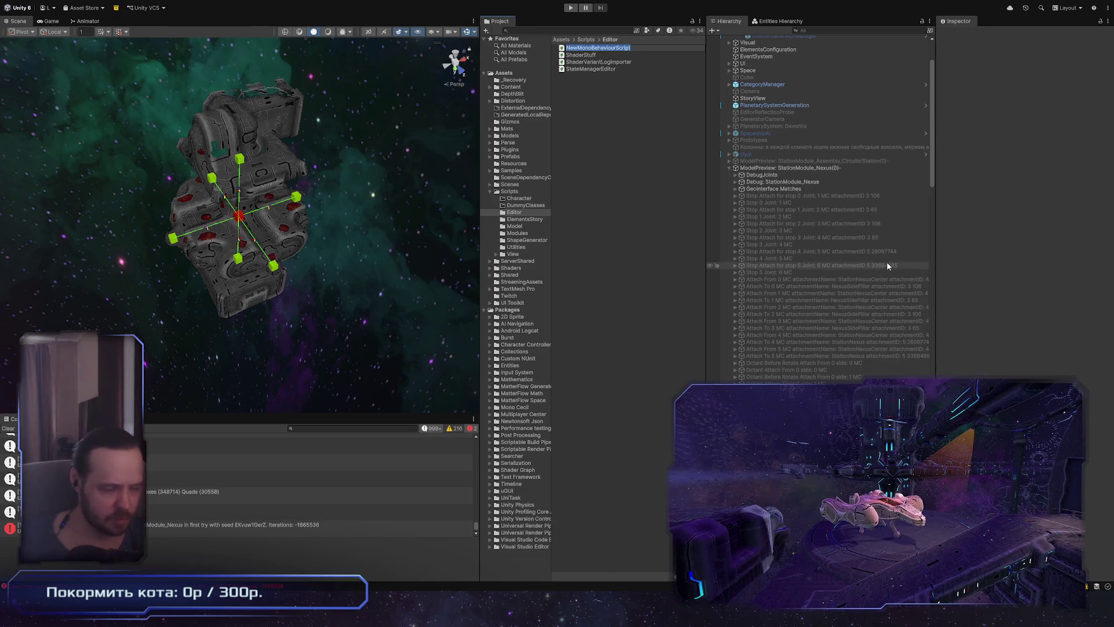
type("o")
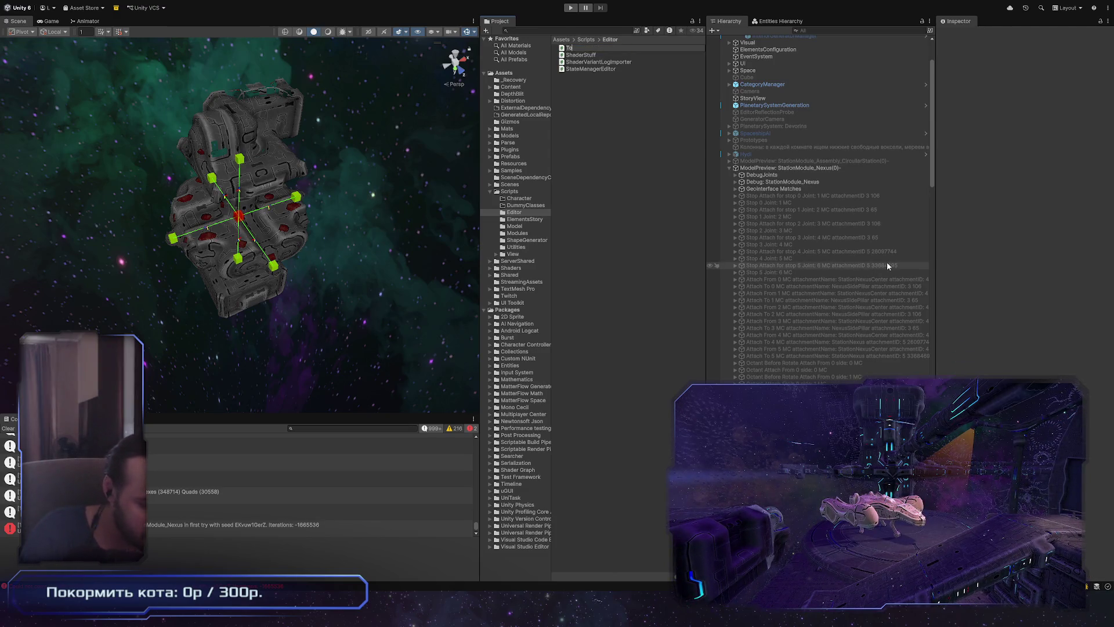
type("ggleWire")
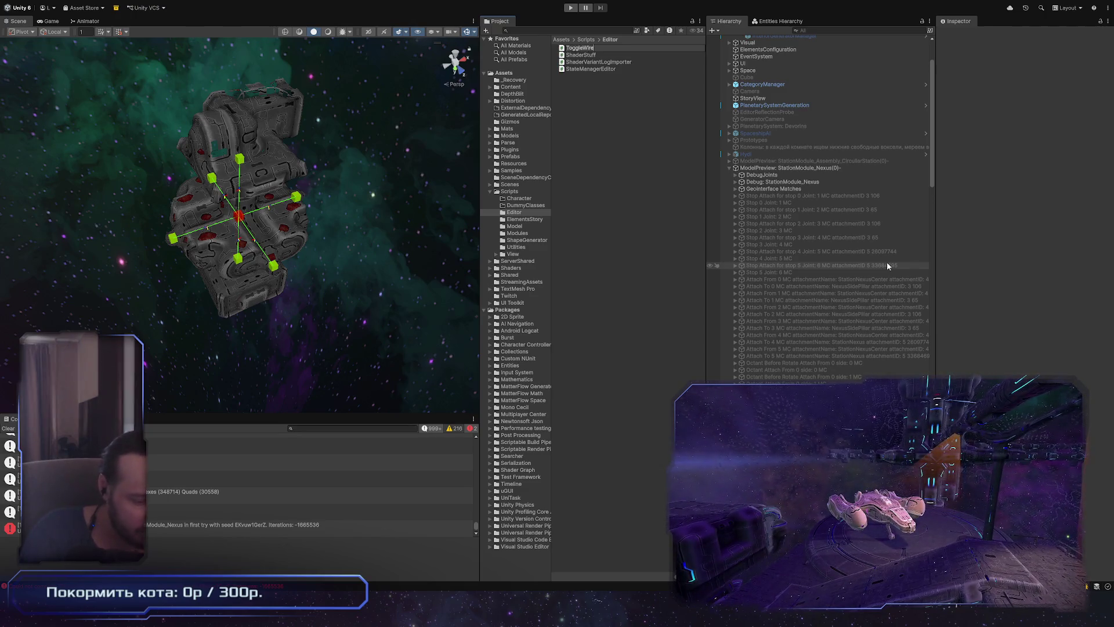
type("fame")
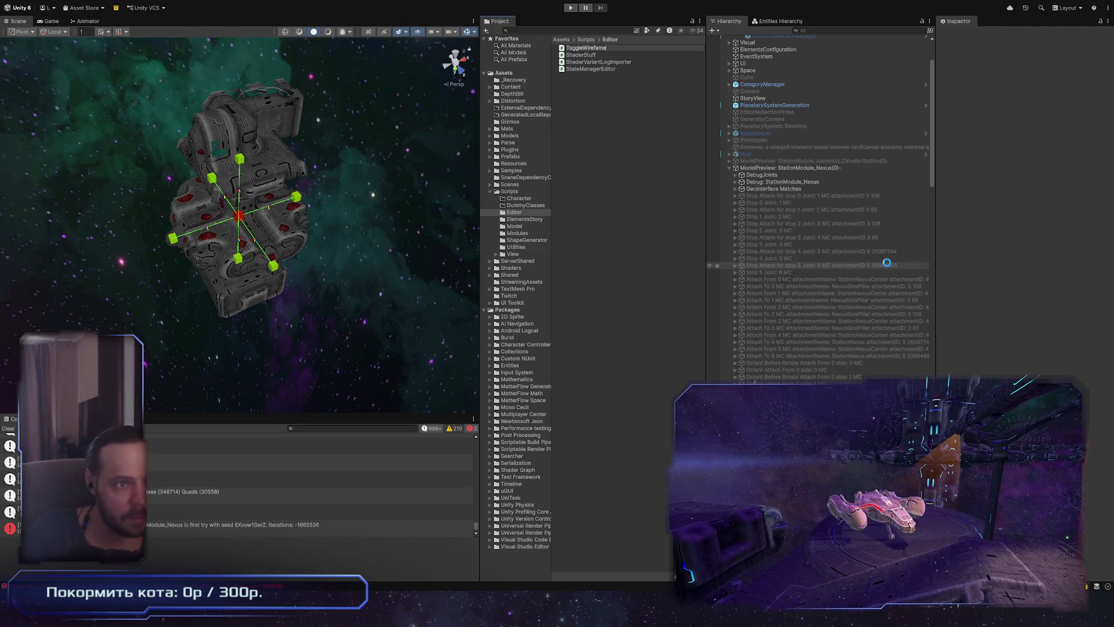
key("Return")
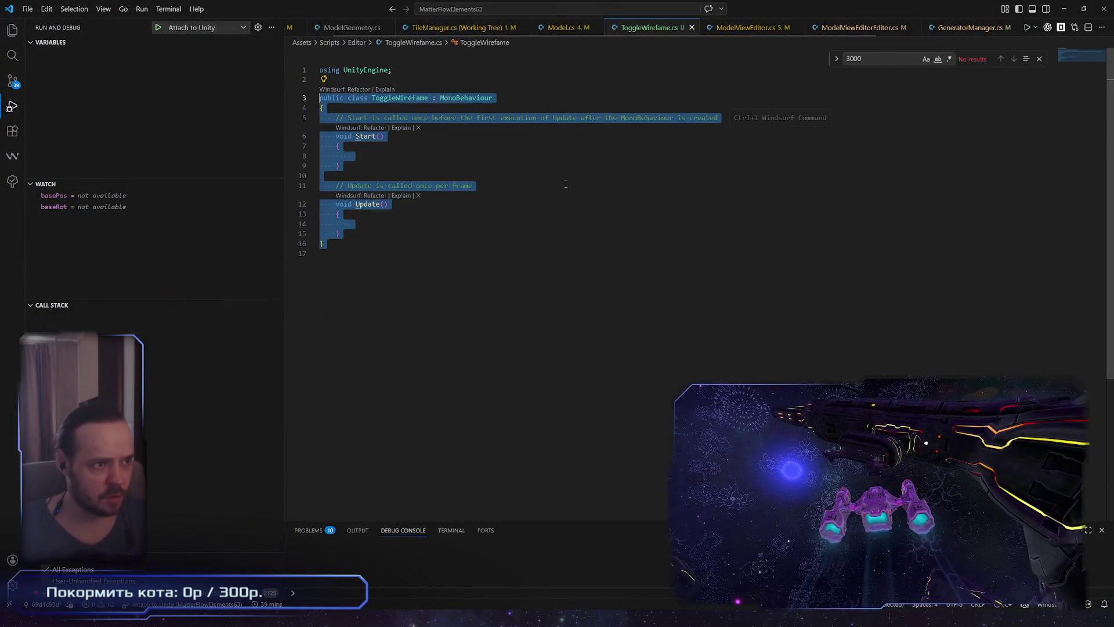
Reopen ToggleWirefame.cs in VS Code and select all of its default template code
key("ctrl+End")
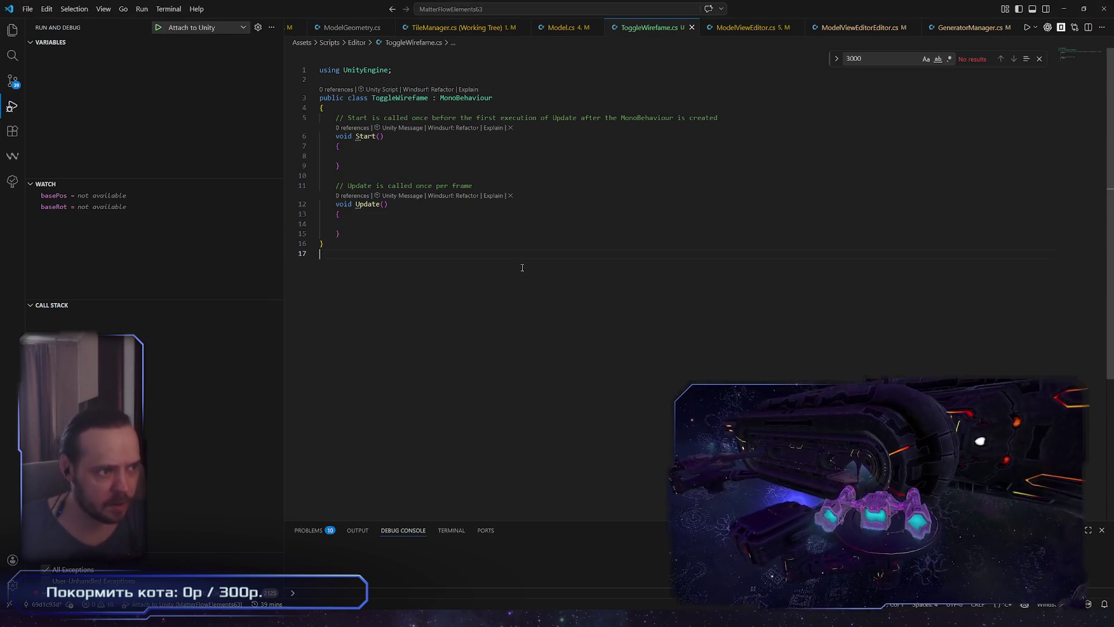
key("ctrl+w")
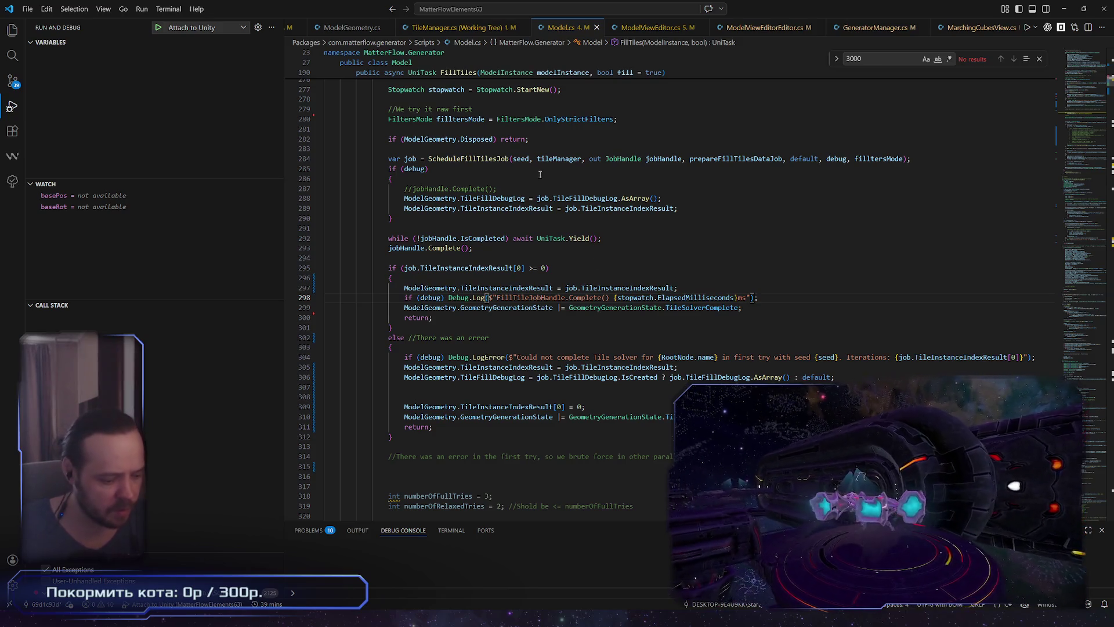
key("ctrl+shift+t")
left_click_drag(452, 311, 273, 146)
key("ctrl+a")
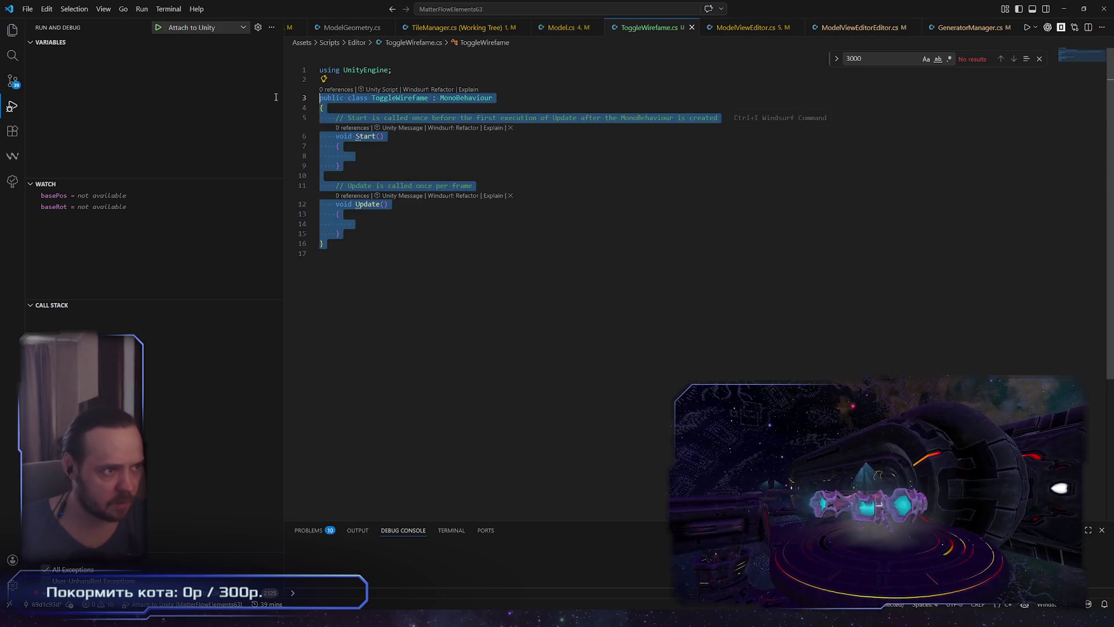
Paste the 'Edit/Toggle Selected Wireframe %w' menu-item code and remove the duplicate UnityEngine import
type("using UnityEditor; using UnityEngine;  public class ToggleWireframe {     // Press Ctrl+W (or Cmd+W on Mac) to toggle     [MenuItem(\"Edit/Toggle Selected Wireframe %w\")]     static void ToggleSelectionWireframe()     {         // Toggle the internal Unity setting         EditorPrefs.SetBool(\"SelectedWireframeHidden\", !EditorPrefs.GetBool(\"SelectedWireframeHidden\", false));          // Refresh scene view         SceneView.RepaintAll();     } }")
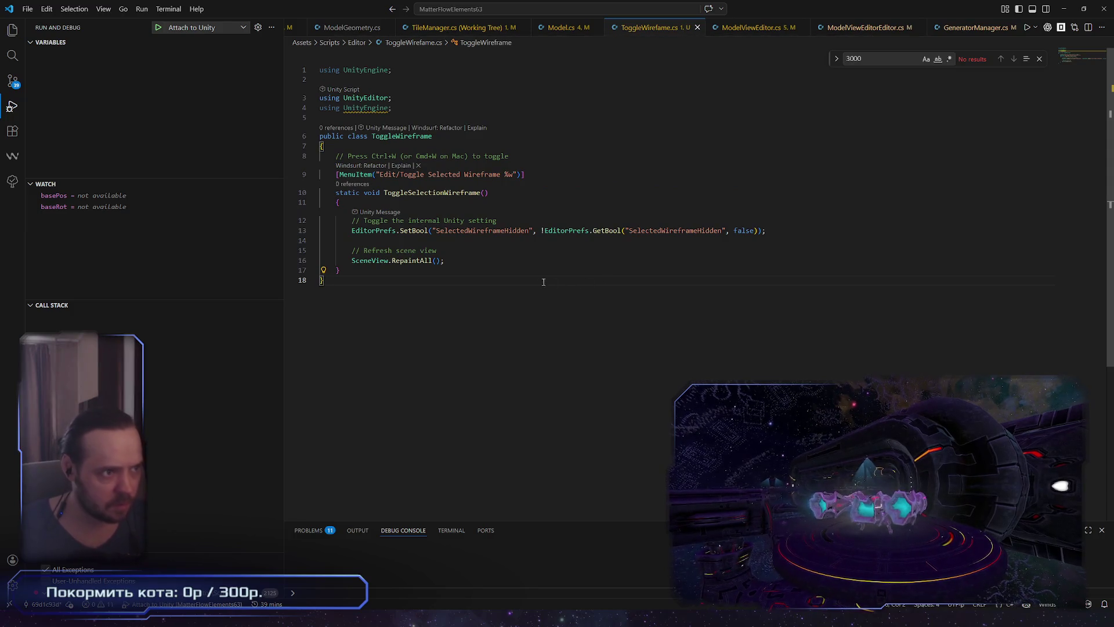
left_click_drag(418, 100, 419, 92)
key("BackSpace")
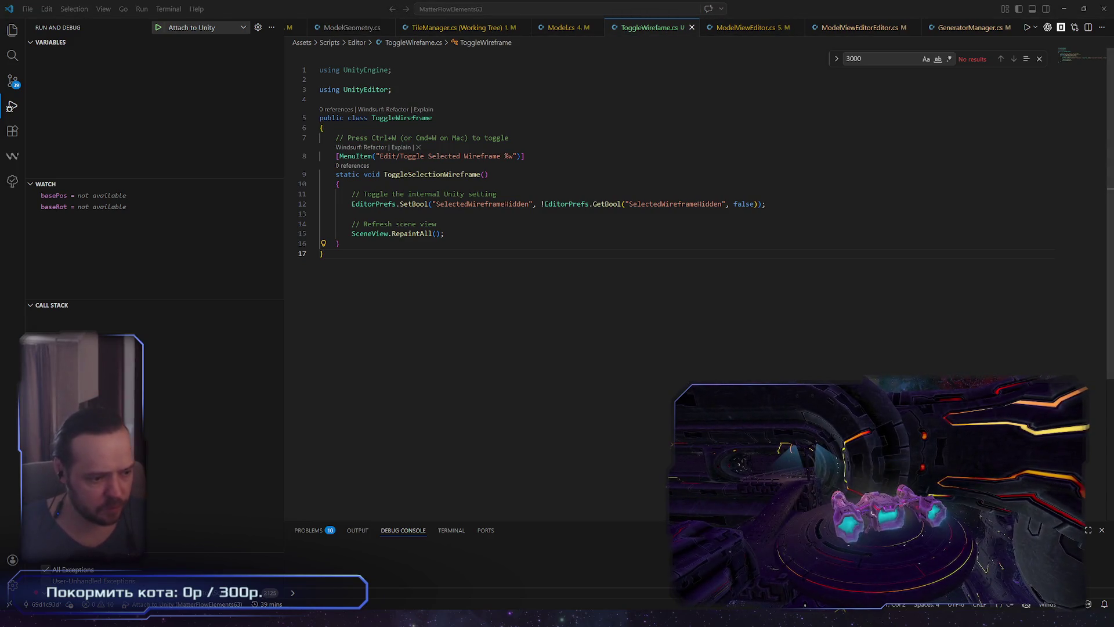
key("alt+Tab")
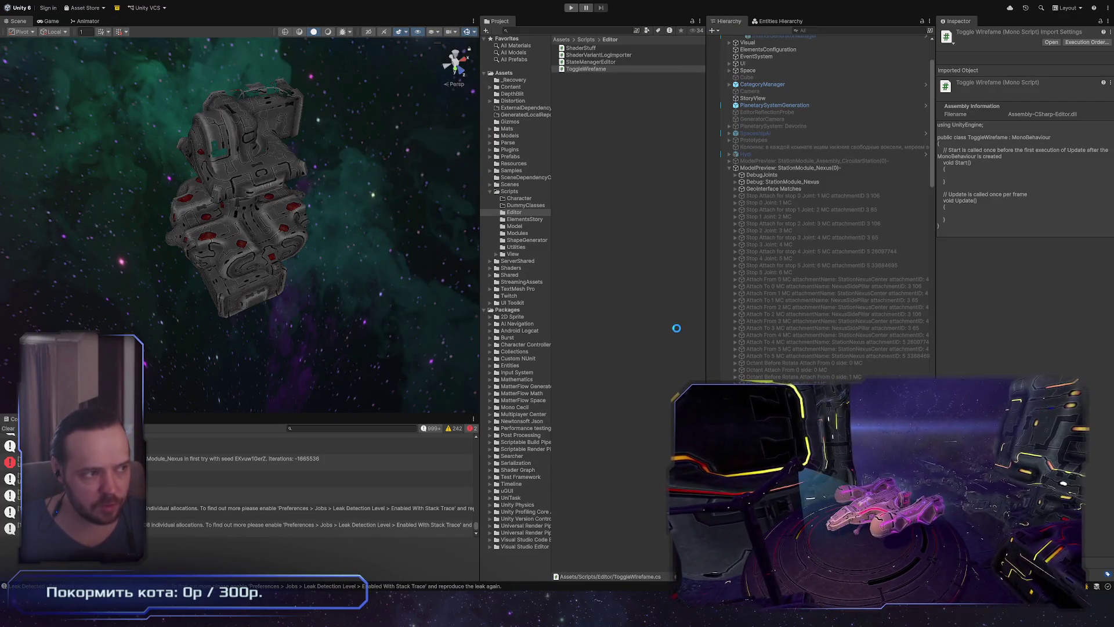
Select the station module's small side cap 0LOD0_Cap_3, then inspect the ShaderStuff script
left_click(635, 266)
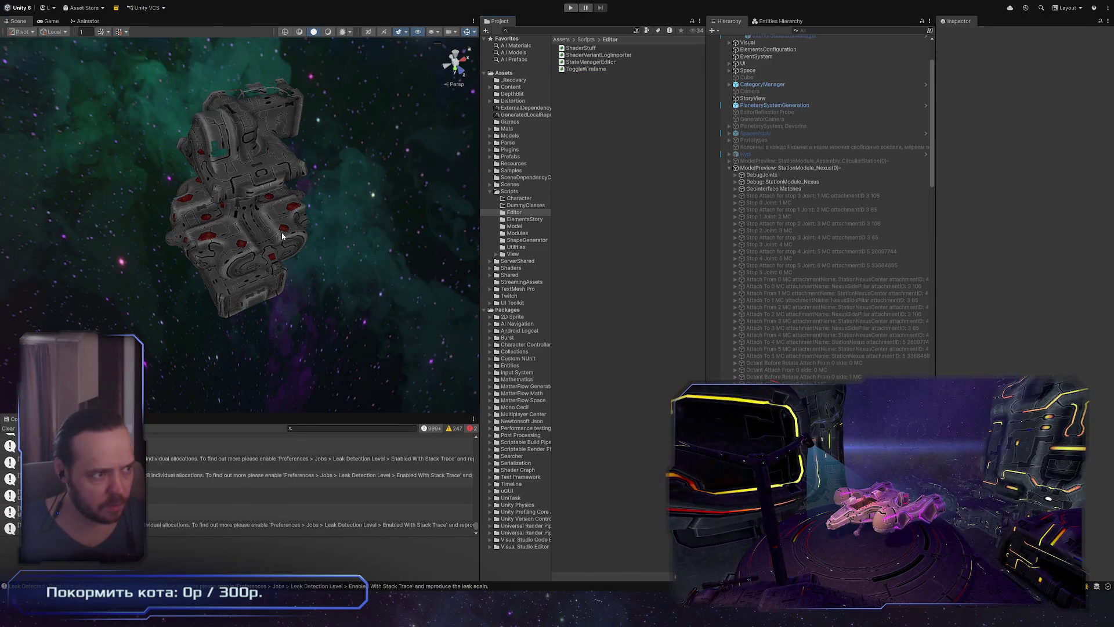
left_click(283, 252)
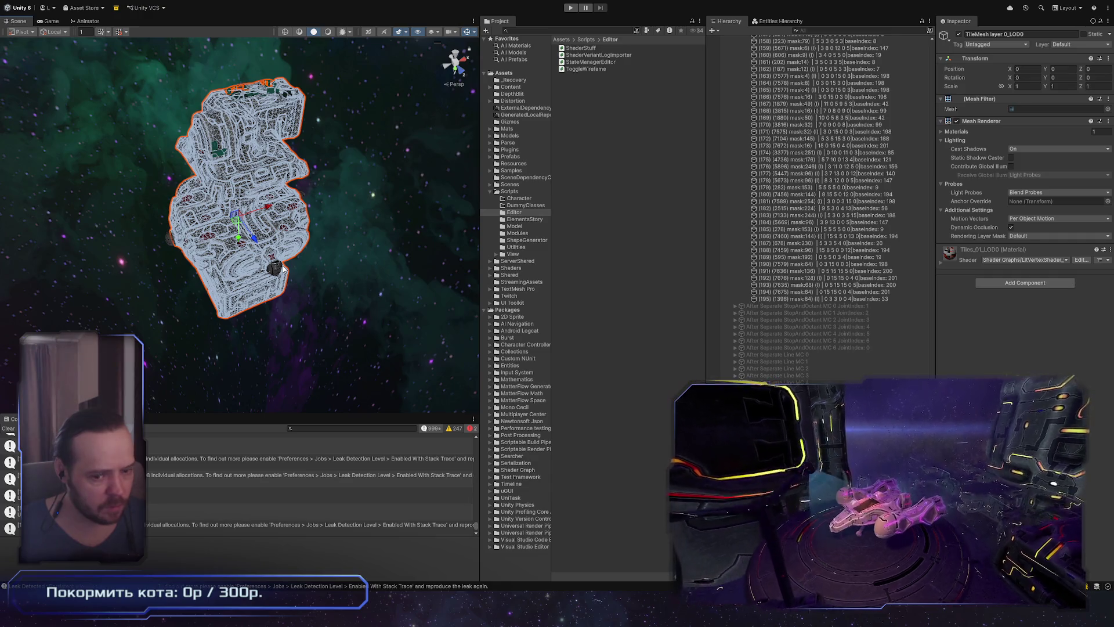
left_click_drag(348, 304, 315, 245, "alt")
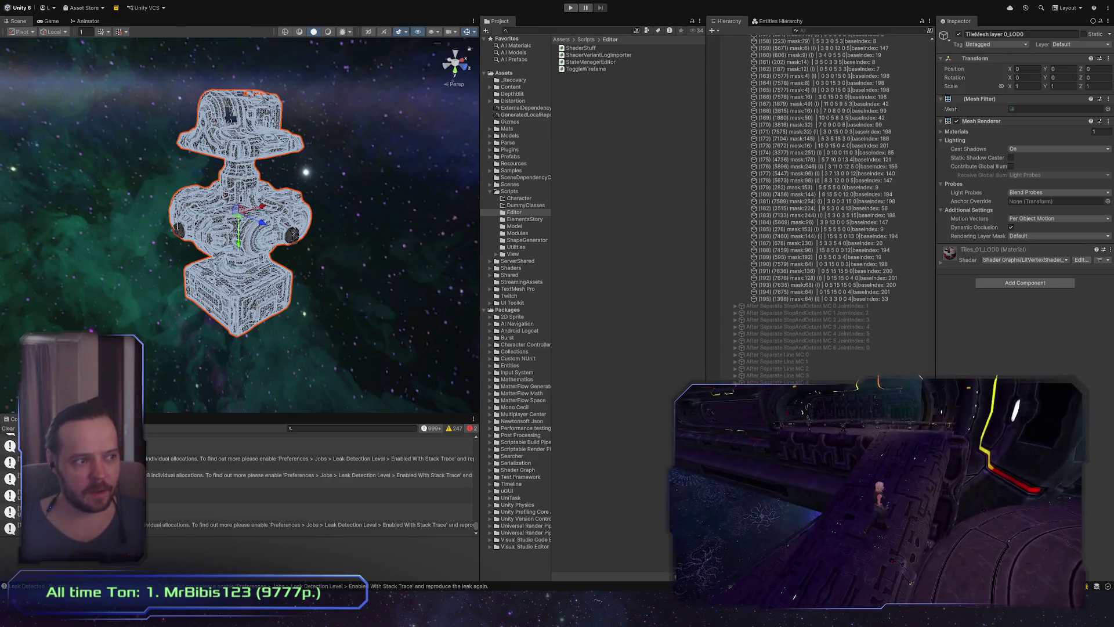
left_click(292, 235)
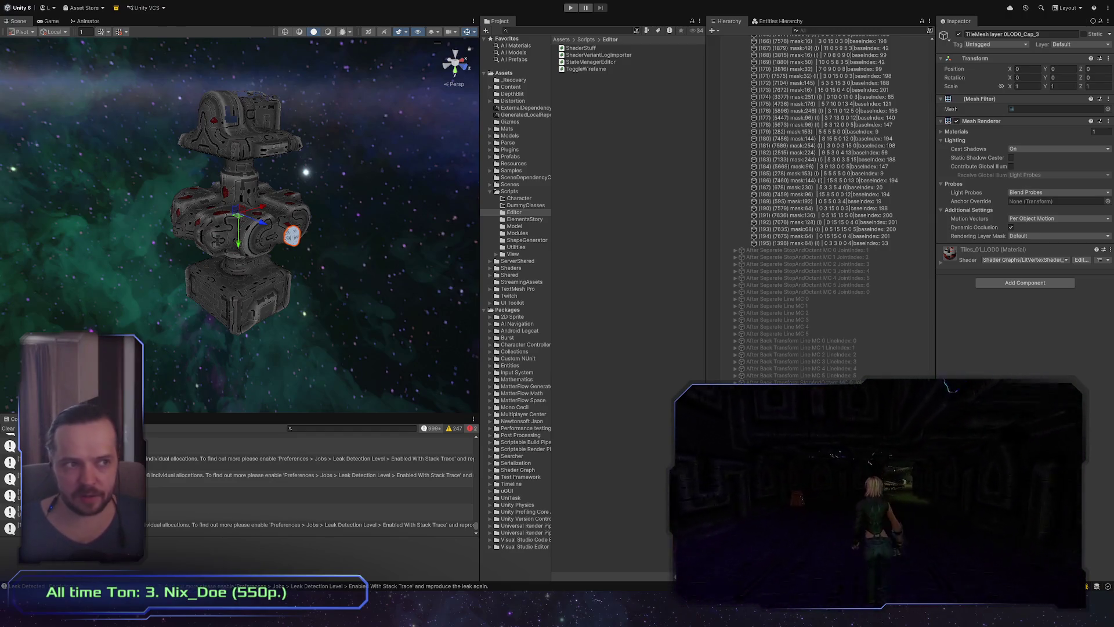
left_click(618, 48)
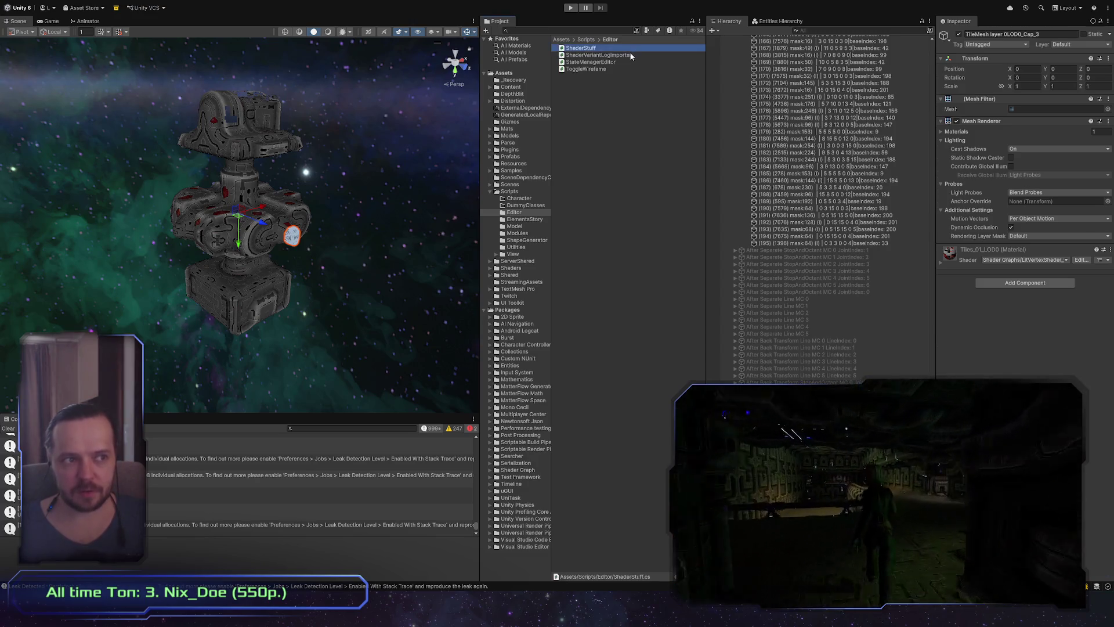
Review the ShaderVariantLogImporter and ToggleWirefame scripts' source, then clear the Project selection
left_click(619, 55)
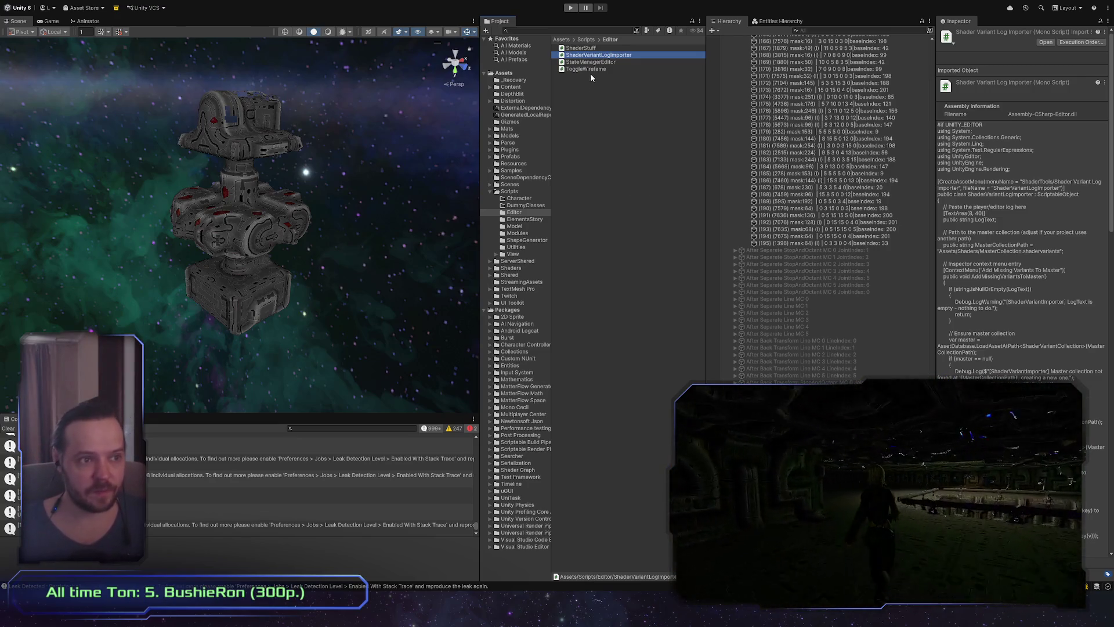
key("Down")
key("Down")
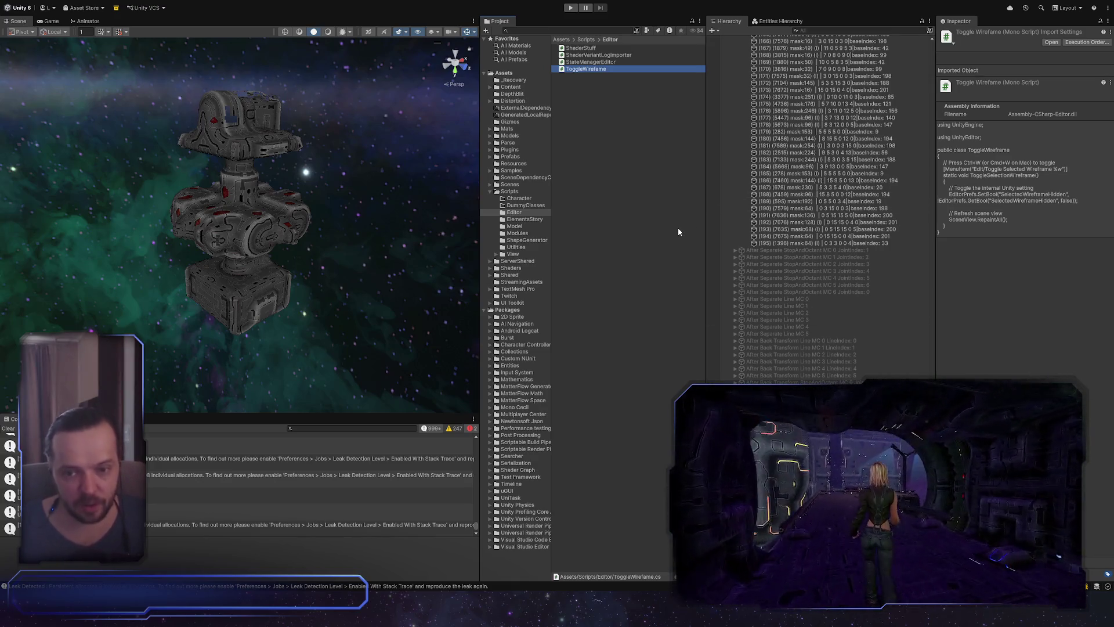
key("alt+Tab")
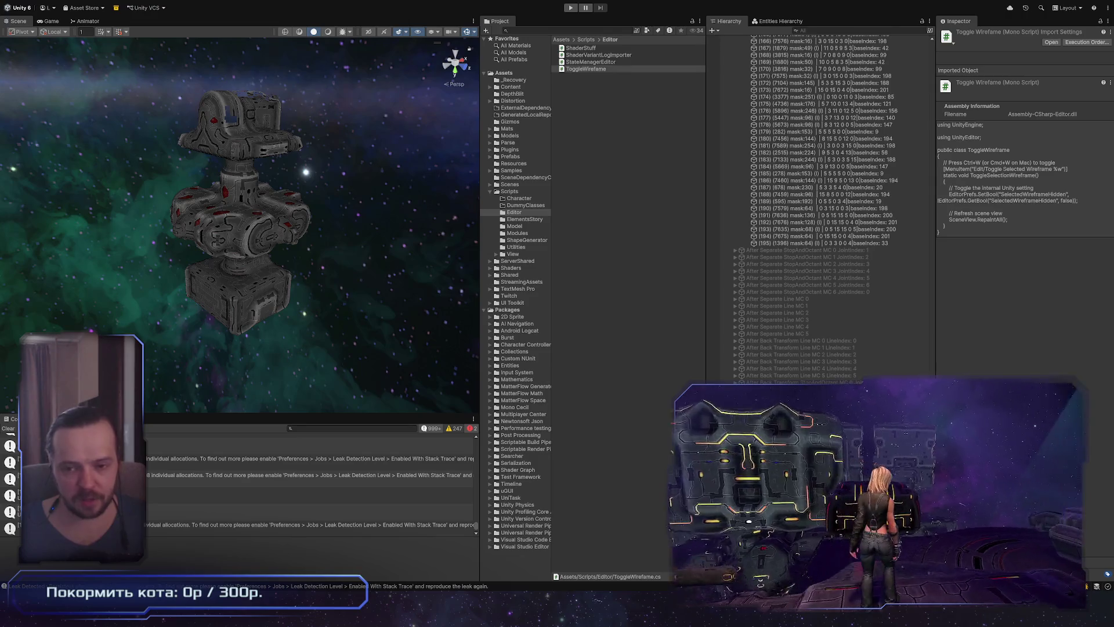
left_click(625, 187)
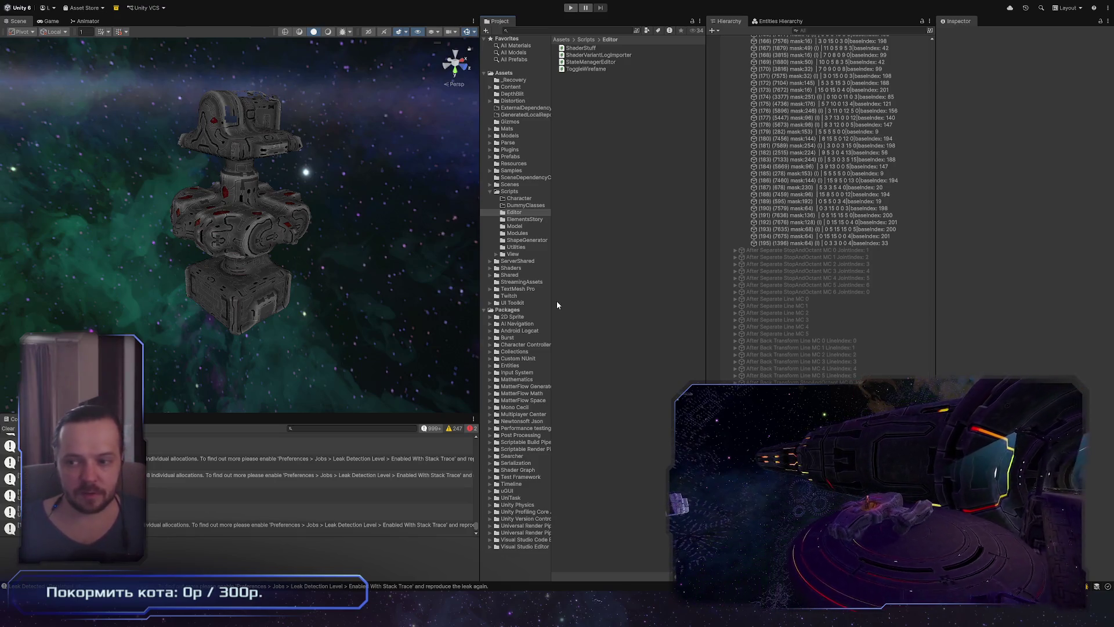
Select ModelPreview: StationModule_Nexus(0) in the Hierarchy
scroll(771, 348, "up", 15)
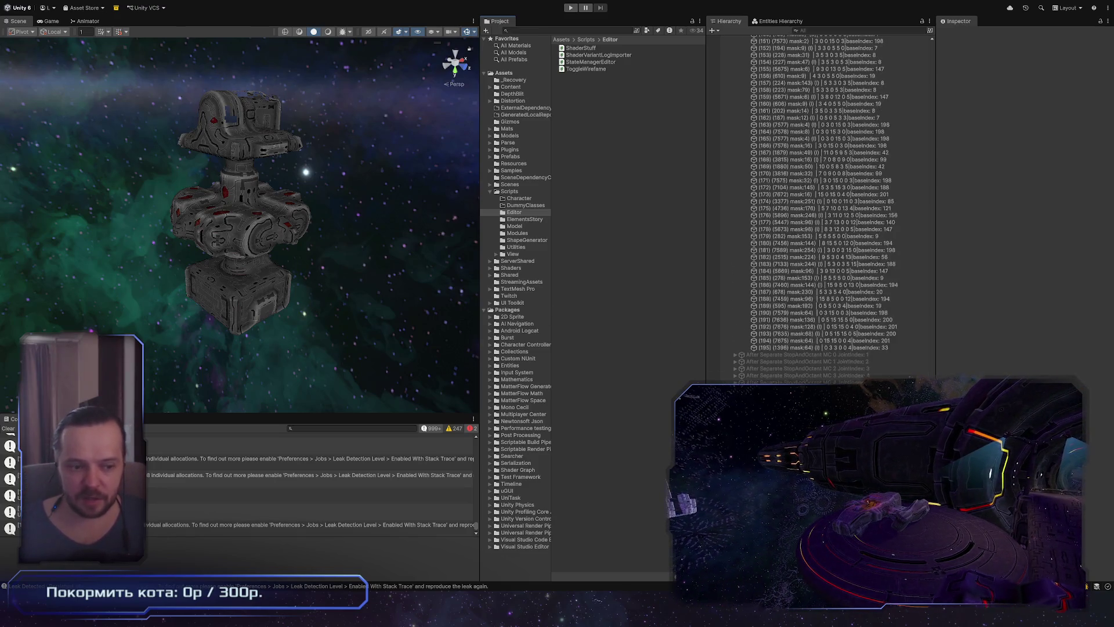
scroll(772, 366, "up", 10)
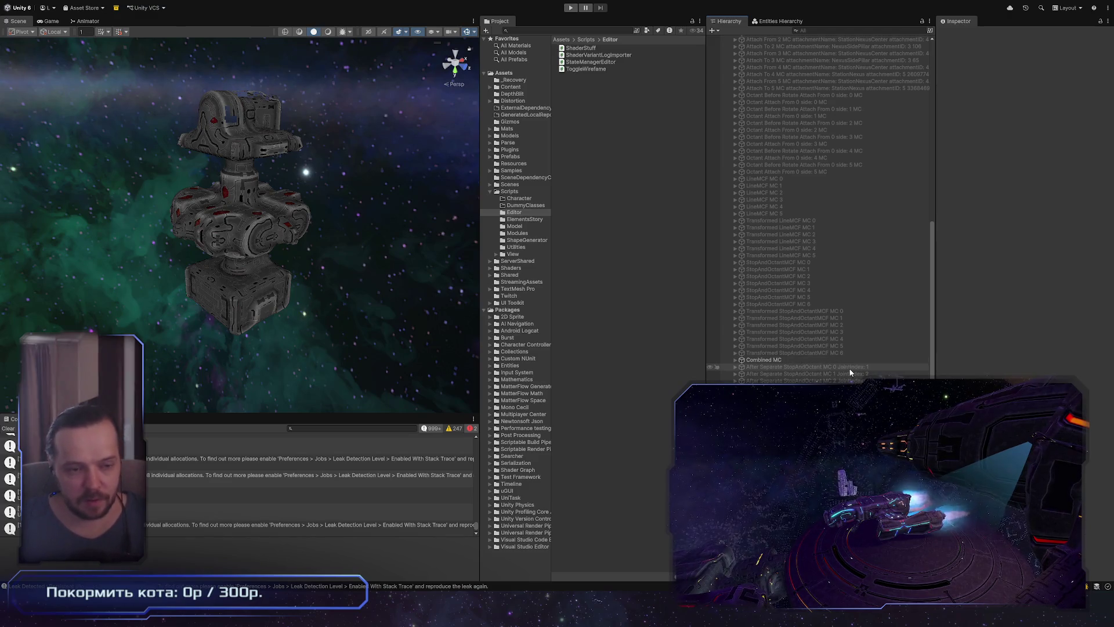
scroll(830, 365, "up", 10)
left_click(790, 247)
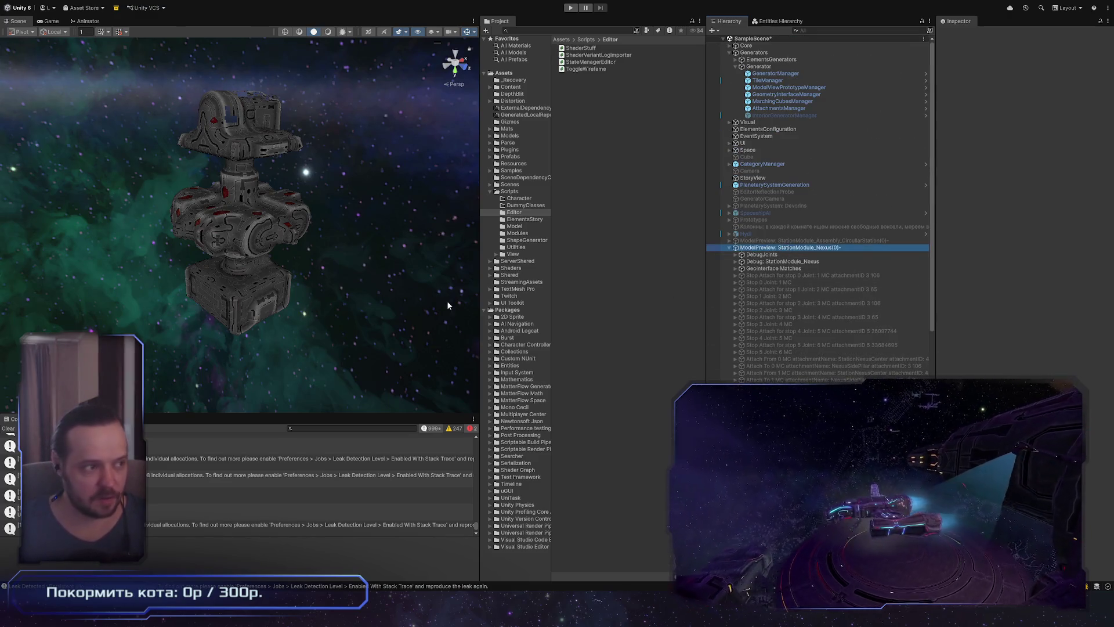
Frame the Nexus module and orbit around its wireframe gizmos, keeping the Nexus preview selected
key("f")
mouse_move(310, 302)
left_mouse_down("alt")
mouse_move(406, 244)
mouse_move(587, 318)
left_mouse_up("alt")
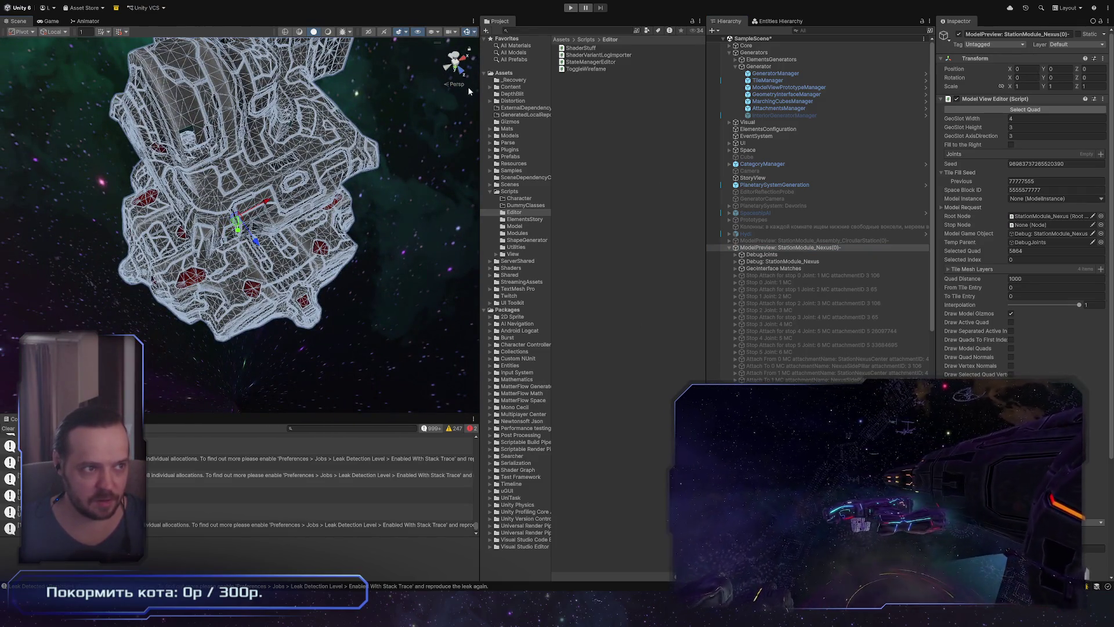
mouse_move(313, 243)
left_mouse_down("alt")
mouse_move(367, 279)
mouse_move(174, 302)
left_mouse_up("alt")
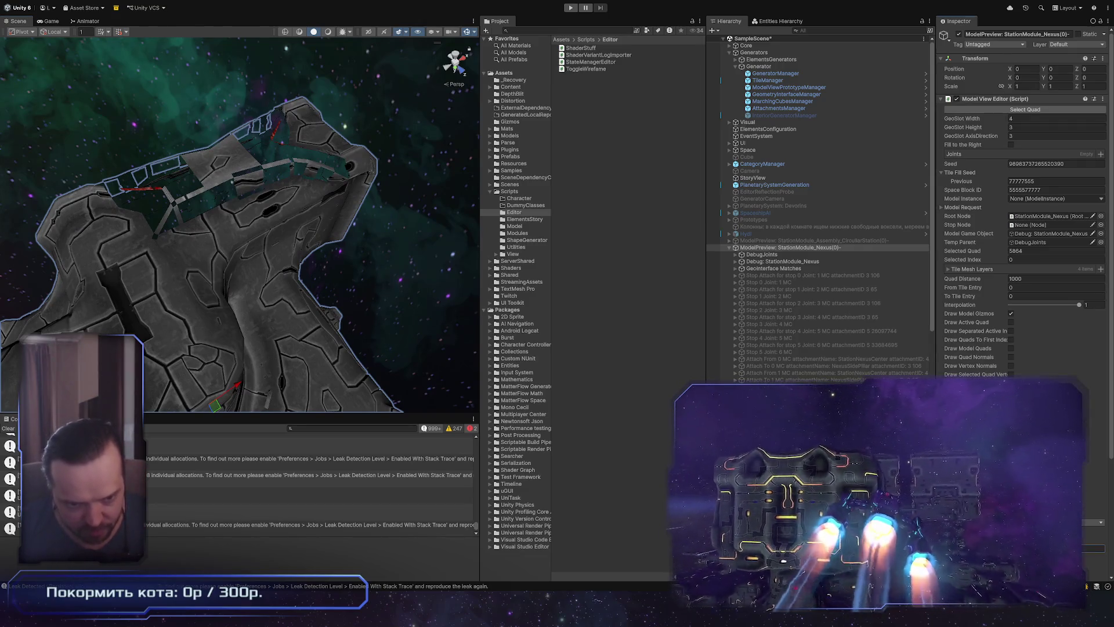
left_click_drag(174, 302, 131, 293, "alt")
left_click(812, 240)
left_click(806, 248)
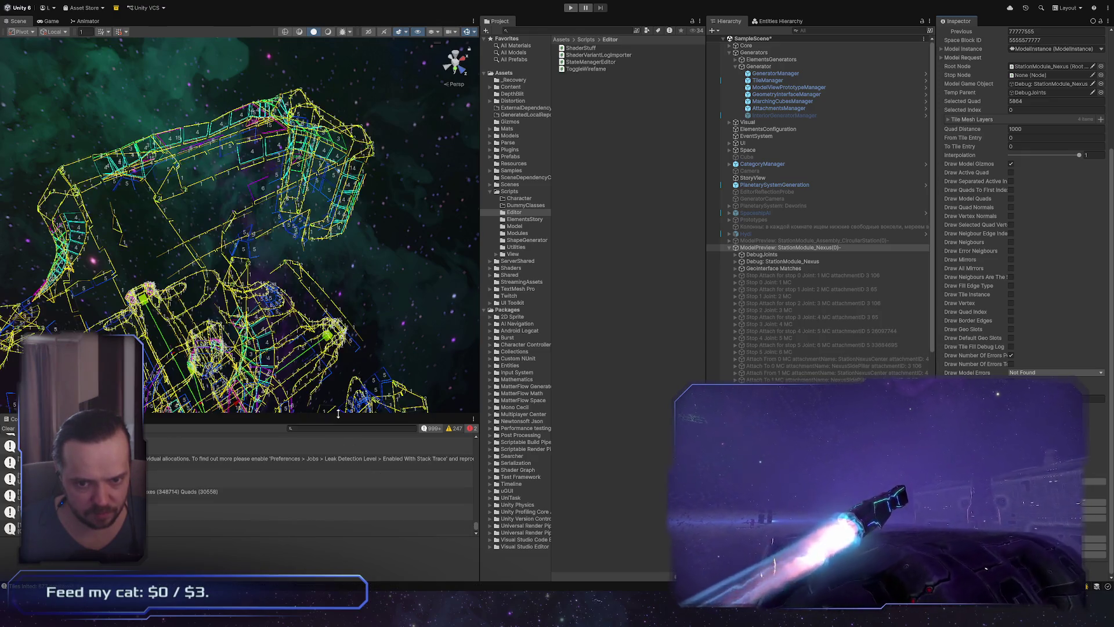
left_click_drag(249, 296, 242, 261, "alt")
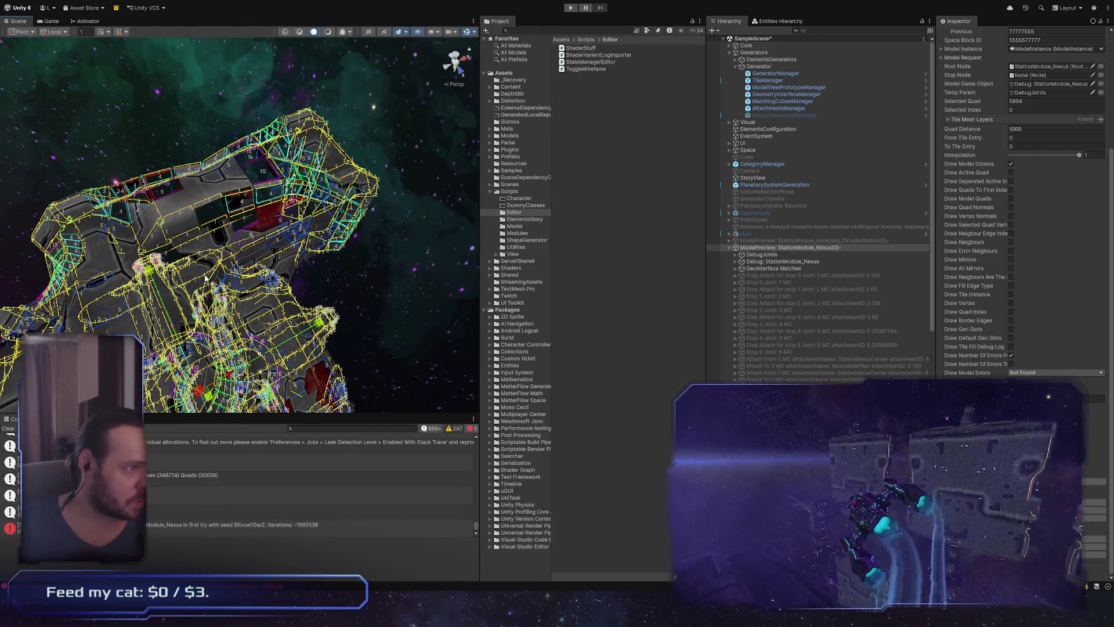
mouse_move(190, 258)
right_mouse_down()
mouse_move(192, 280)
mouse_move(192, 264)
mouse_move(226, 232)
mouse_move(267, 217)
right_mouse_up()
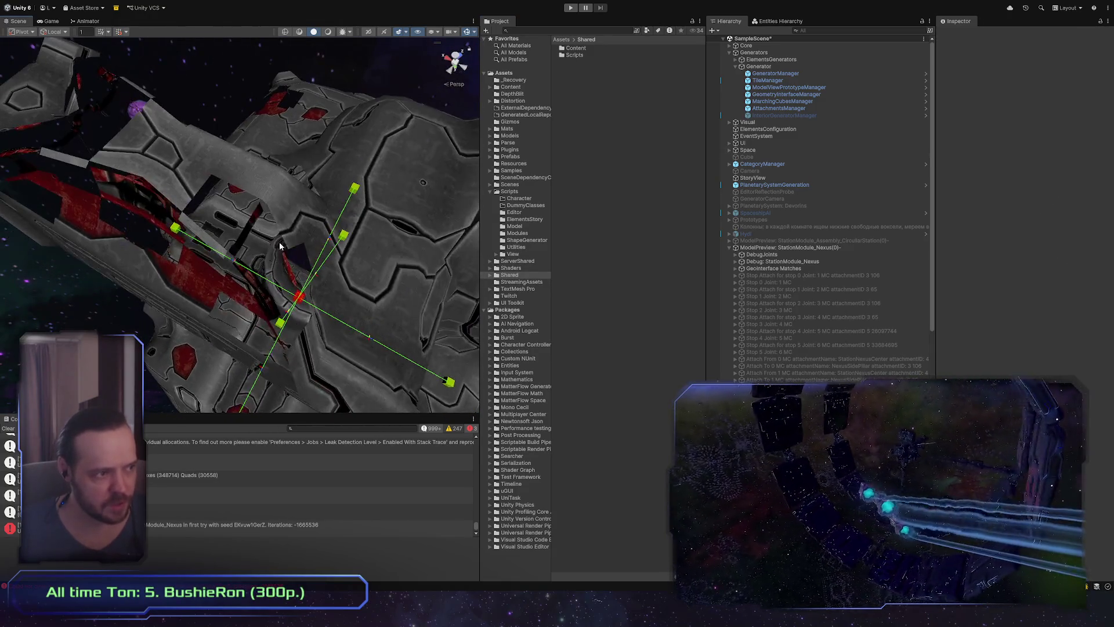
Review the Nexus preview's Inspector settings and orbit in close on its joint gizmos
left_click(841, 248)
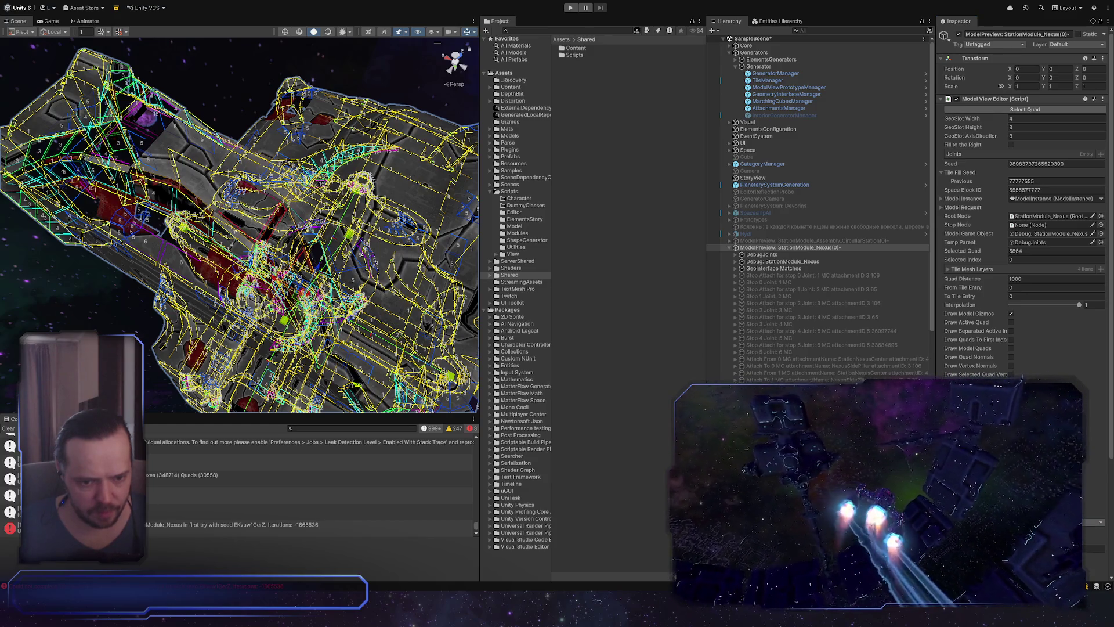
scroll(1024, 203, "down", 3)
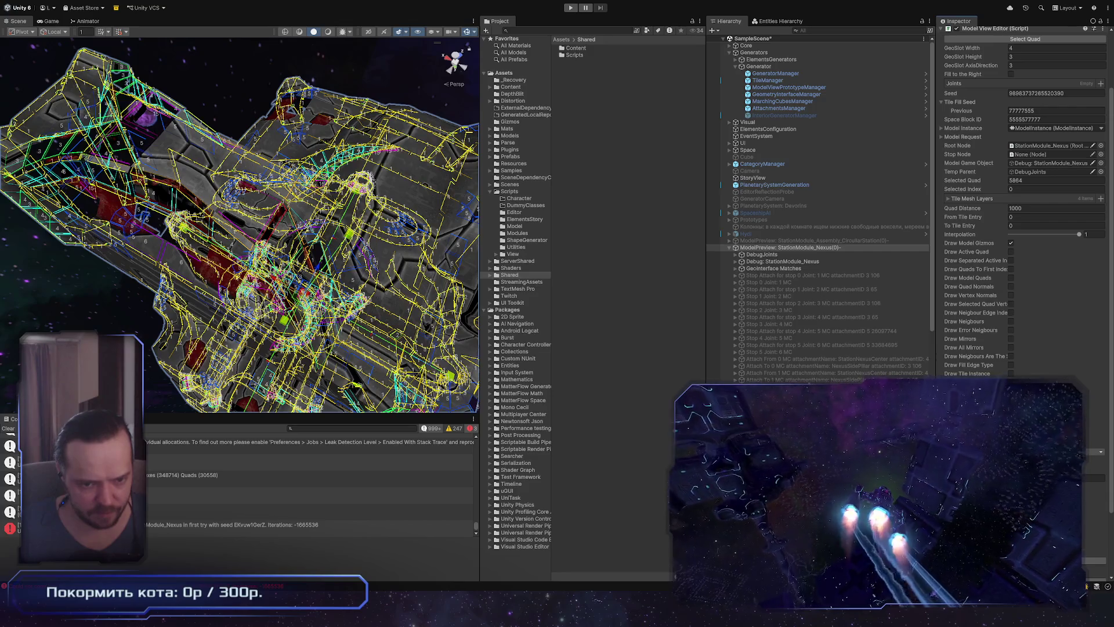
mouse_move(244, 232)
right_mouse_down()
mouse_move(231, 238)
mouse_move(290, 254)
mouse_move(21, 141)
mouse_move(185, 145)
right_mouse_up()
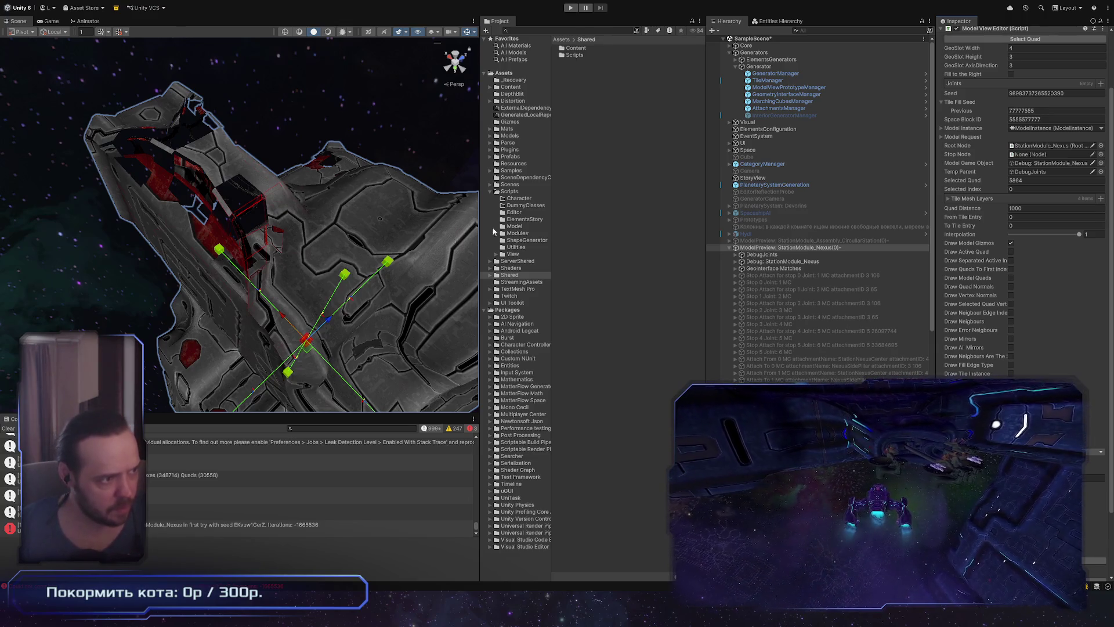
mouse_move(392, 290)
left_mouse_down("alt")
mouse_move(439, 358)
mouse_move(253, 291)
mouse_move(349, 310)
mouse_move(371, 301)
left_mouse_up("alt")
scroll(252, 292, "up", 2)
left_click(815, 81)
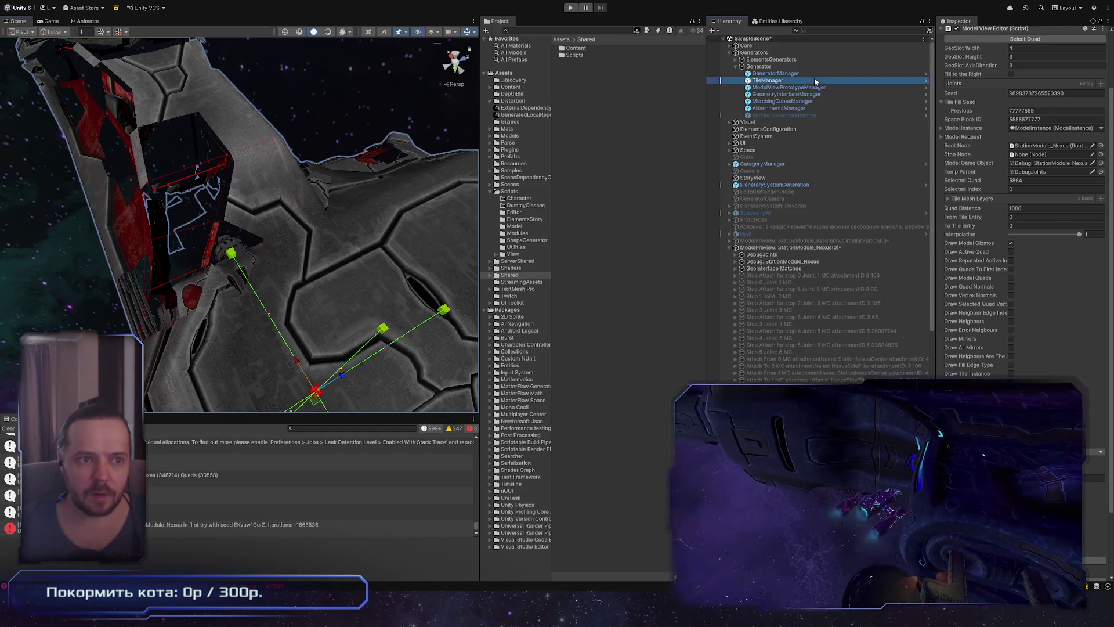
Look through the TileManager's tile group constraint settings in the Inspector
scroll(1030, 363, "down", 10)
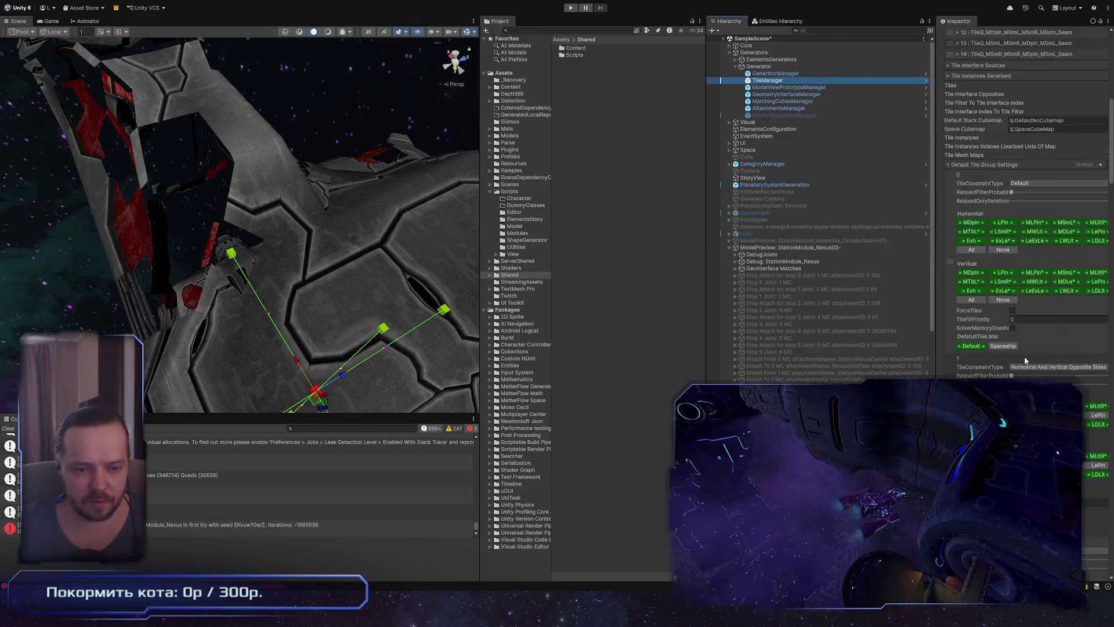
scroll(1025, 360, "down", 10)
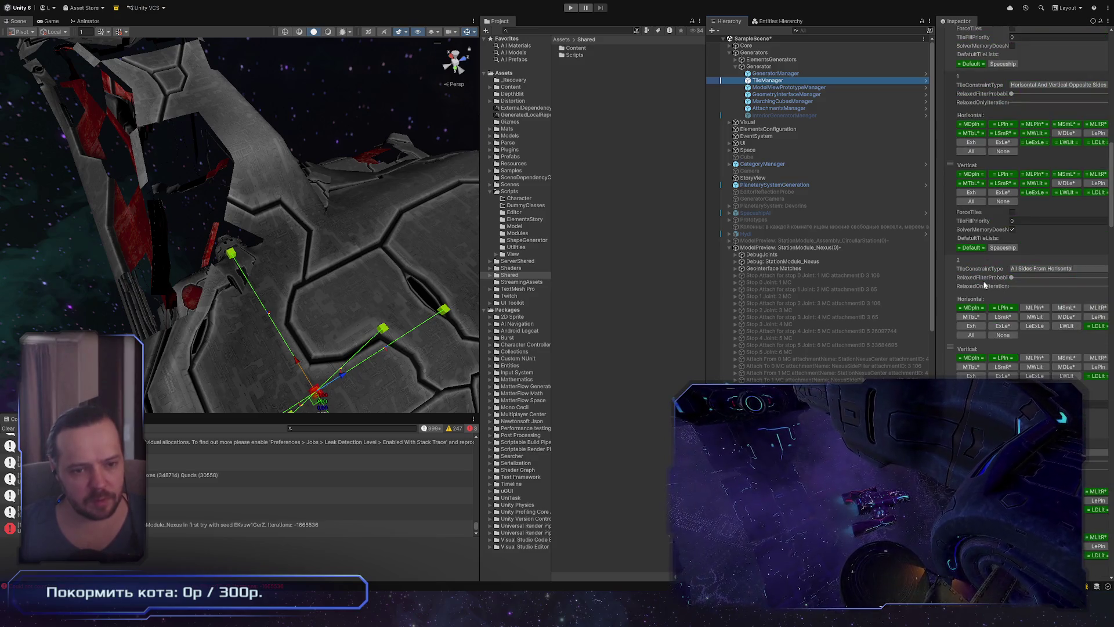
scroll(1031, 232, "down", 10)
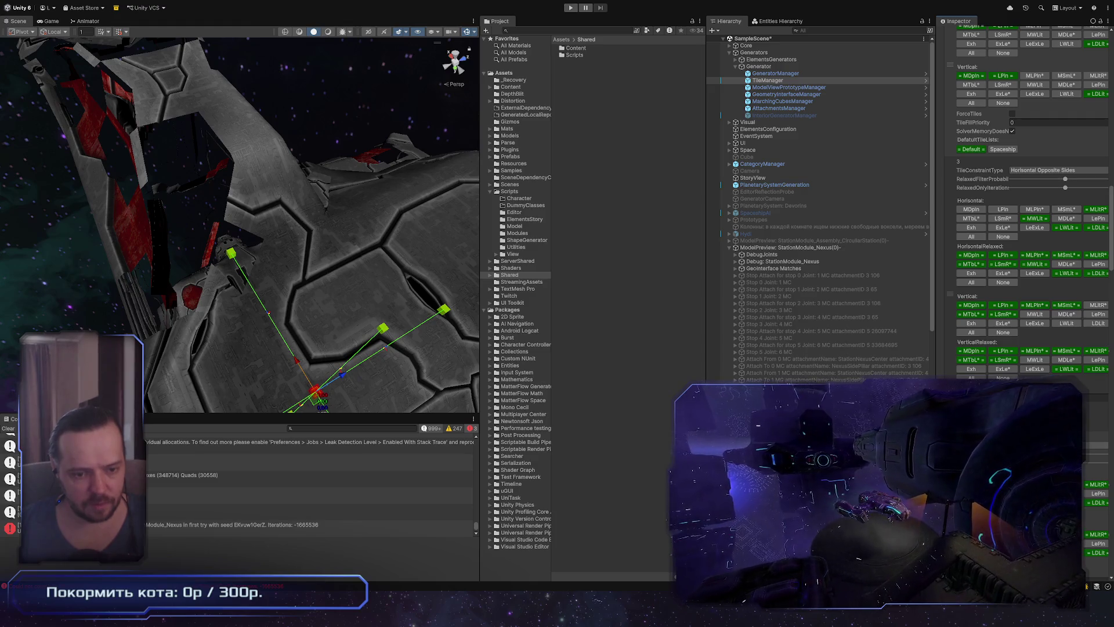
left_click(842, 248)
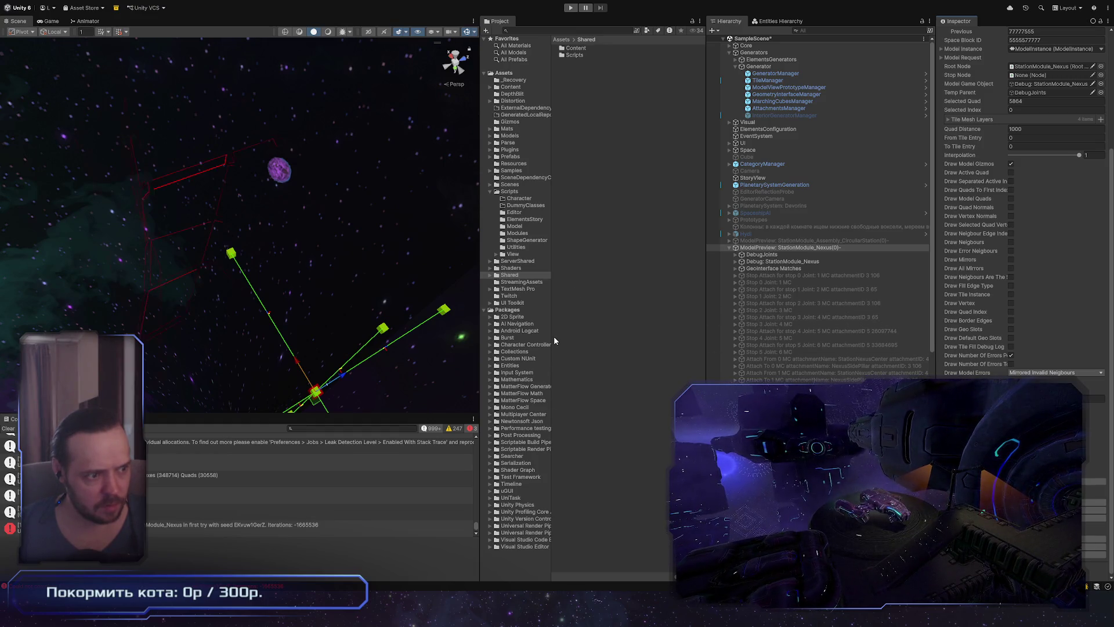
left_click(768, 81)
scroll(1027, 203, "down", 15)
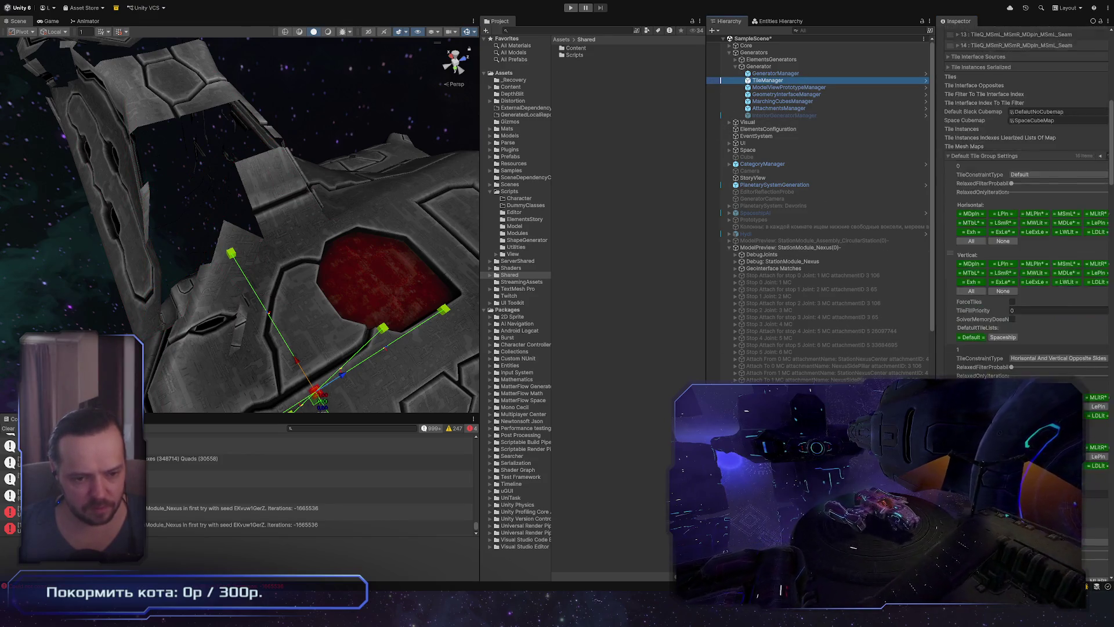
scroll(1030, 203, "down", 5)
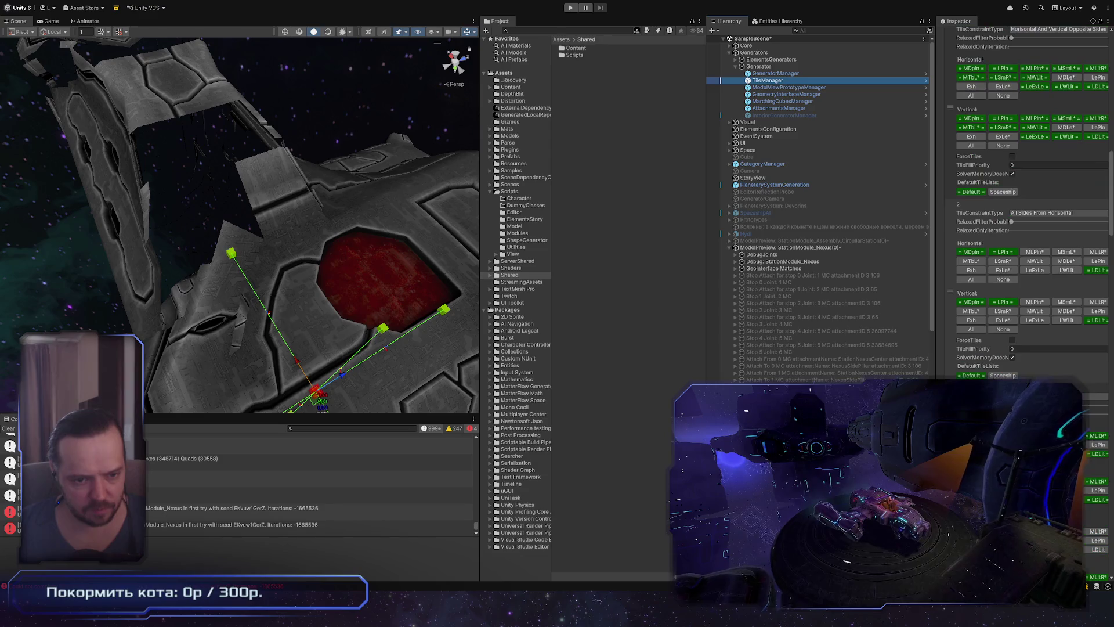
scroll(1030, 203, "down", 2)
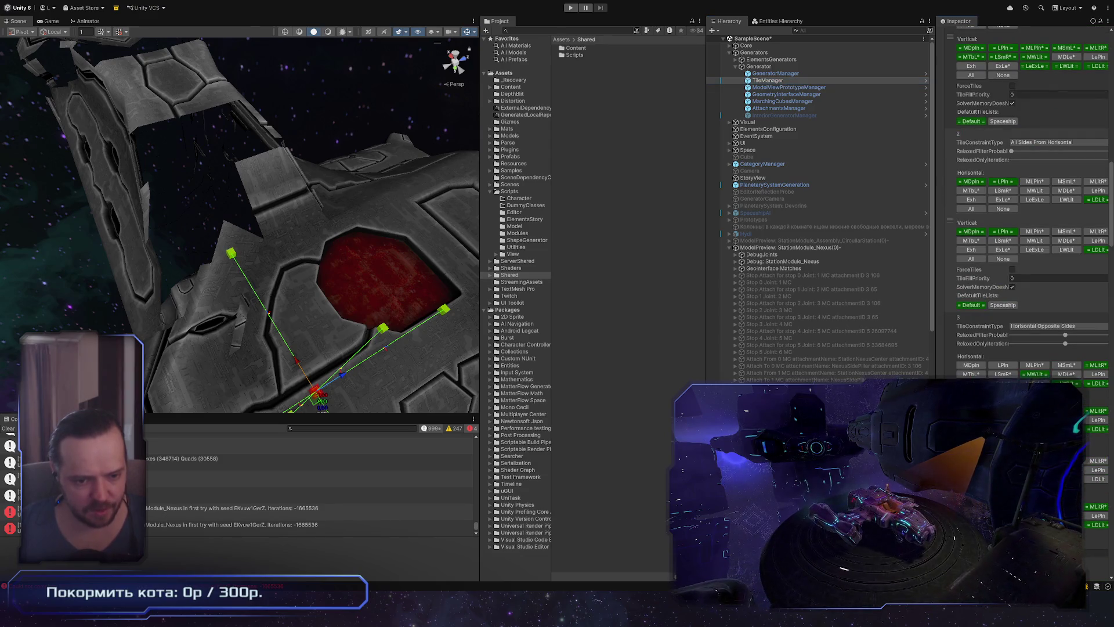
Select the ship's TileMesh layer 0_LOD0 mesh in the Scene view
left_click_drag(273, 250, 217, 267, "alt")
left_click(219, 264)
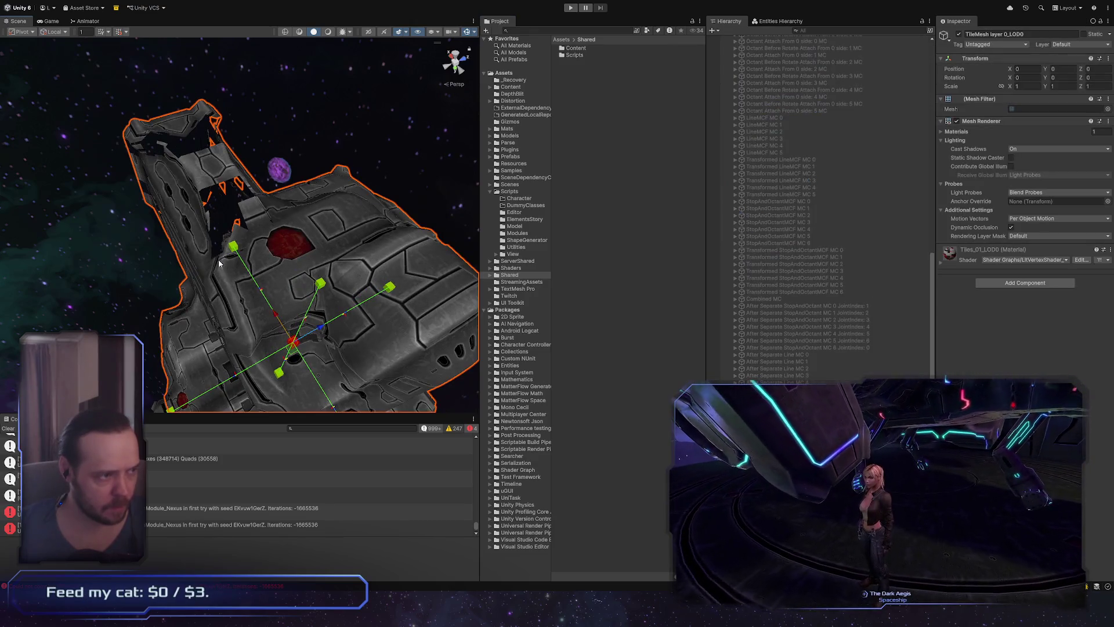
left_click(701, 376)
mouse_move(325, 261)
left_mouse_down("alt")
mouse_move(292, 259)
mouse_move(246, 294)
left_mouse_up("alt")
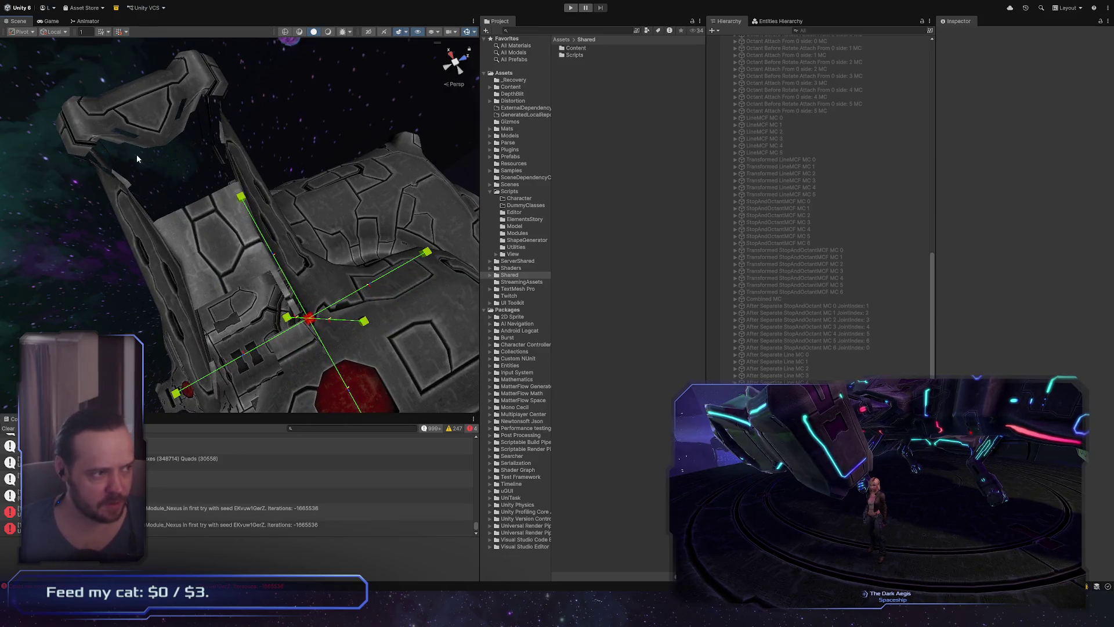
left_click(241, 264)
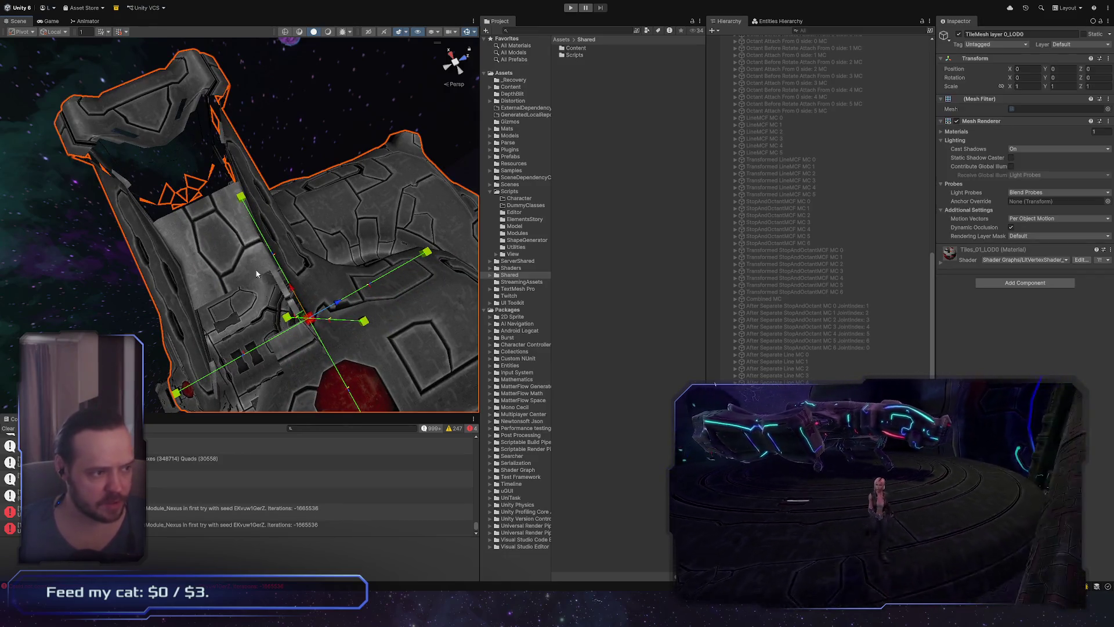
Reselect ModelPreview: StationModule_Nexus(0) to show its Model View Editor settings, zooming in on the ship
left_click_drag(242, 267, 322, 265, "alt")
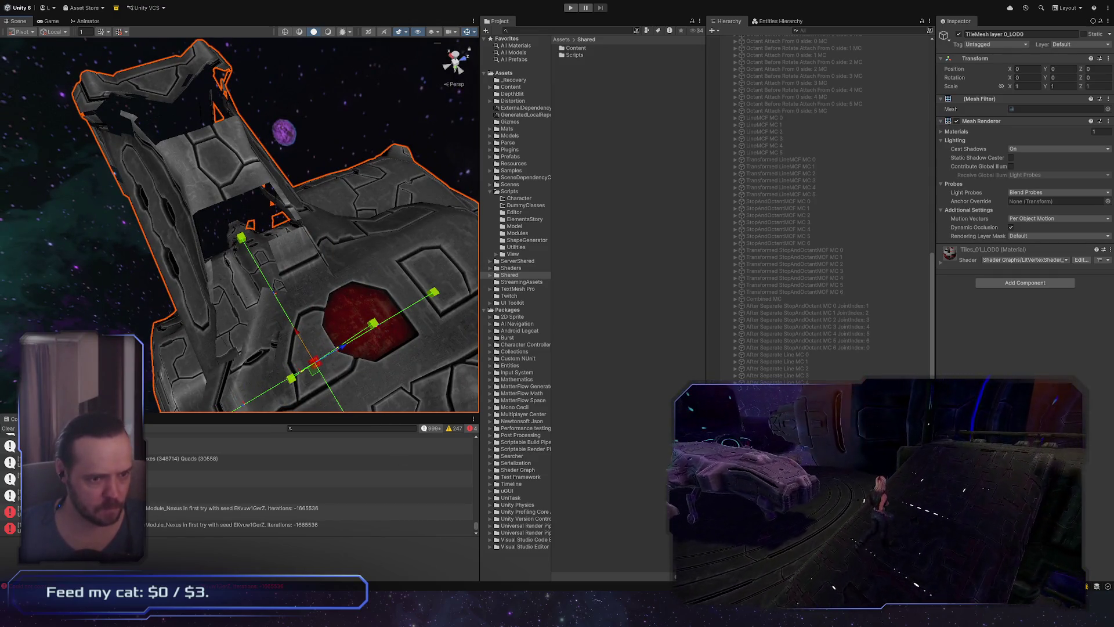
scroll(868, 286, "up", 10)
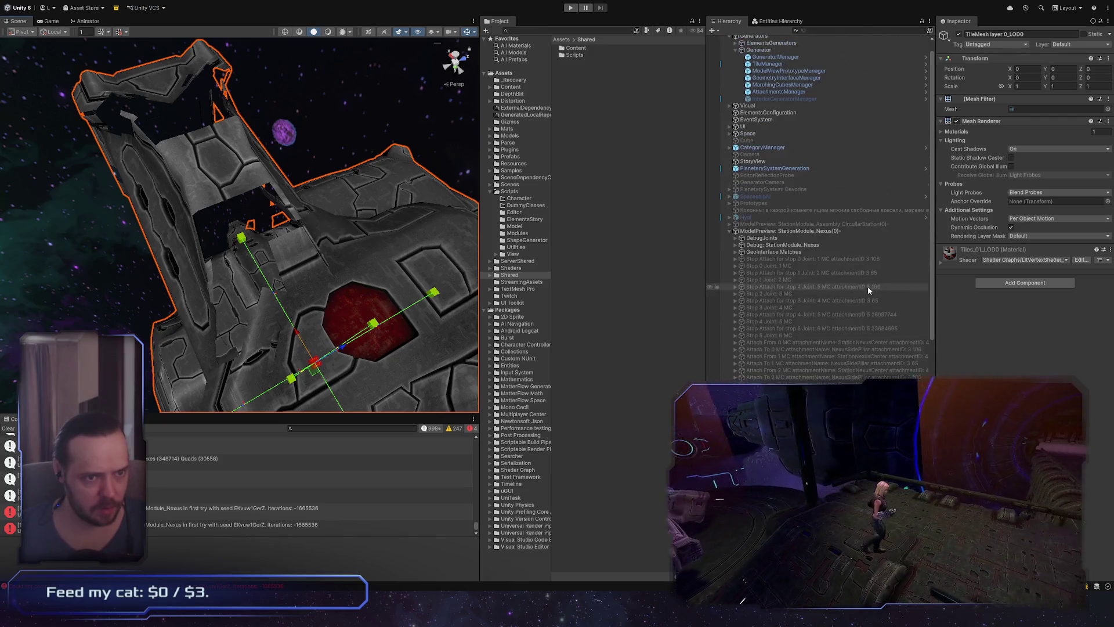
left_click(821, 233)
mouse_move(273, 319)
left_mouse_down("alt")
mouse_move(294, 315)
mouse_move(236, 294)
left_mouse_up("alt")
right_click_drag(236, 294, 299, 309, "alt")
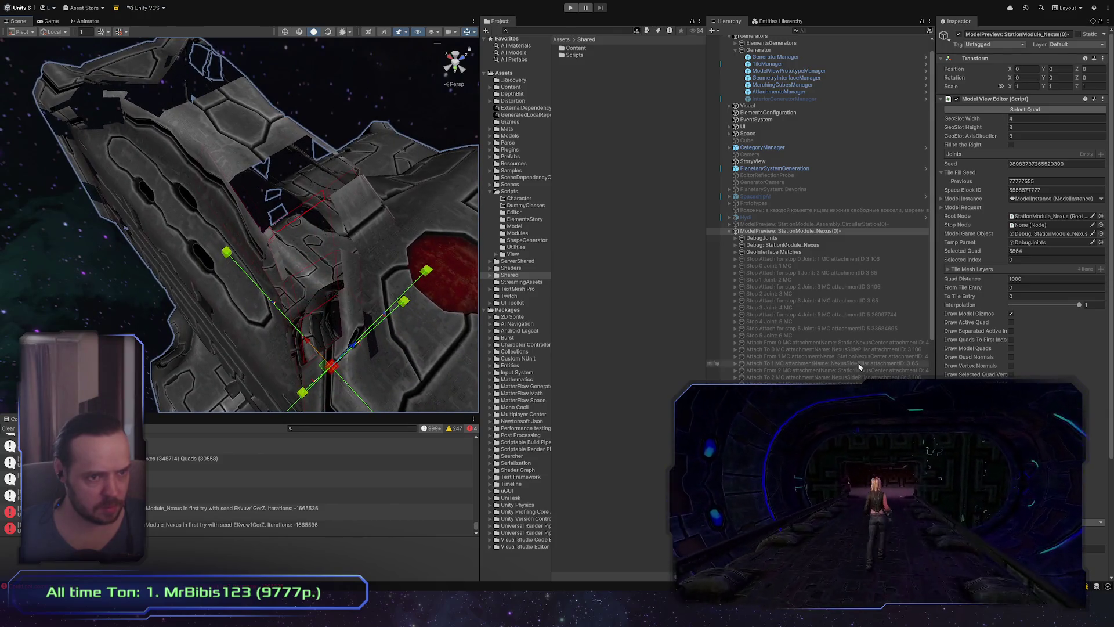
Check the Inspector's Draw options and view the gizmos from the other side, then deselect everything
scroll(1021, 203, "down", 3)
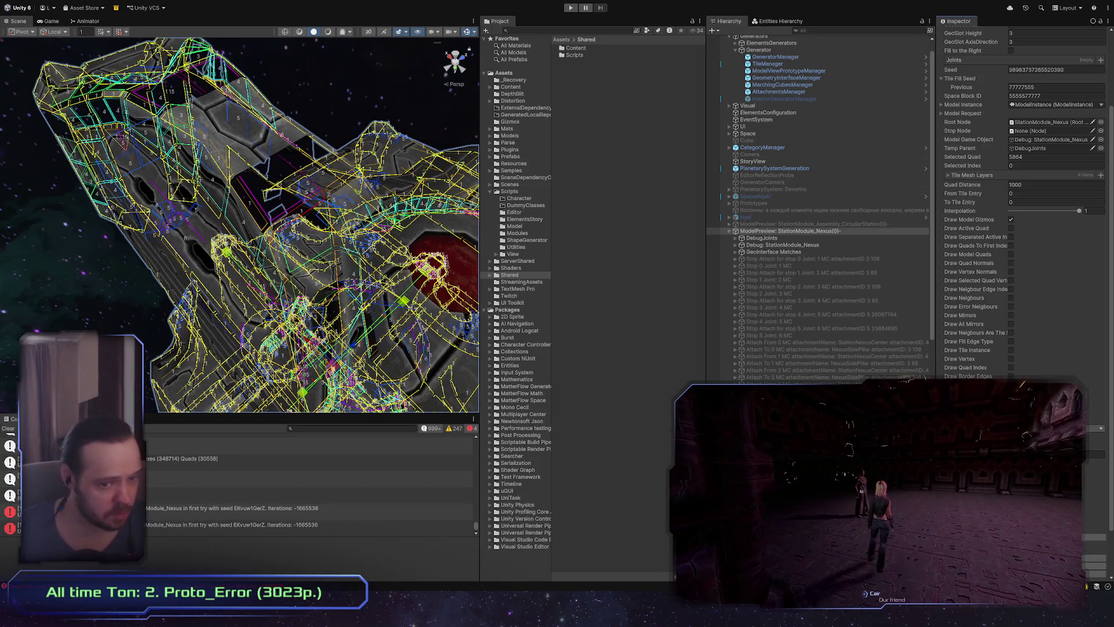
mouse_move(334, 218)
left_mouse_down("alt")
mouse_move(376, 277)
mouse_move(385, 319)
mouse_move(228, 306)
mouse_move(363, 354)
mouse_move(303, 354)
left_mouse_up("alt")
scroll(299, 355, "up", 5)
scroll(290, 356, "down", 2)
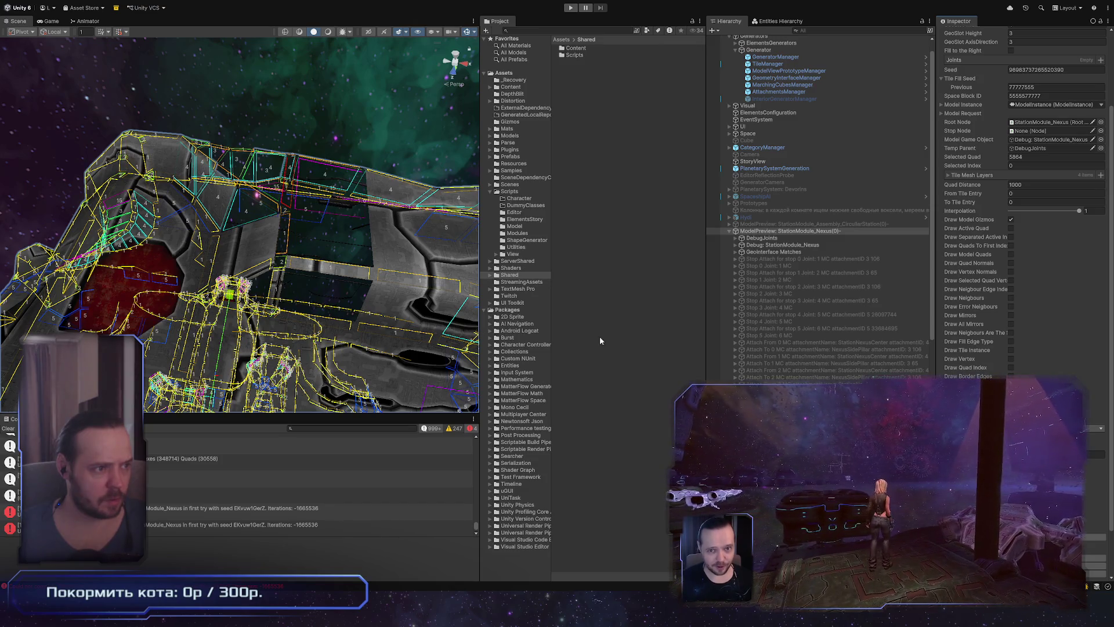
left_click(635, 367)
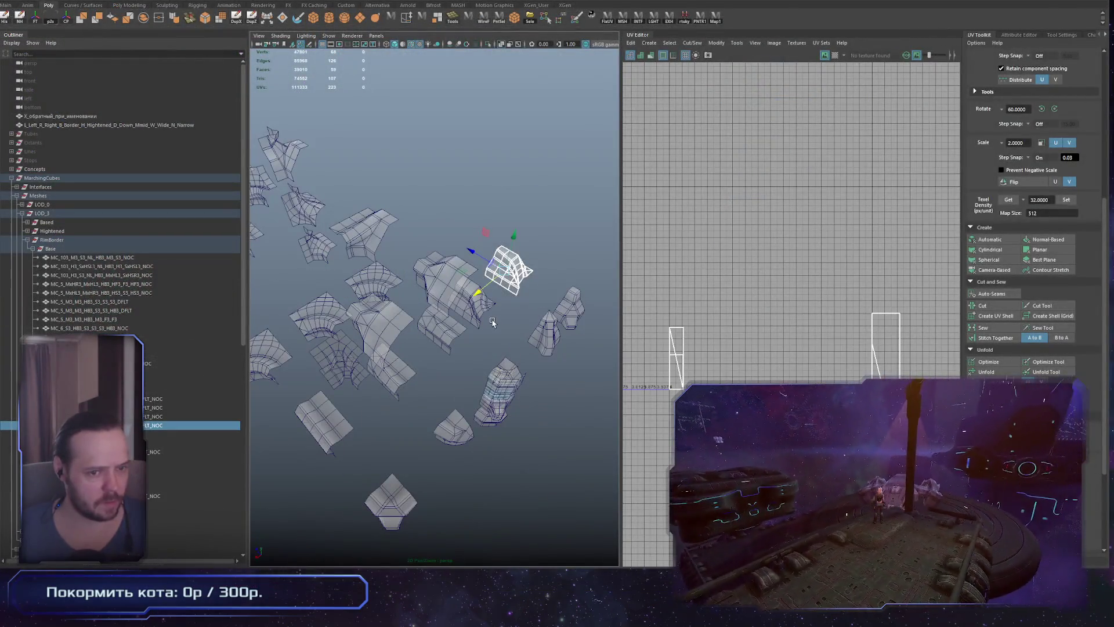
Select the right-hand UV shell, frame that piece and pick one of its side faces
left_click_drag(820, 289, 930, 380)
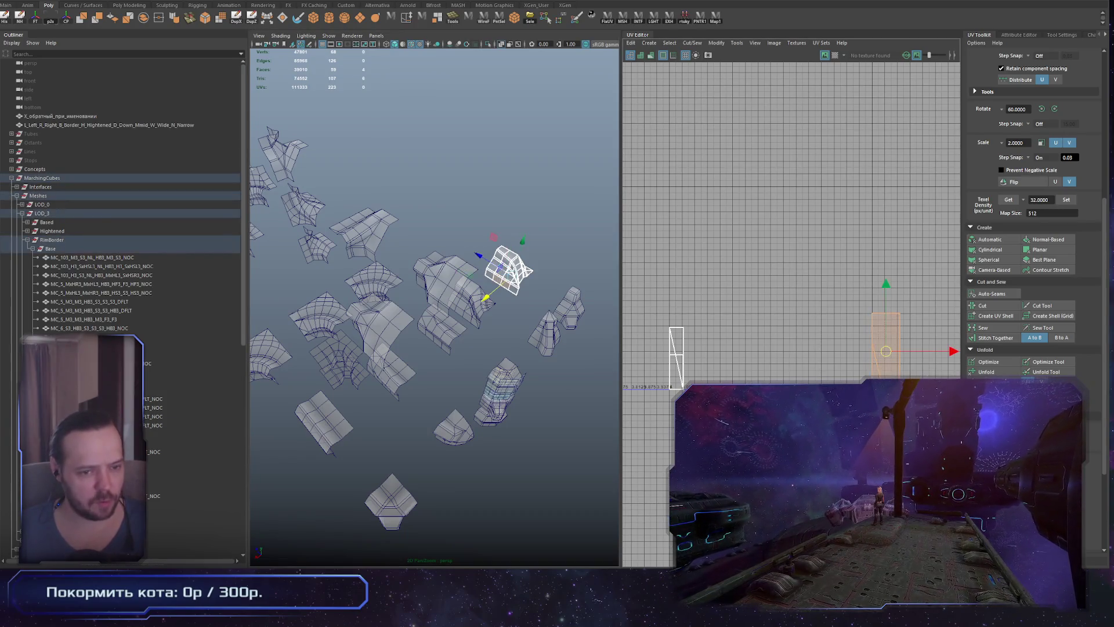
key("f")
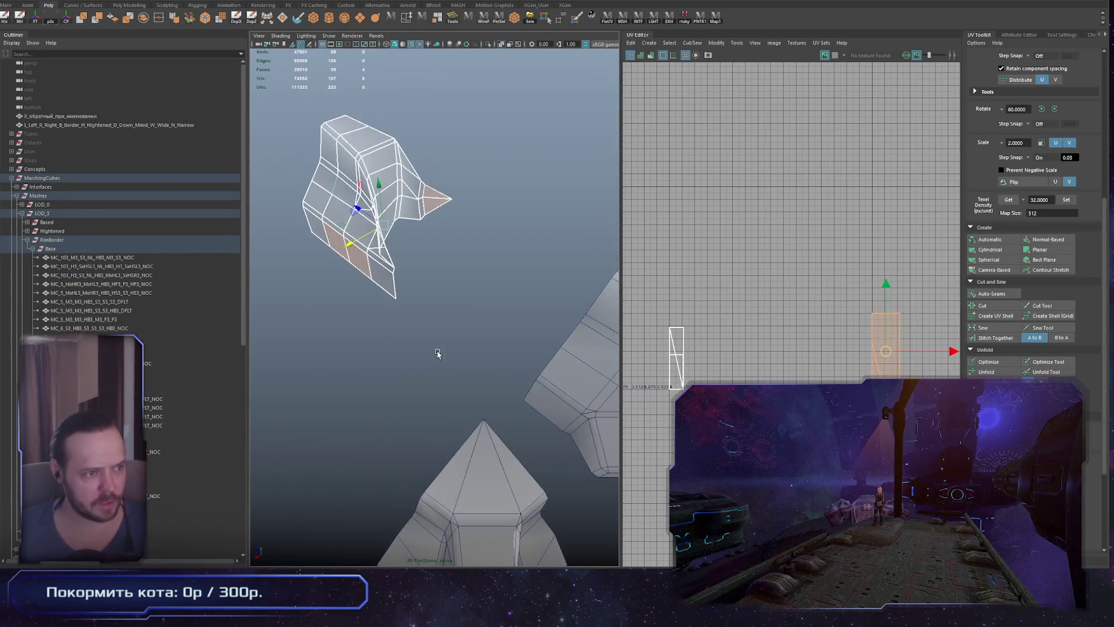
left_click_drag(443, 361, 434, 313, "alt")
left_click(422, 204)
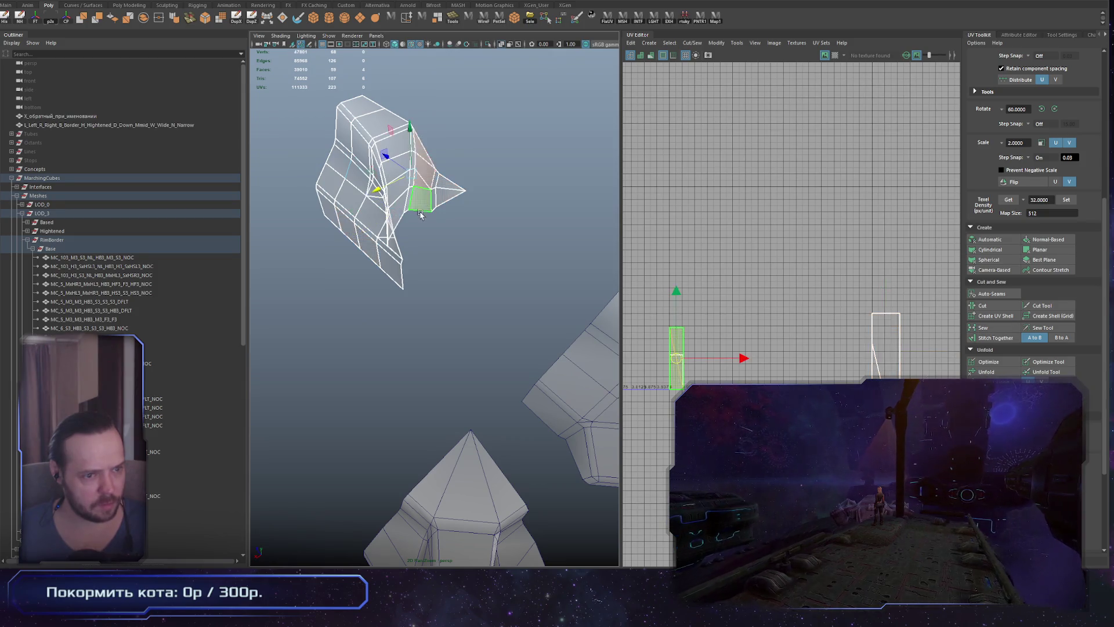
key("alt+Tab")
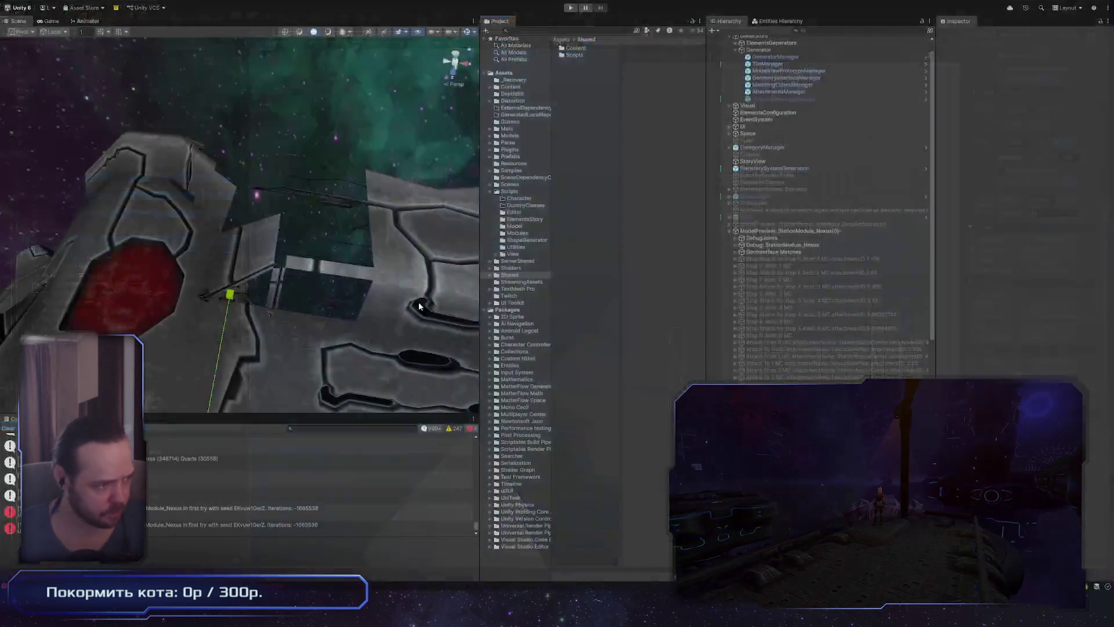
Select ModelPreview: StationModule_Nexus(0) and view its gizmos, then select a triangle face in Maya
left_click(833, 232)
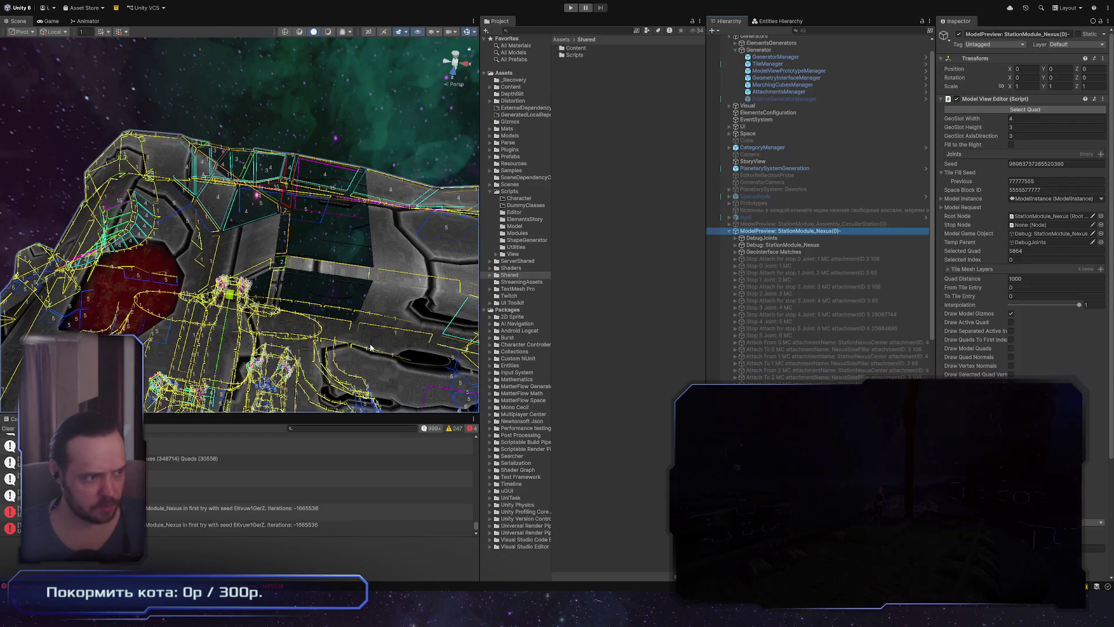
right_click_drag(413, 355, 413, 349)
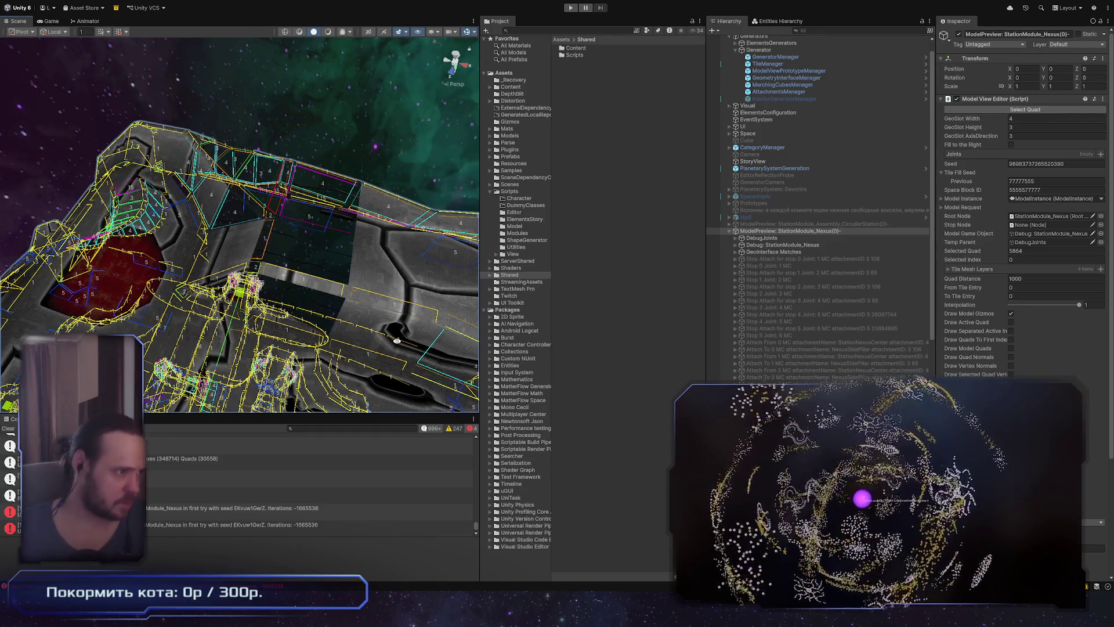
right_click_drag(397, 340, 452, 338)
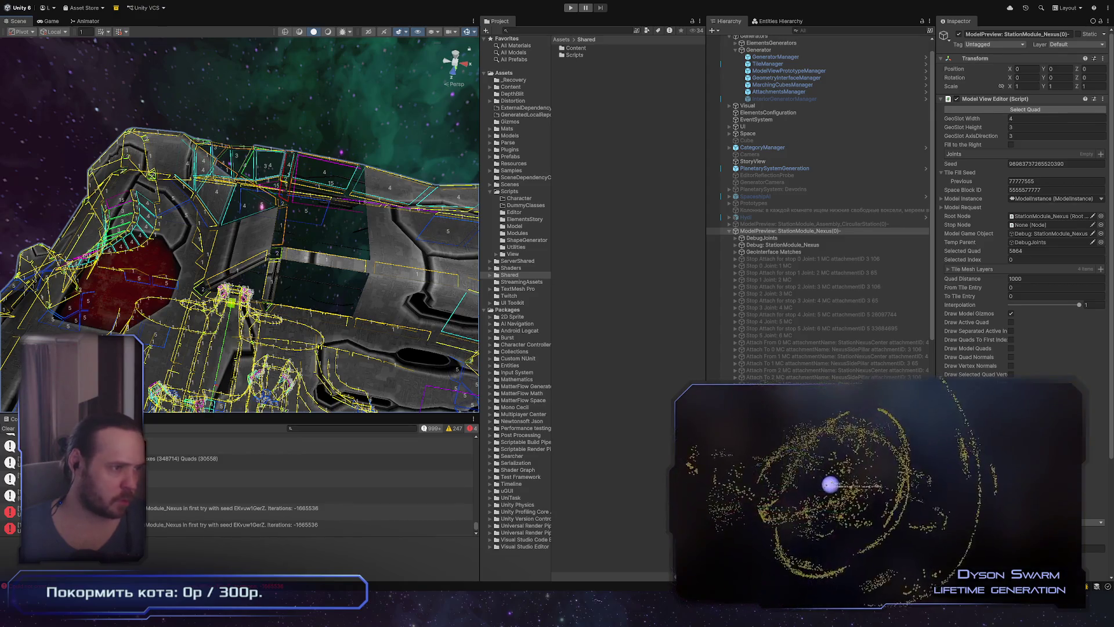
key("alt+Tab")
left_click_drag(481, 278, 586, 226, "alt")
left_click(595, 225)
key("w")
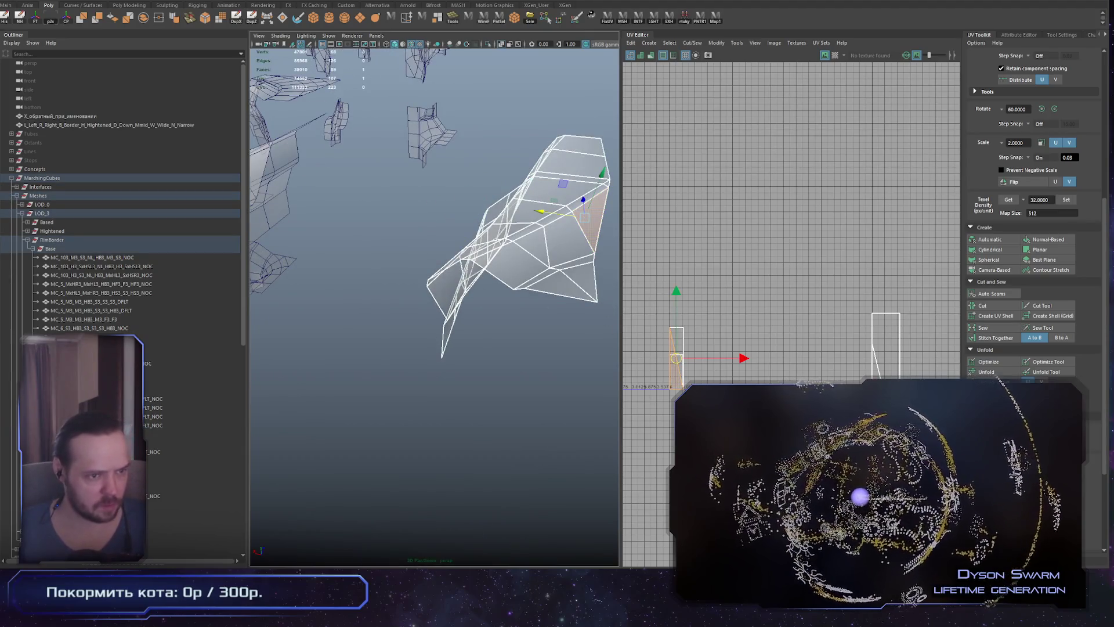
left_click_drag(454, 284, 499, 272, "alt")
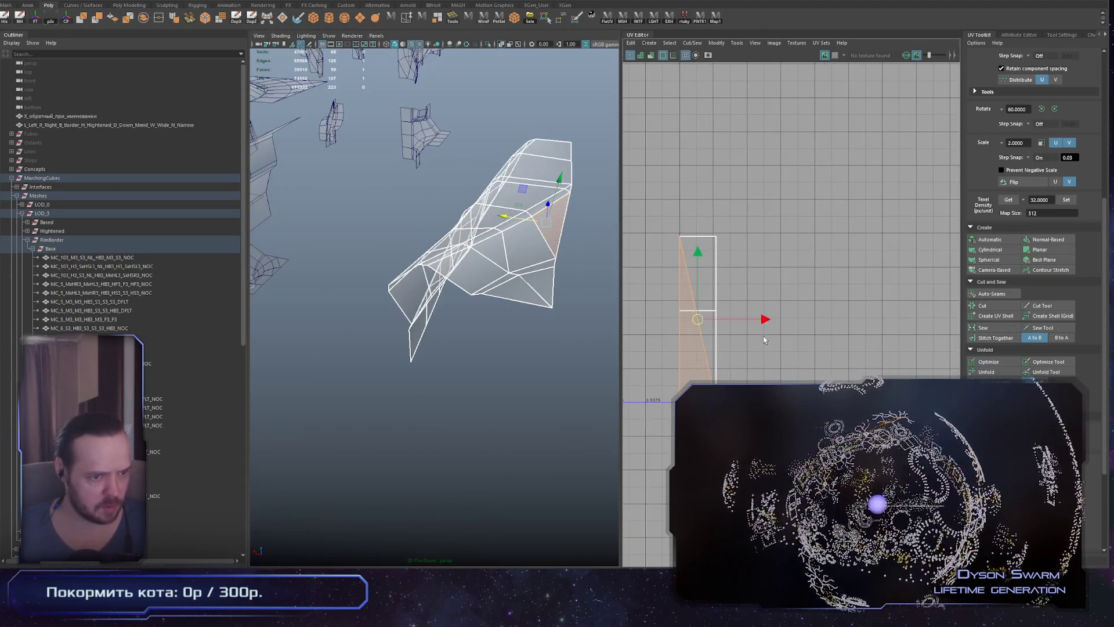
left_click(545, 238)
key("F8")
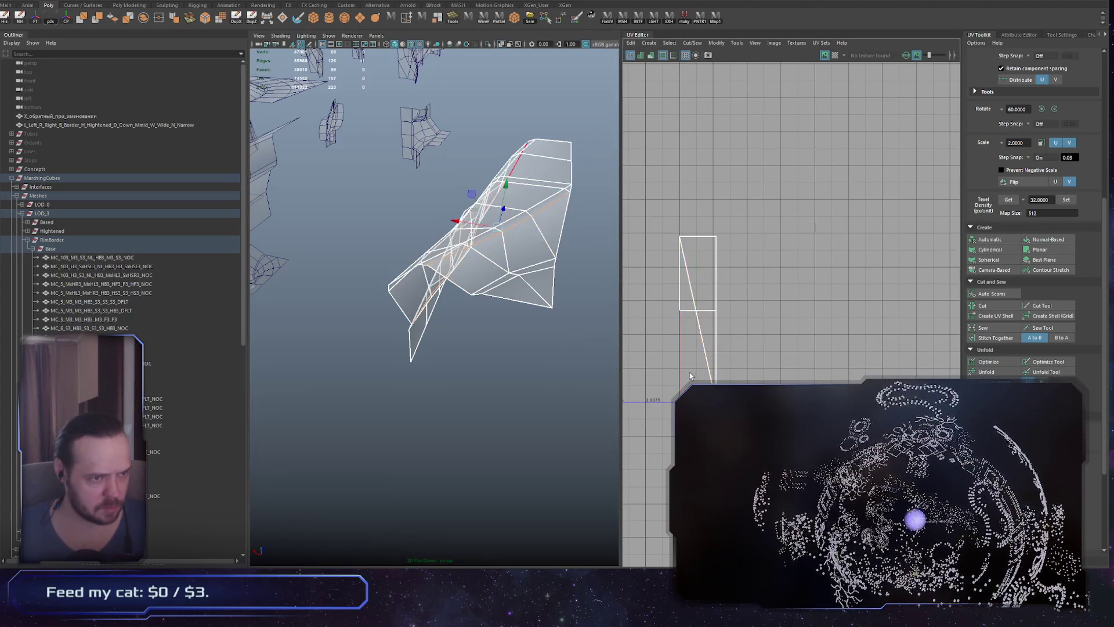
left_click(703, 343)
left_click(705, 340)
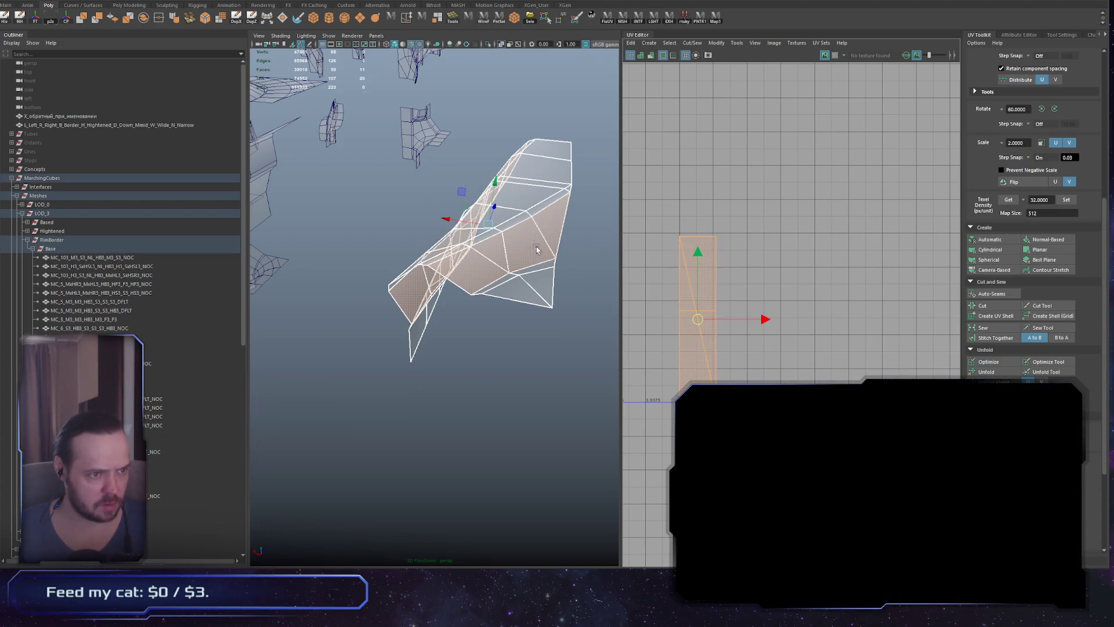
left_click(554, 227)
scroll(759, 312, "down", 3)
mouse_move(781, 370)
middle_mouse_down("alt")
mouse_move(842, 345)
mouse_move(829, 373)
middle_mouse_up("alt")
scroll(813, 288, "down", 3)
scroll(574, 313, "up", 5)
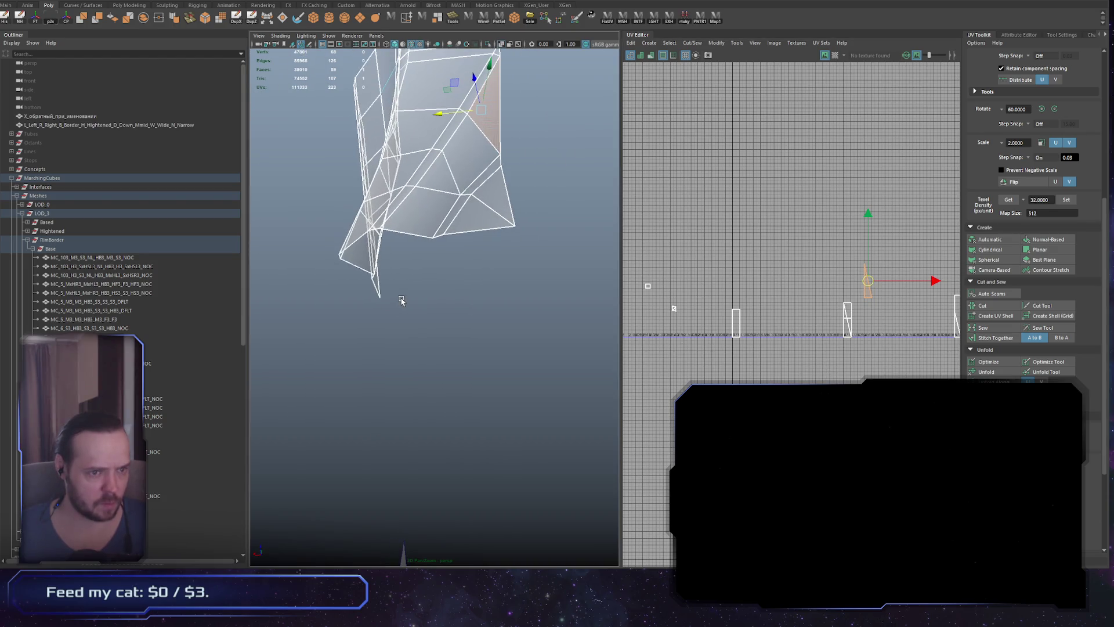
scroll(411, 288, "up", 2)
left_click(648, 286)
middle_click_drag(679, 317, 827, 333, "alt")
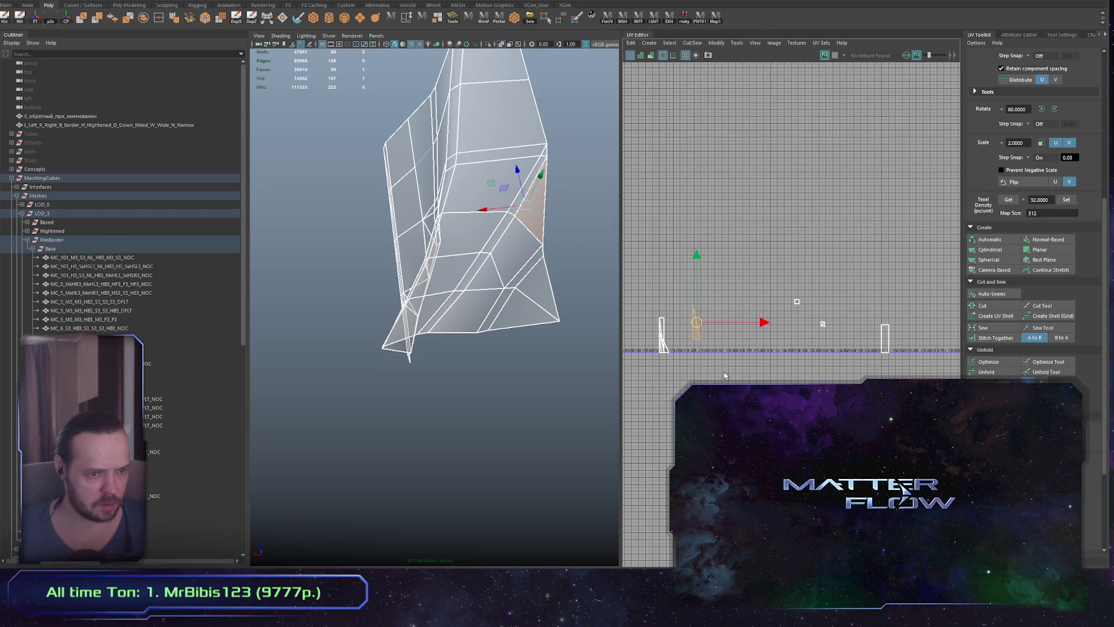
scroll(455, 345, "down", 3)
left_click_drag(454, 346, 551, 354, "alt")
scroll(782, 380, "down", 2)
scroll(781, 380, "down", 4)
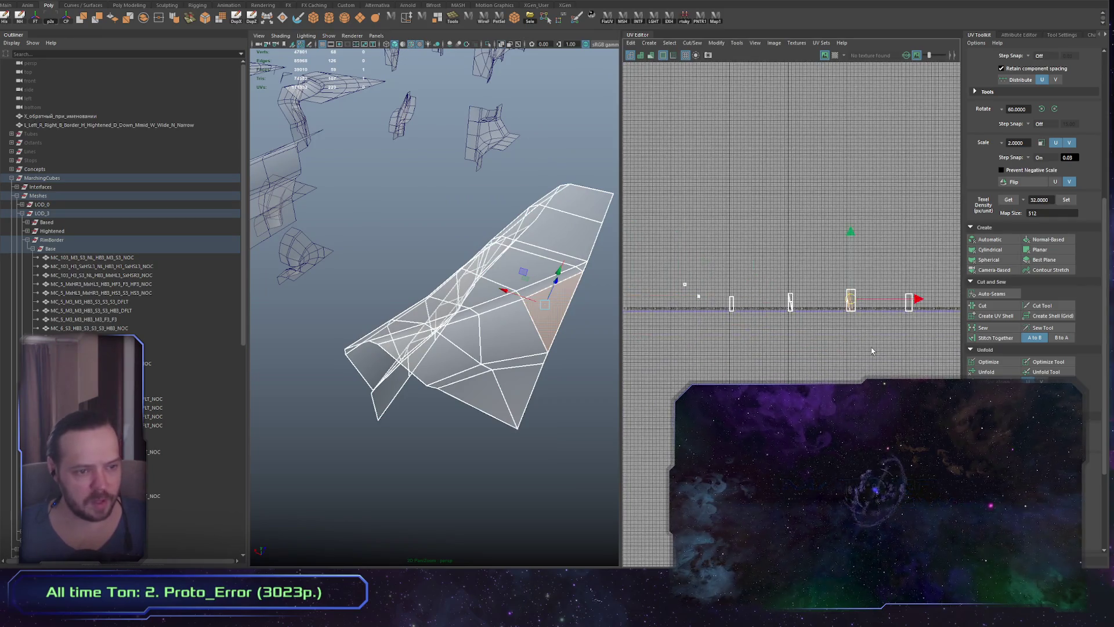
scroll(755, 349, "down", 4)
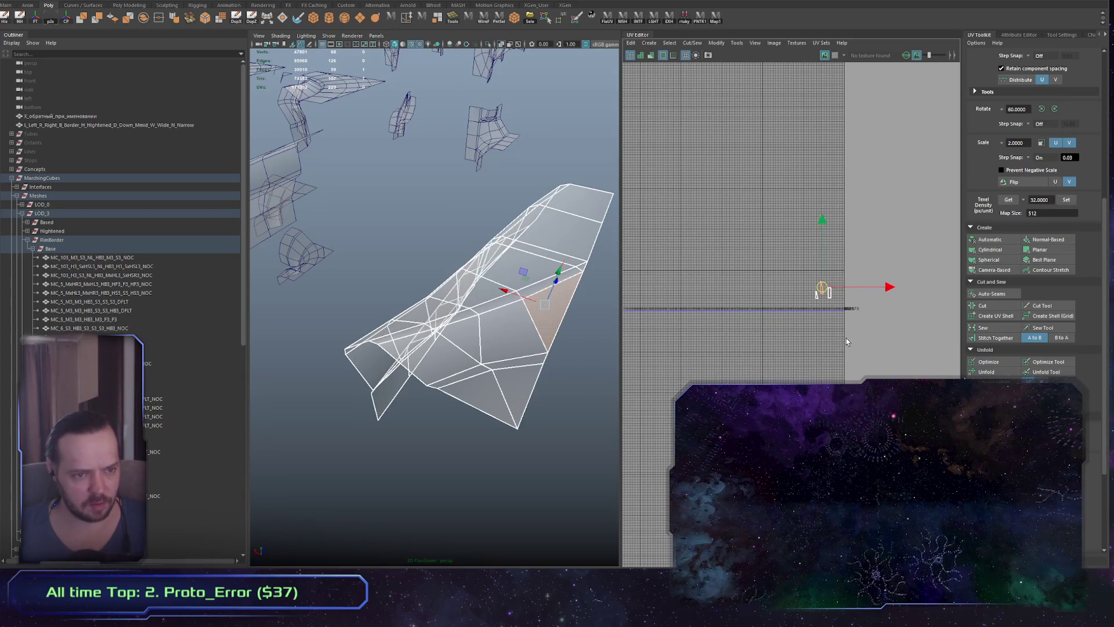
Select a triangle face on the piece and frame its UV shell in the UV Editor
left_click(640, 389)
left_click_drag(505, 348, 461, 325, "alt")
left_click(461, 325)
key("f")
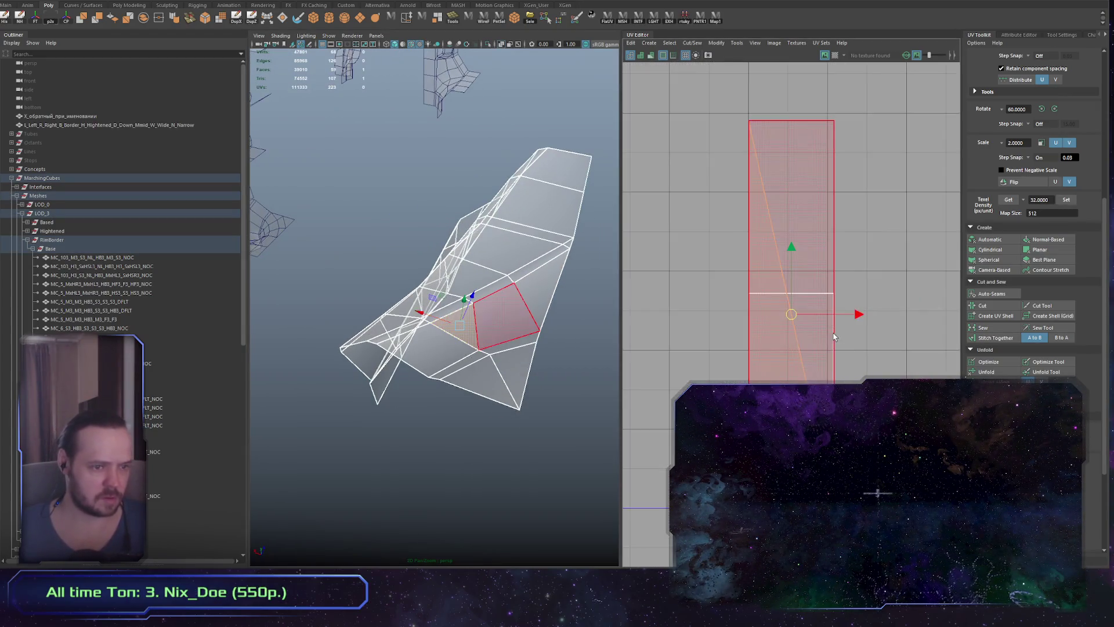
scroll(898, 371, "down", 5)
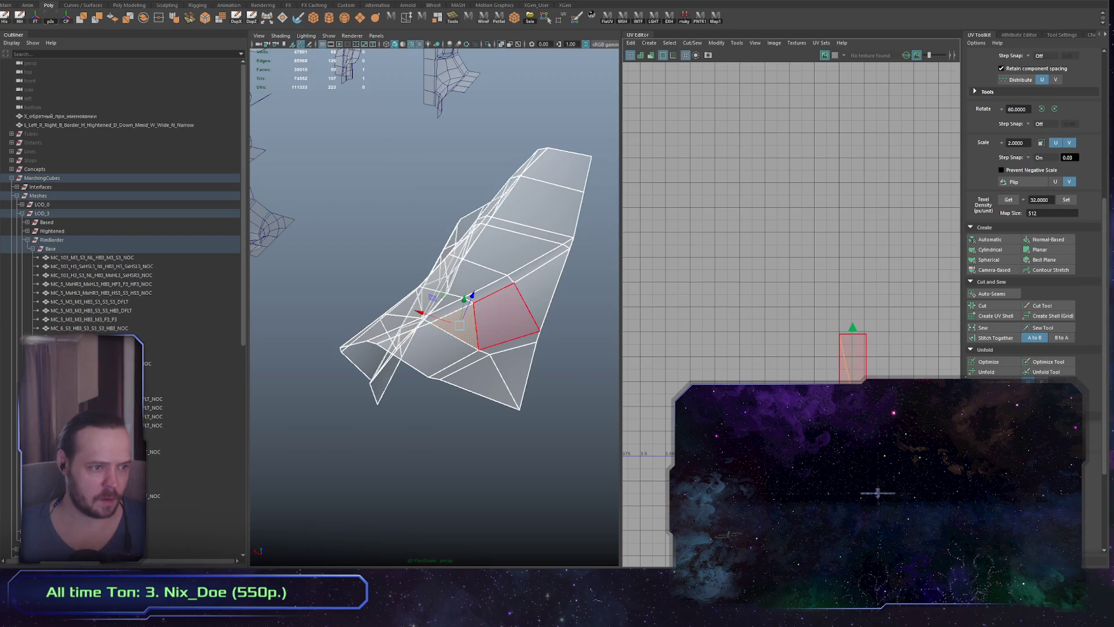
scroll(707, 355, "down", 5)
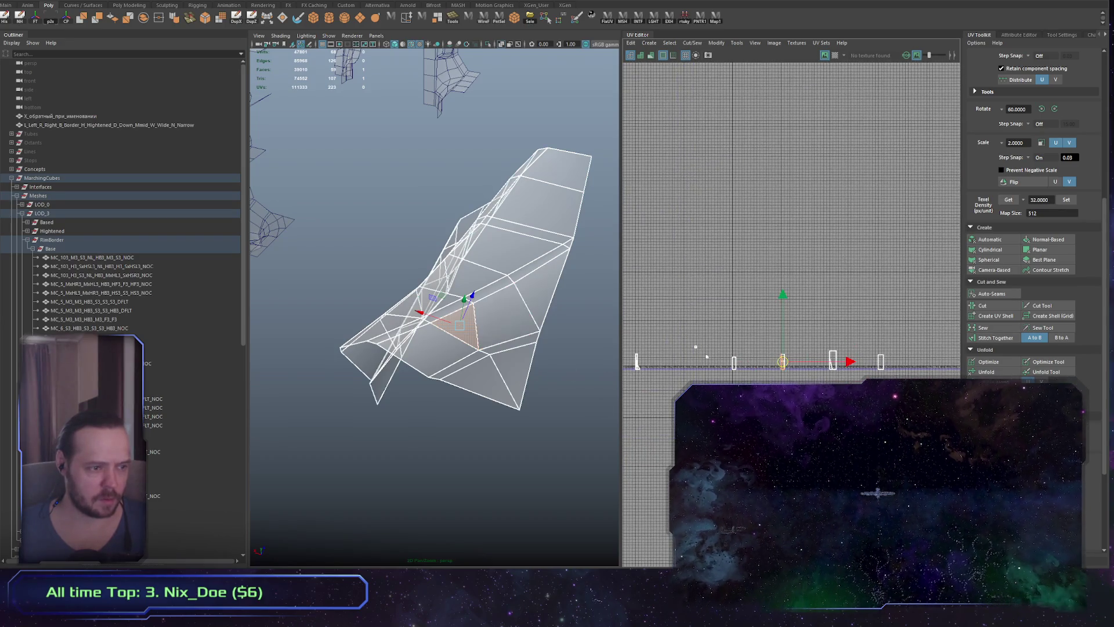
left_click_drag(783, 362, 898, 265)
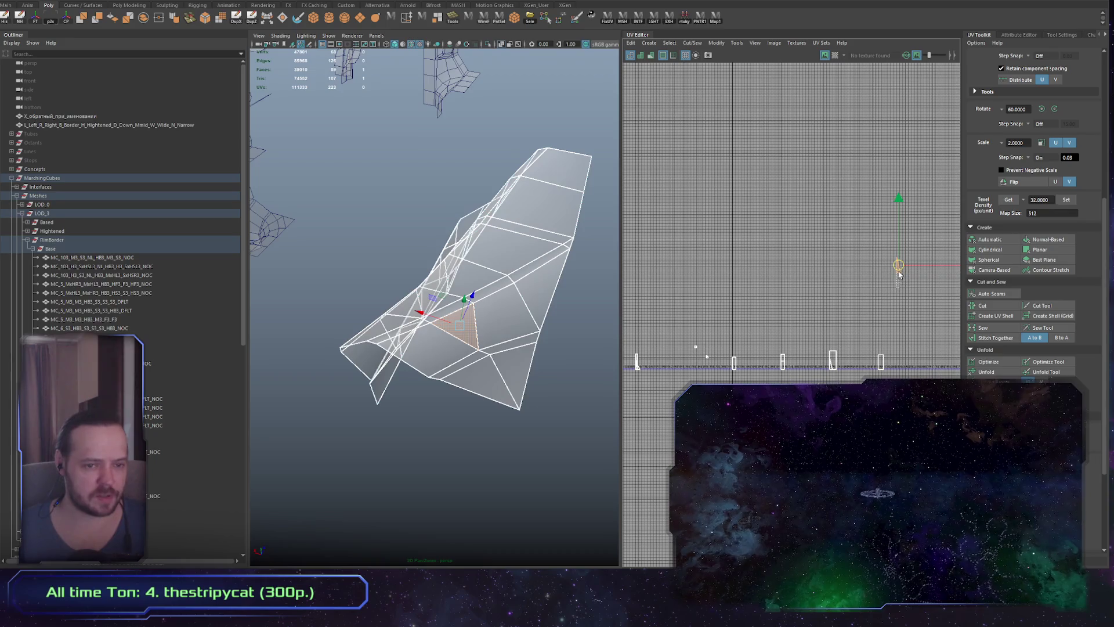
left_click(460, 337)
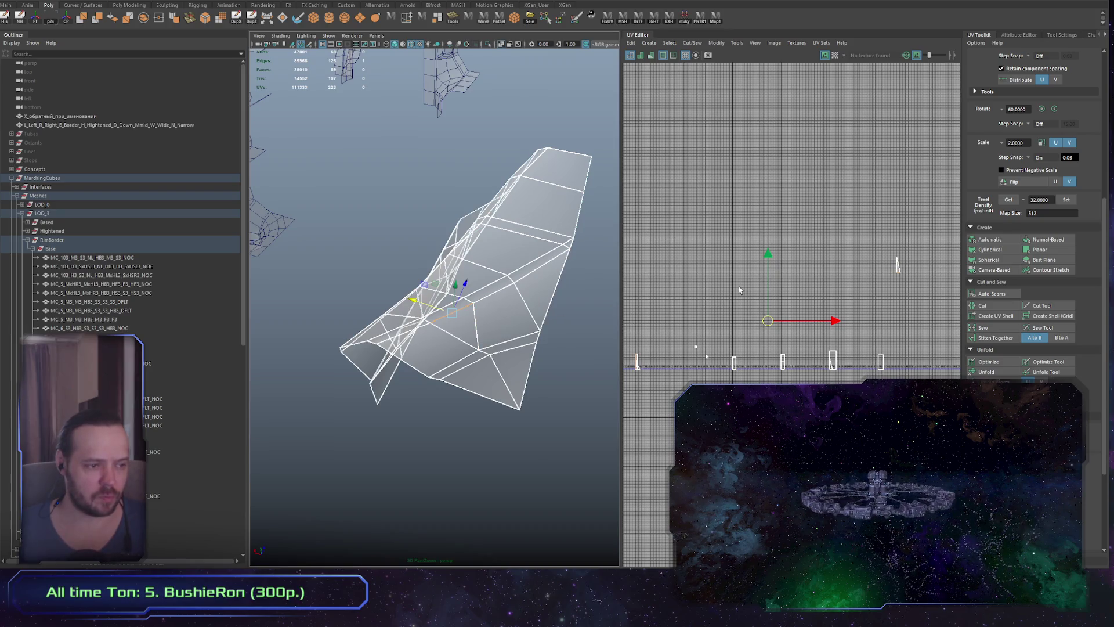
Convert the vertex selection to faces and extend it across the piece's lower band
key("F9")
scroll(762, 282, "down", 2)
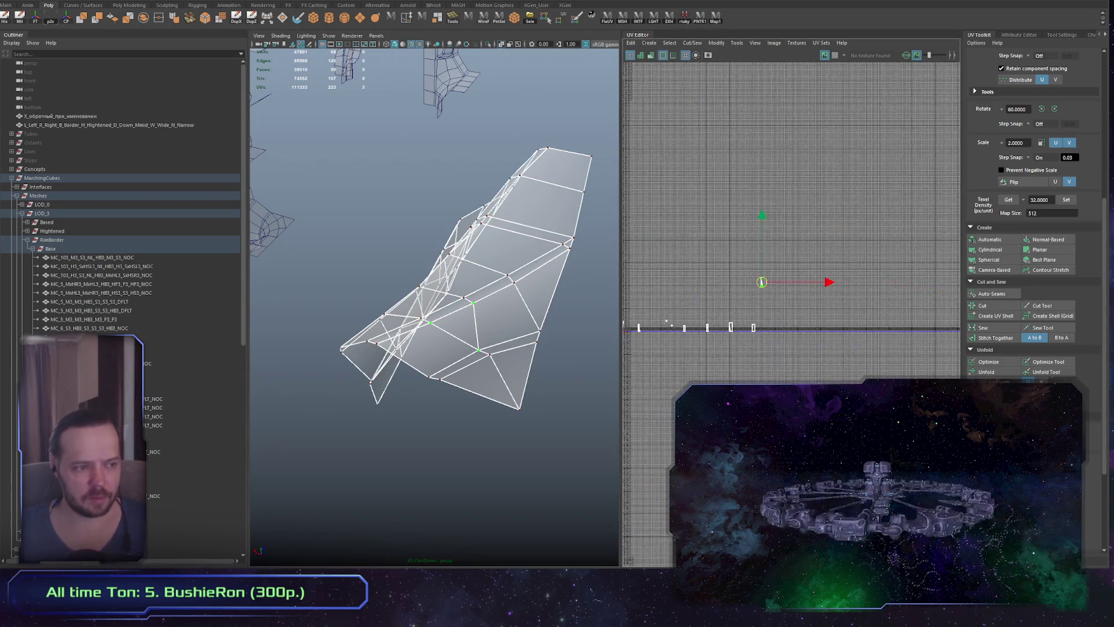
middle_click_drag(961, 319, 924, 322, "alt")
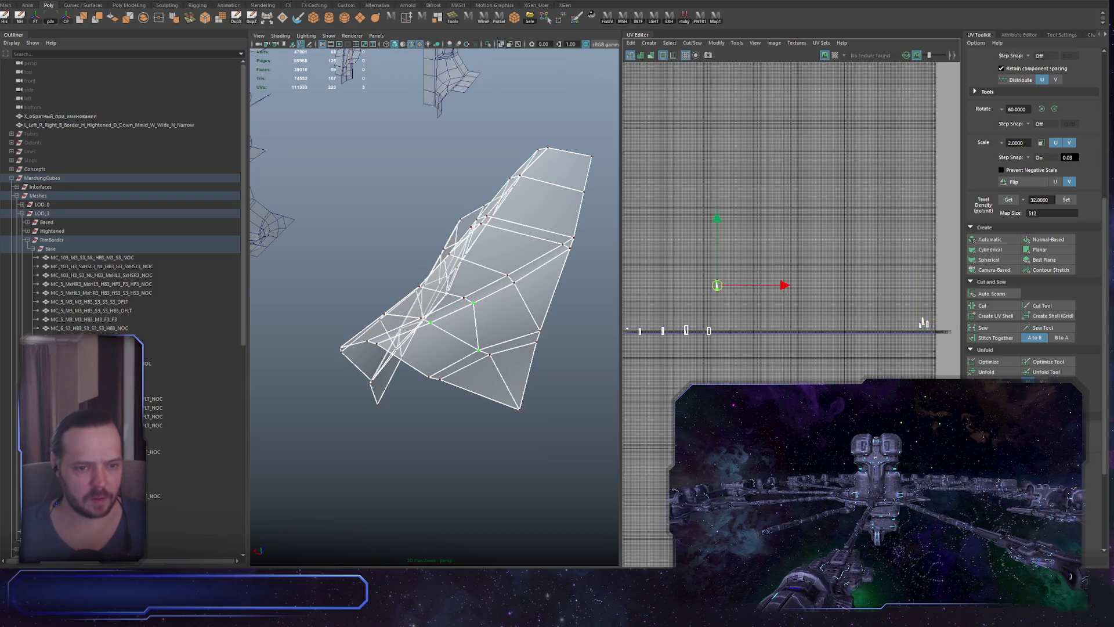
key("ctrl+F11")
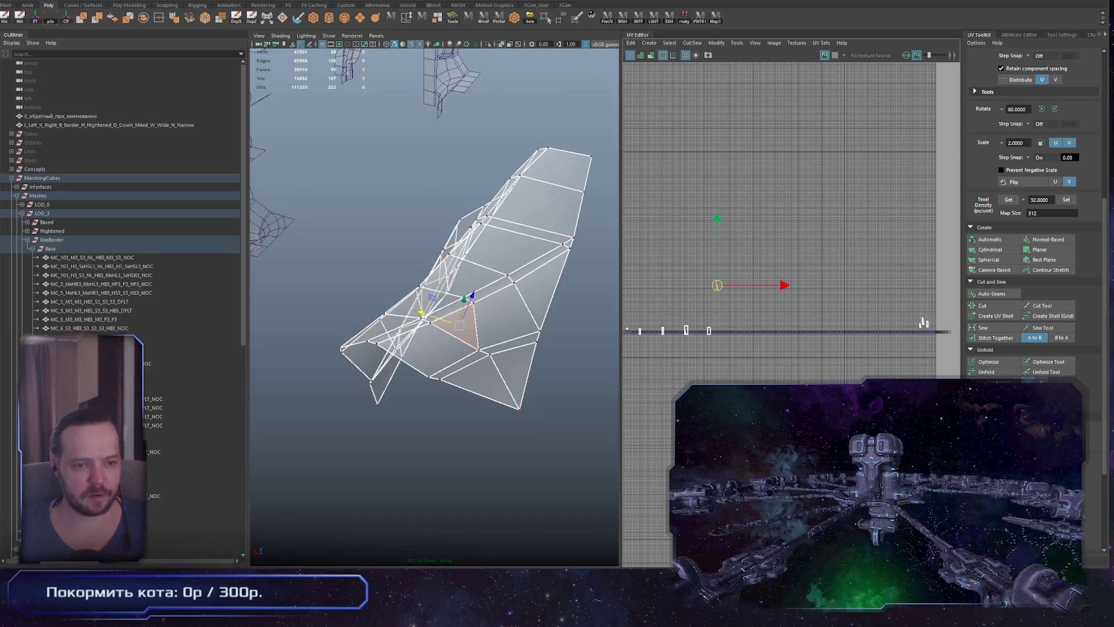
left_click(534, 291)
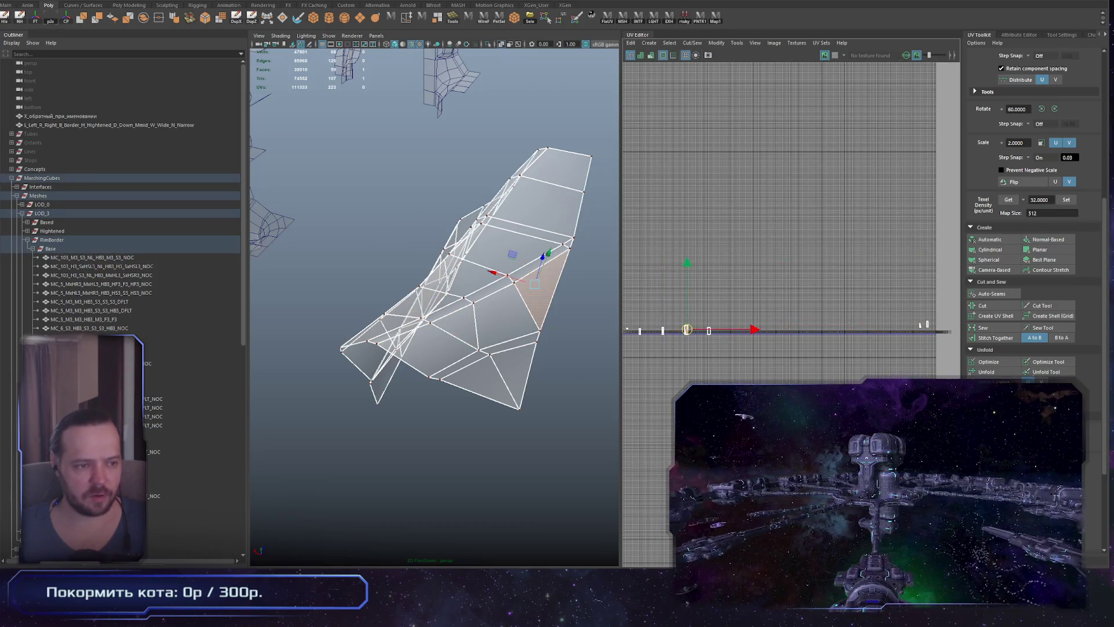
scroll(789, 313, "up", 3)
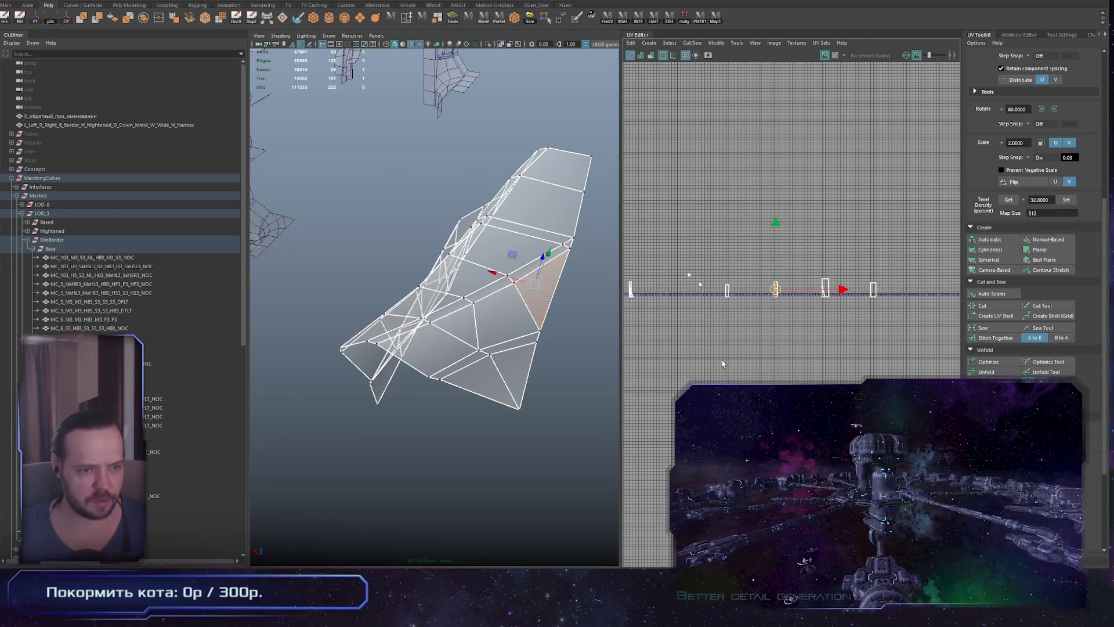
scroll(720, 389, "up", 3)
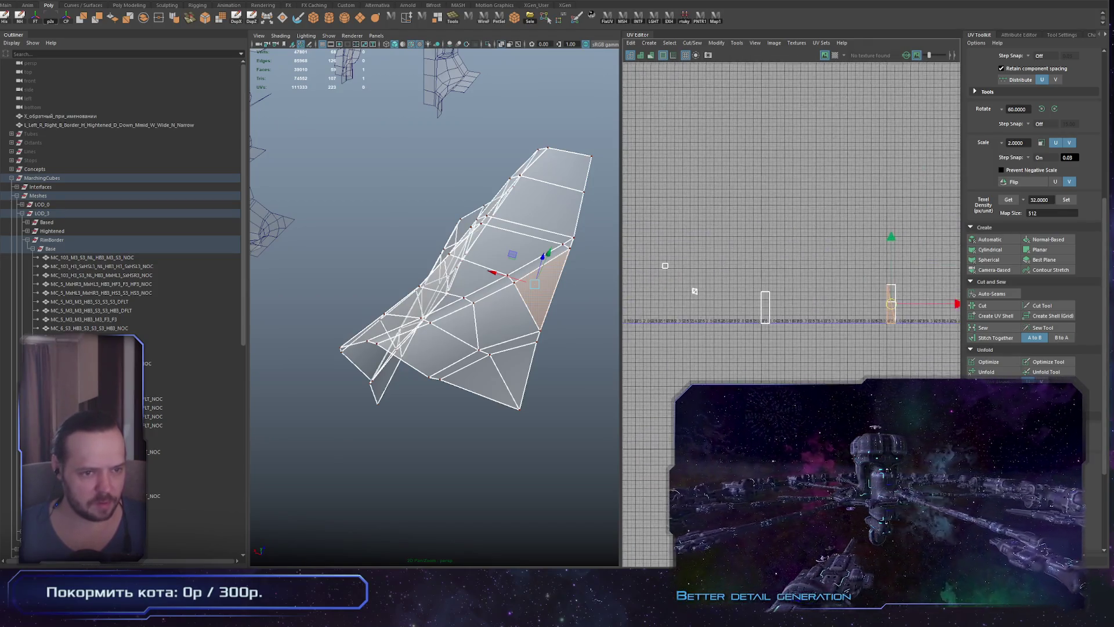
left_click(525, 310, "shift")
left_click(429, 350, "shift")
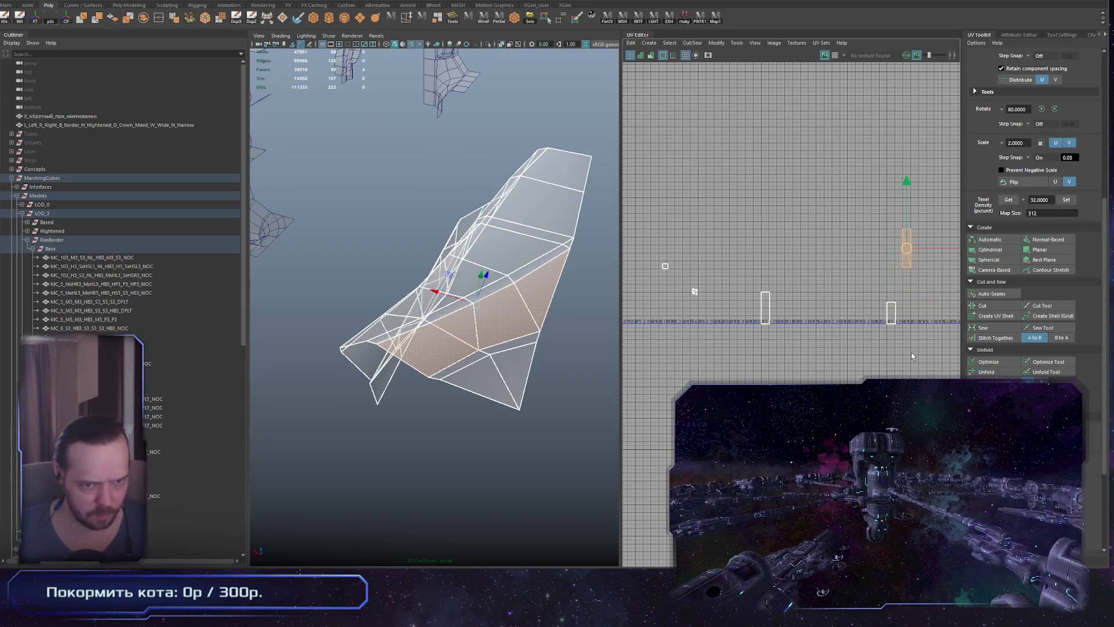